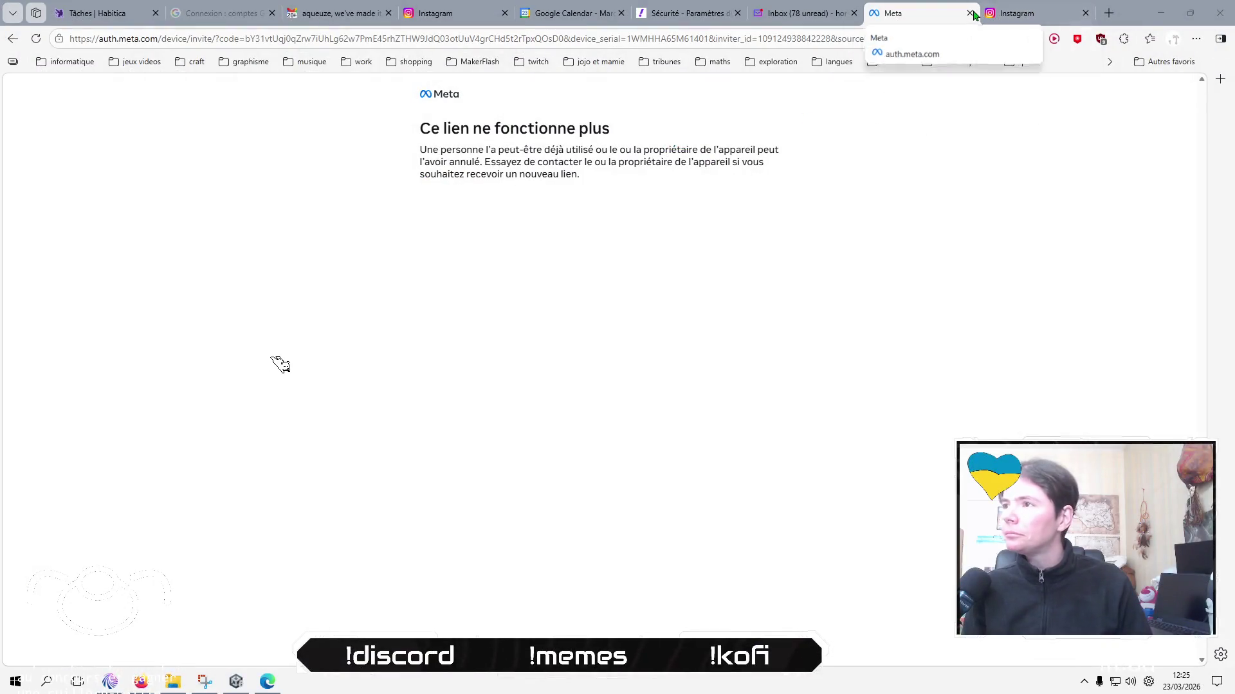
# Close the leftover Meta, Instagram, Yahoo and Google Calendar tabs
pyautogui.click(969, 13)
pyautogui.click(968, 13)
pyautogui.click(969, 13)
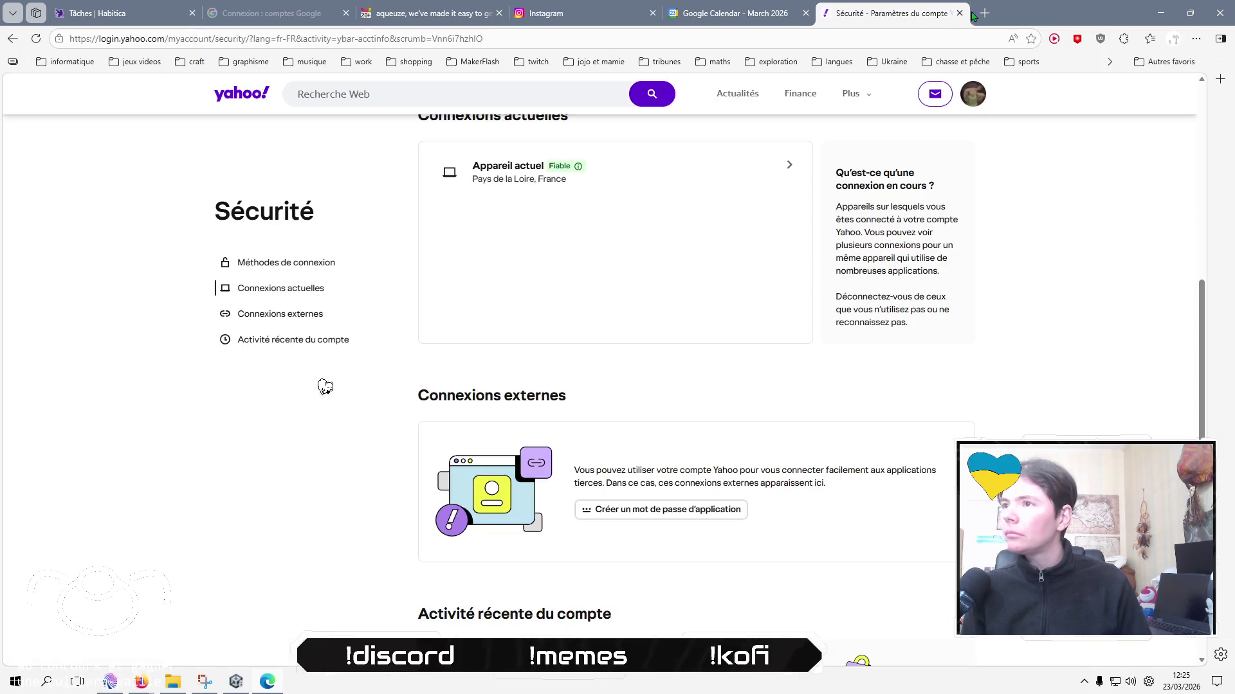
pyautogui.click(963, 14)
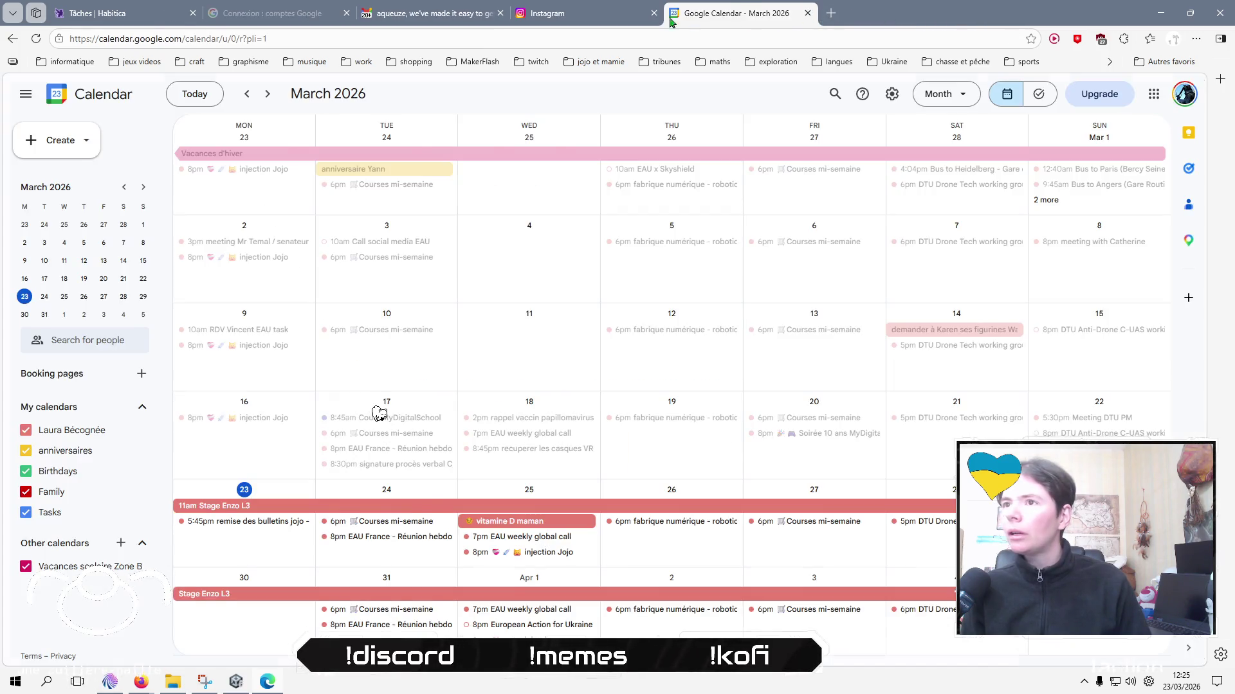
pyautogui.click(807, 13)
pyautogui.click(653, 13)
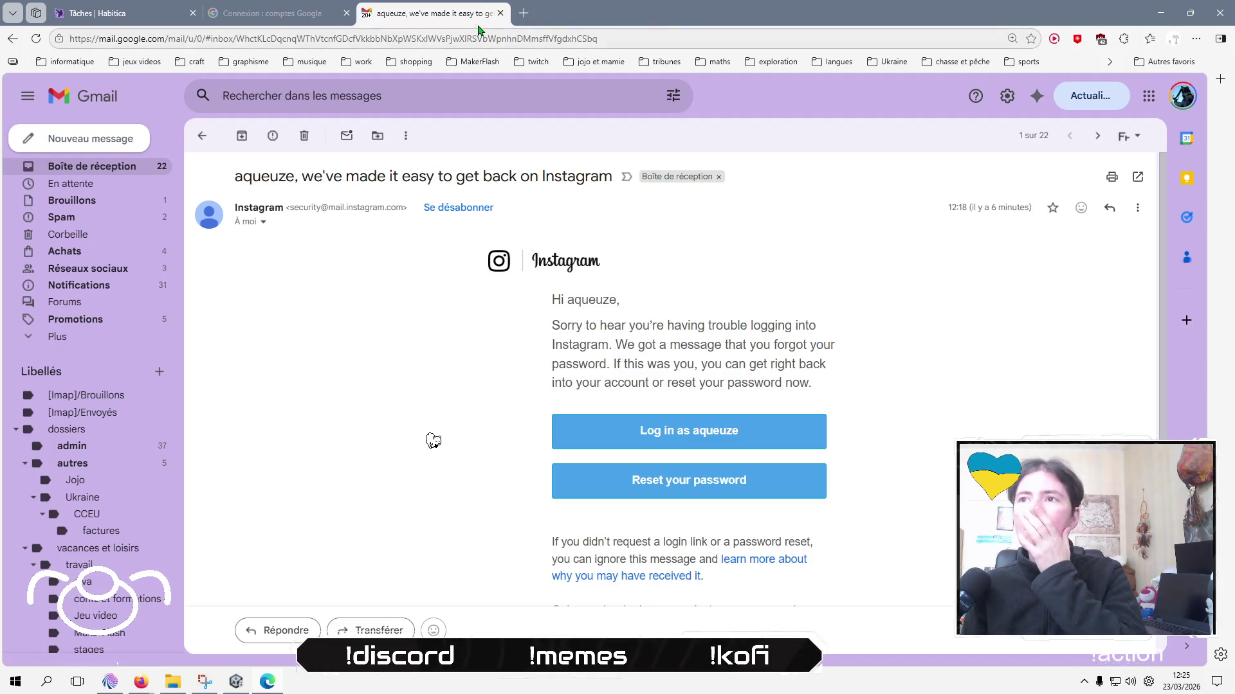
# In a new tab, search Google for 'oculus quest 2 developer mode'
pyautogui.click(524, 13)
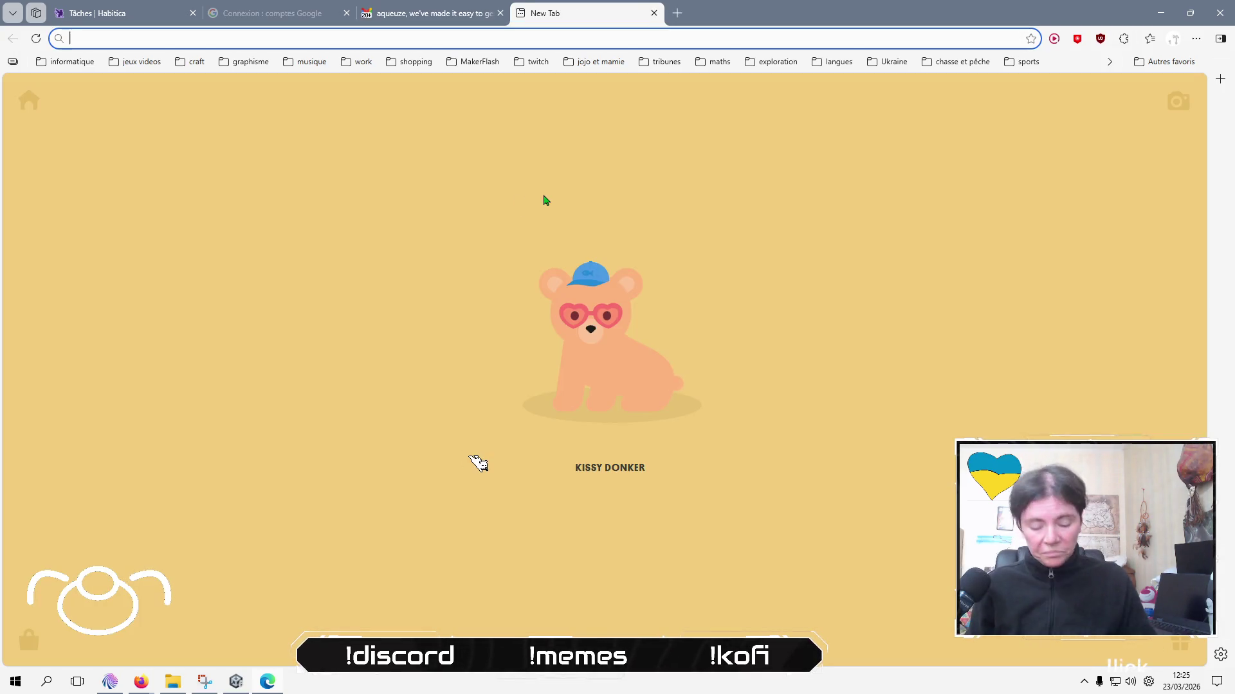
pyautogui.write('oculus quest 2')
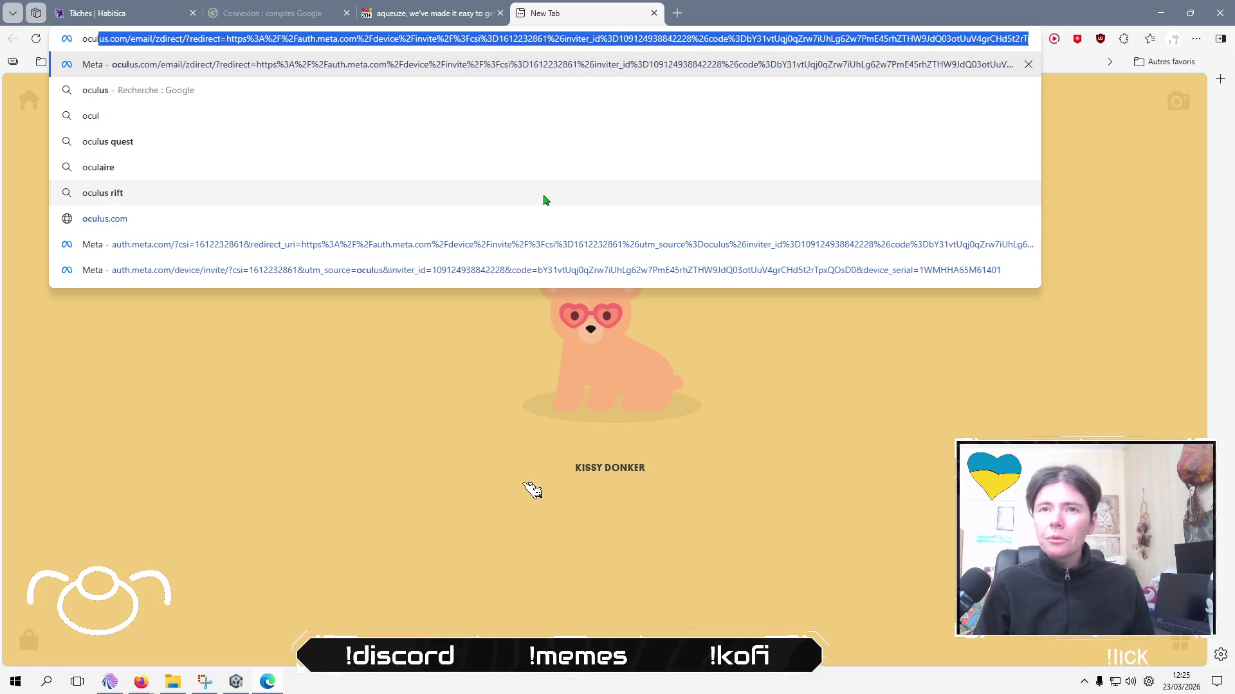
pyautogui.write(' developp')
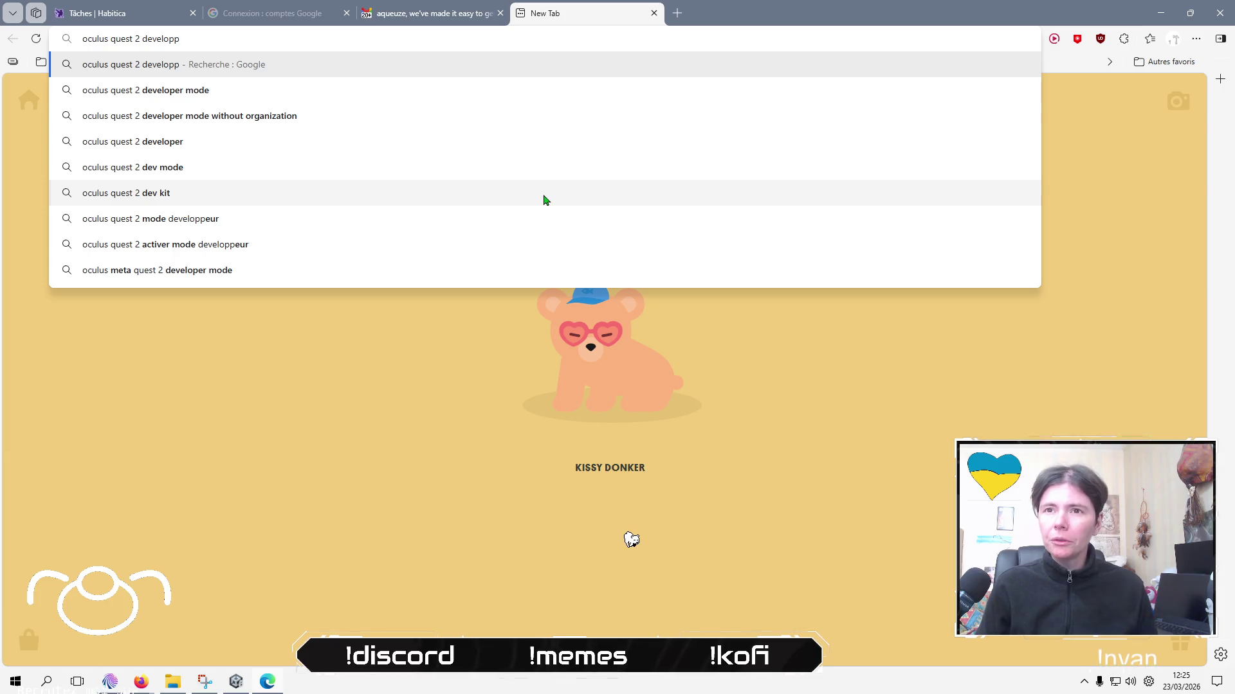
pyautogui.press('Down')
pyautogui.press('Return')
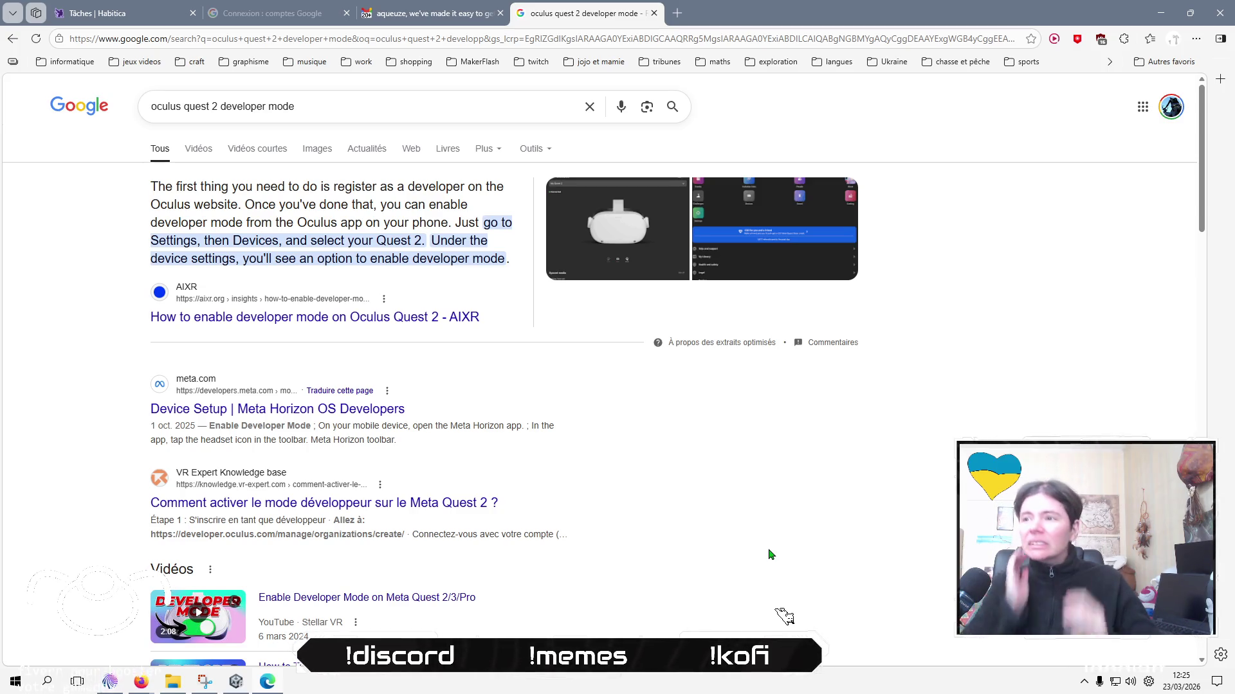
# Preview the AIXR headset settings screenshot, then switch to the Images results
pyautogui.click(726, 204)
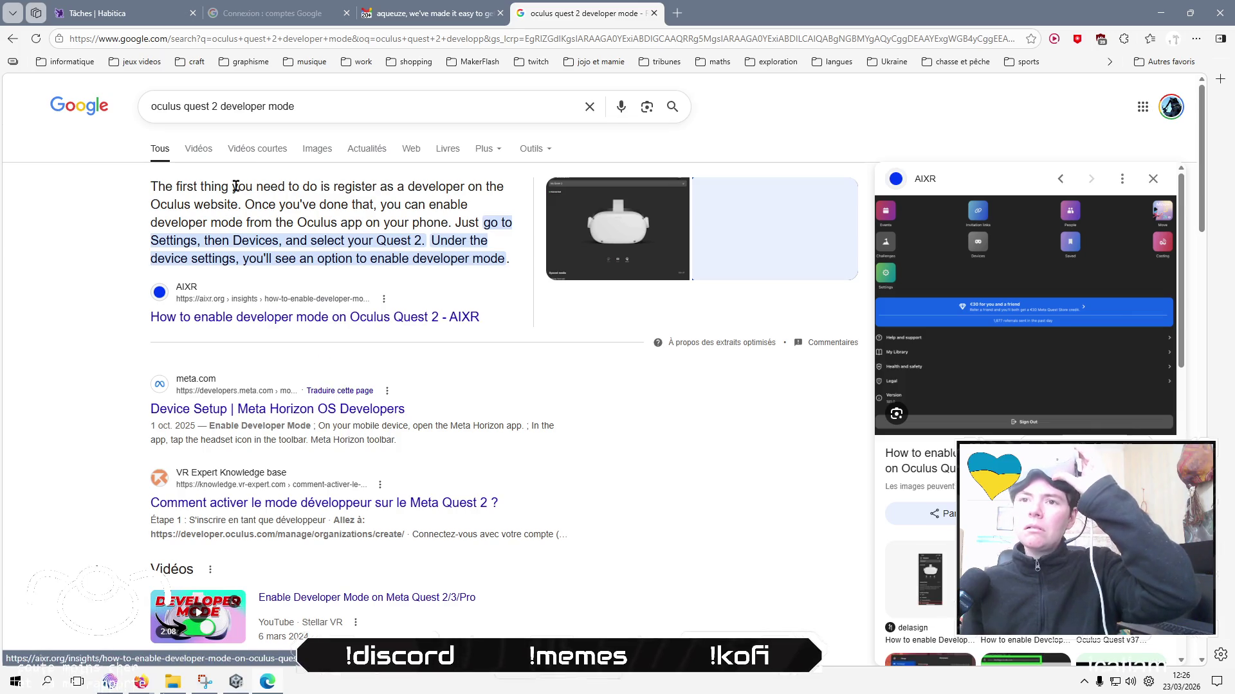
pyautogui.click(317, 151)
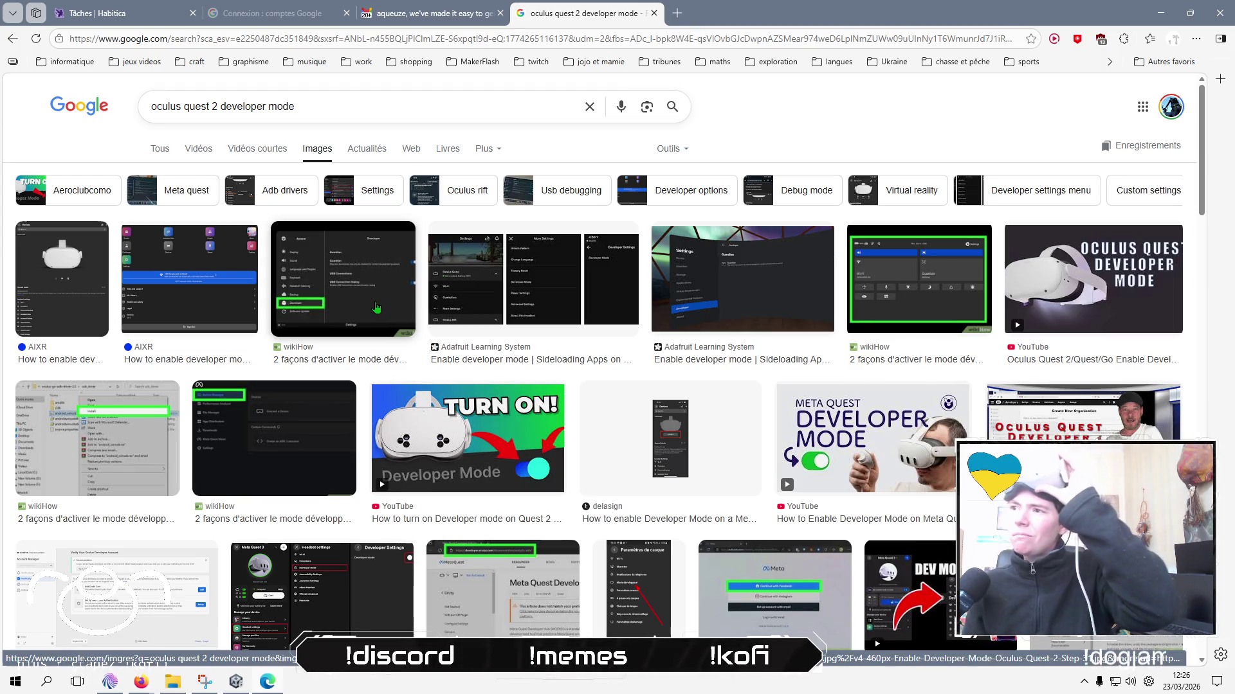
# Preview the wikiHow developer-mode images, then open the YouTube 'Turn On Developer Mode on Quest 2' video
pyautogui.click(376, 307)
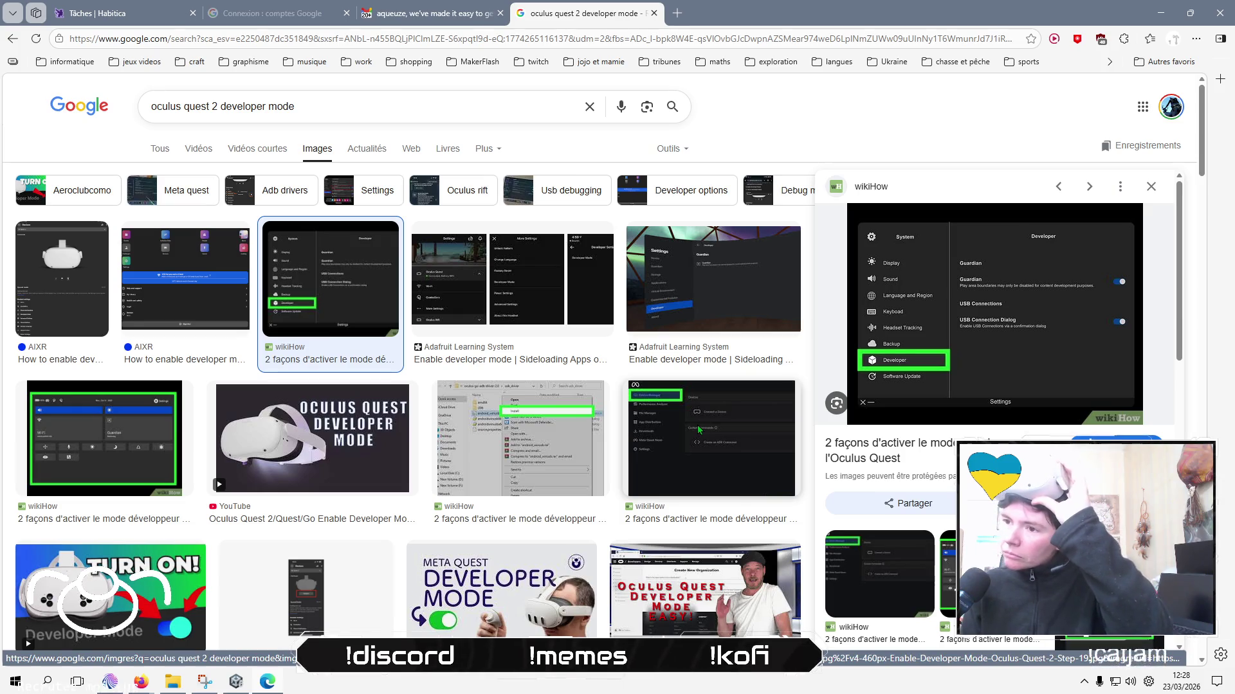
pyautogui.click(699, 429)
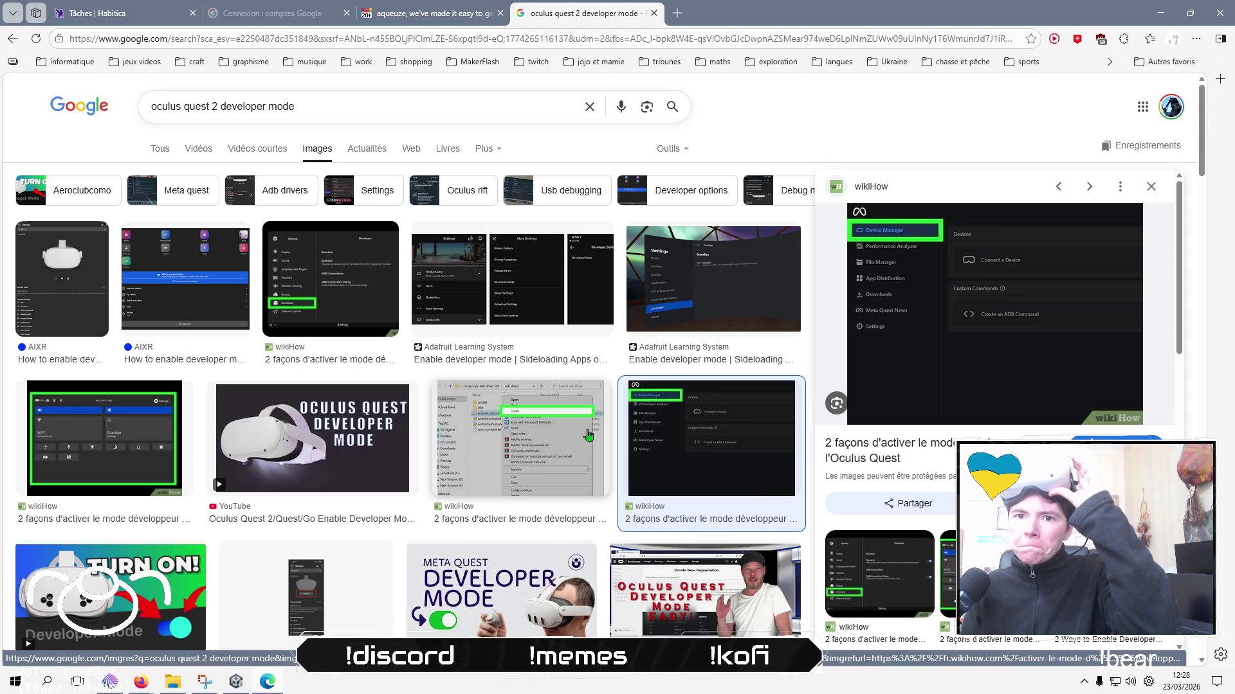
pyautogui.scroll(-4, 714, 293)
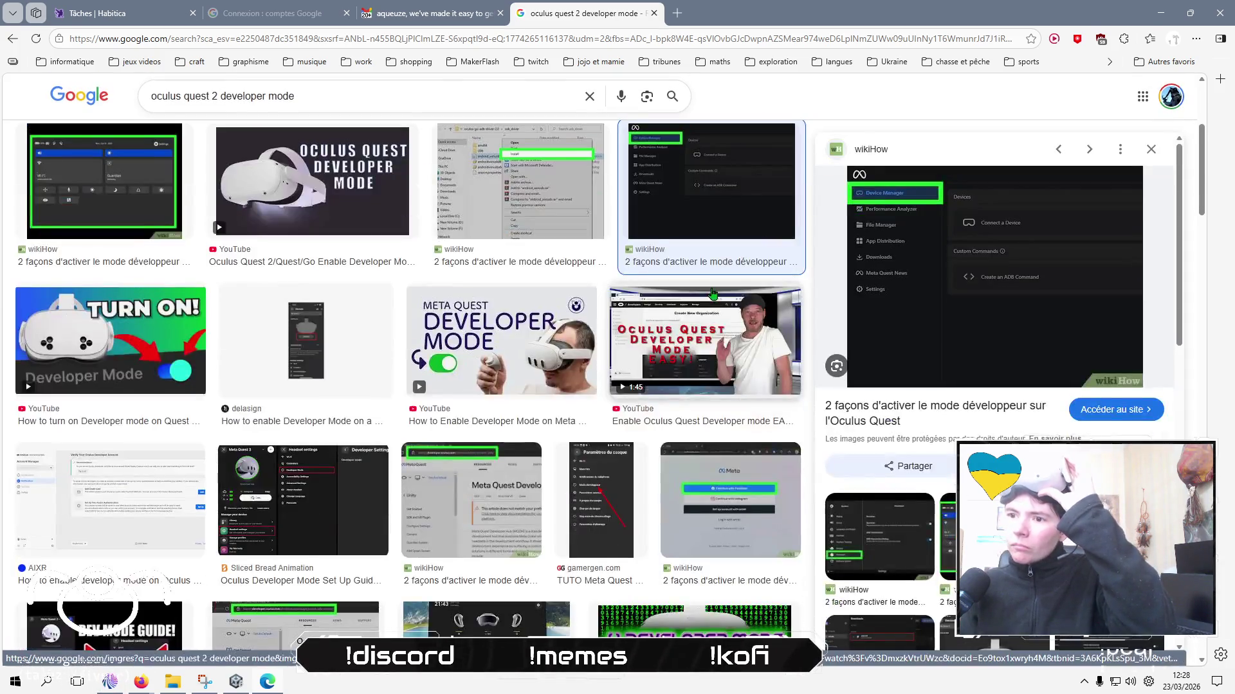
pyautogui.scroll(-5, 713, 293)
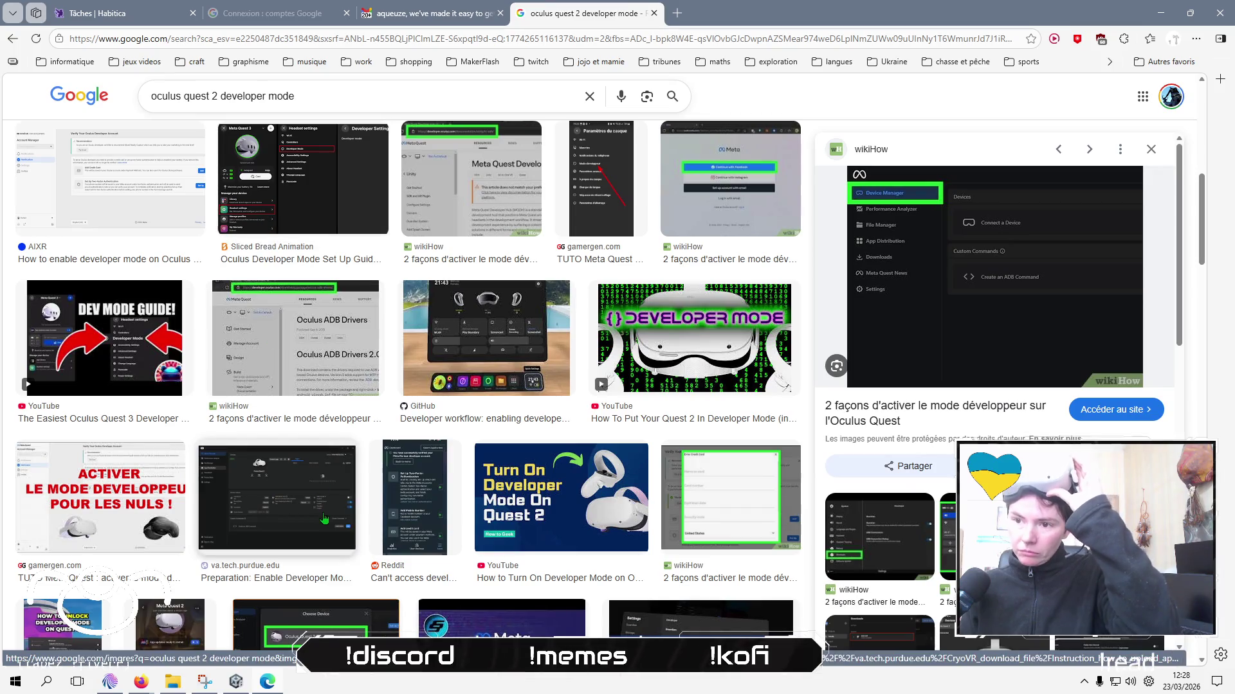
pyautogui.click(585, 510)
pyautogui.click(1052, 309)
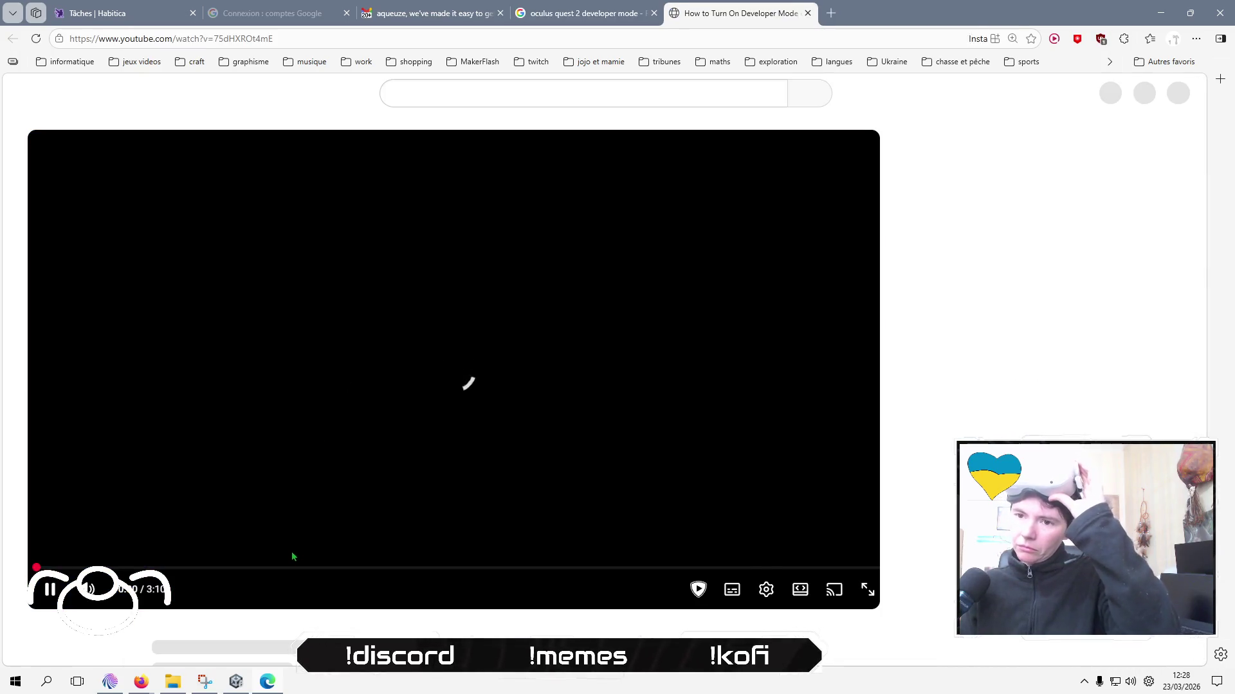
# Rewind the tutorial to the organization creation step around 0:58 and pause it, then start a 'developer ocolus' search
pyautogui.click(485, 559)
pyautogui.moveTo(484, 563); pyautogui.dragTo(436, 561)
pyautogui.click(399, 565)
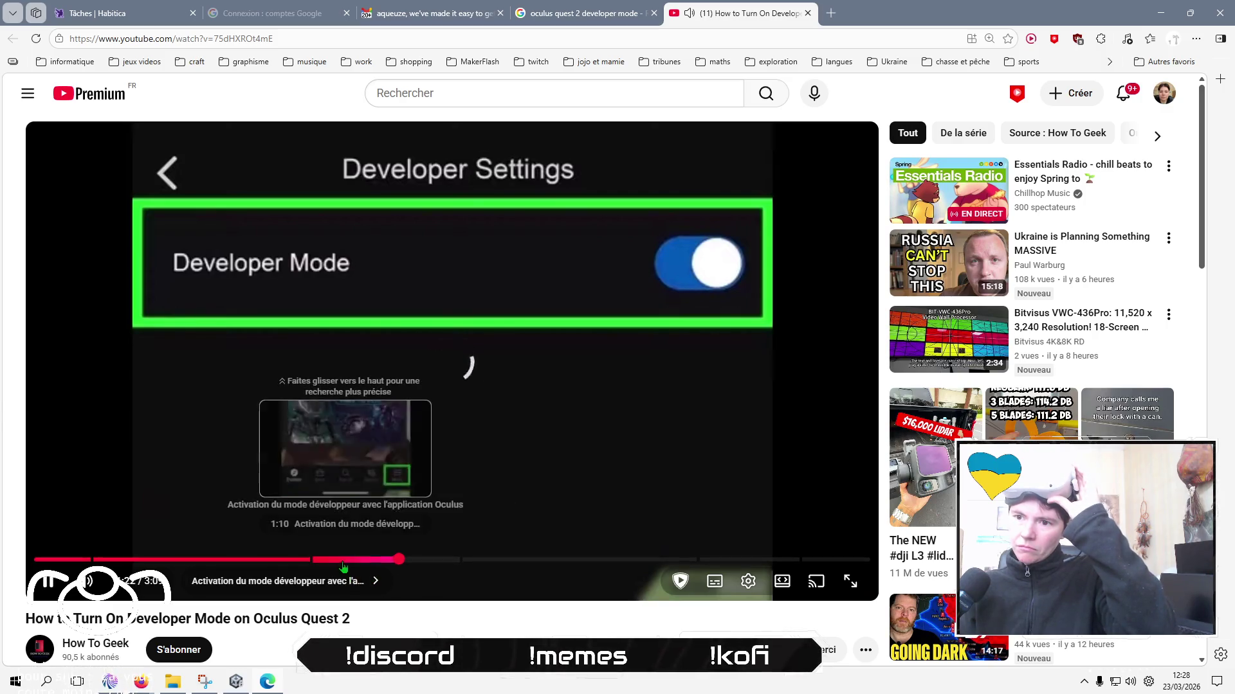
pyautogui.moveTo(330, 566); pyautogui.dragTo(112, 561)
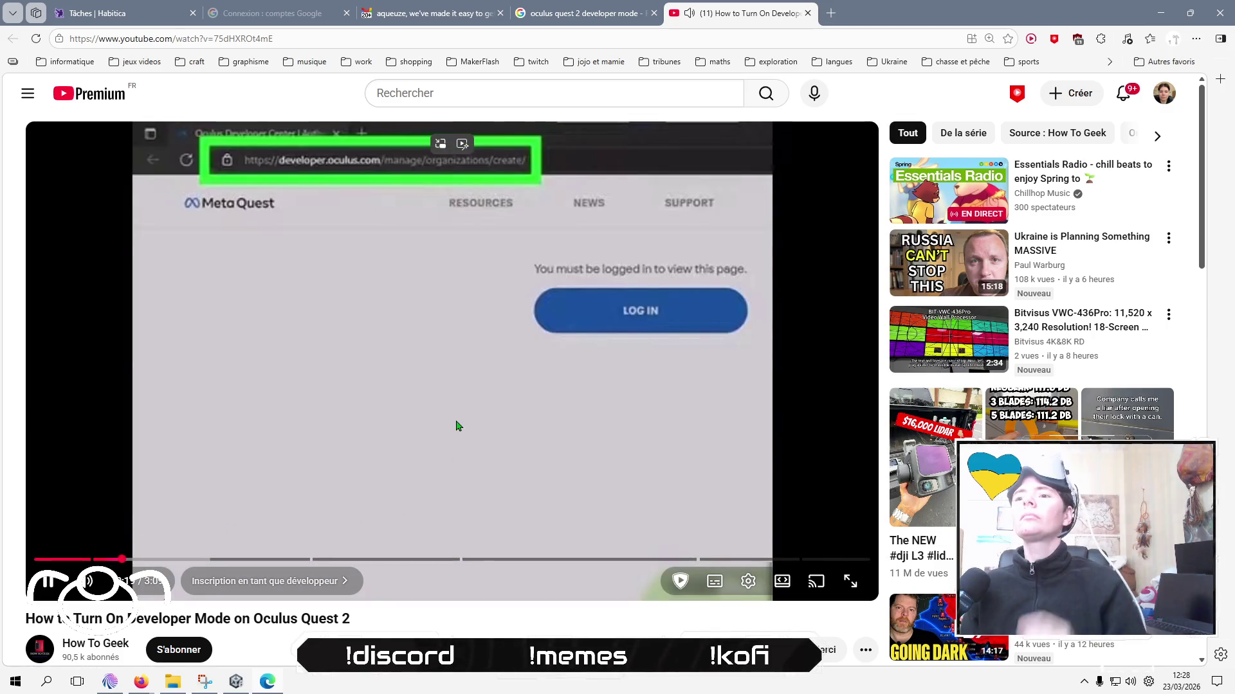
pyautogui.click(457, 424)
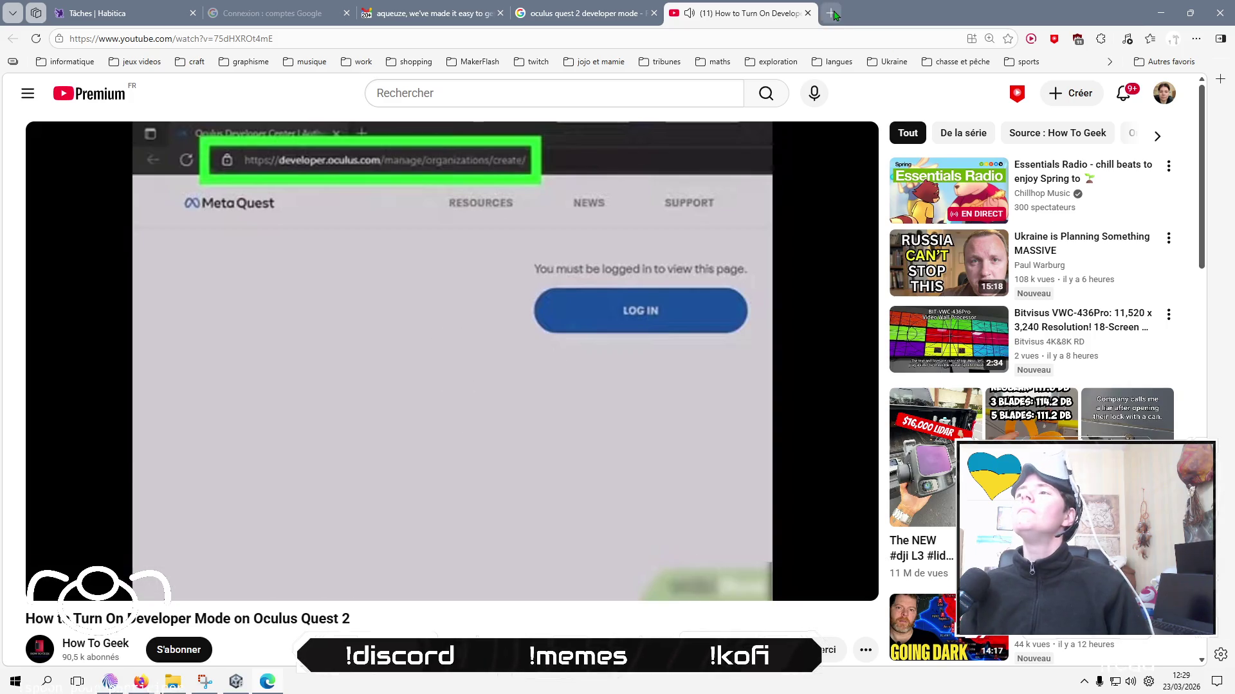
pyautogui.click(833, 14)
pyautogui.write('developer ocolus')
# Correct the query and search Google for 'developer oculus quest'
pyautogui.press('BackSpace')
pyautogui.press('BackSpace')
pyautogui.press('BackSpace')
pyautogui.write('ulus quest')
pyautogui.press('Return')
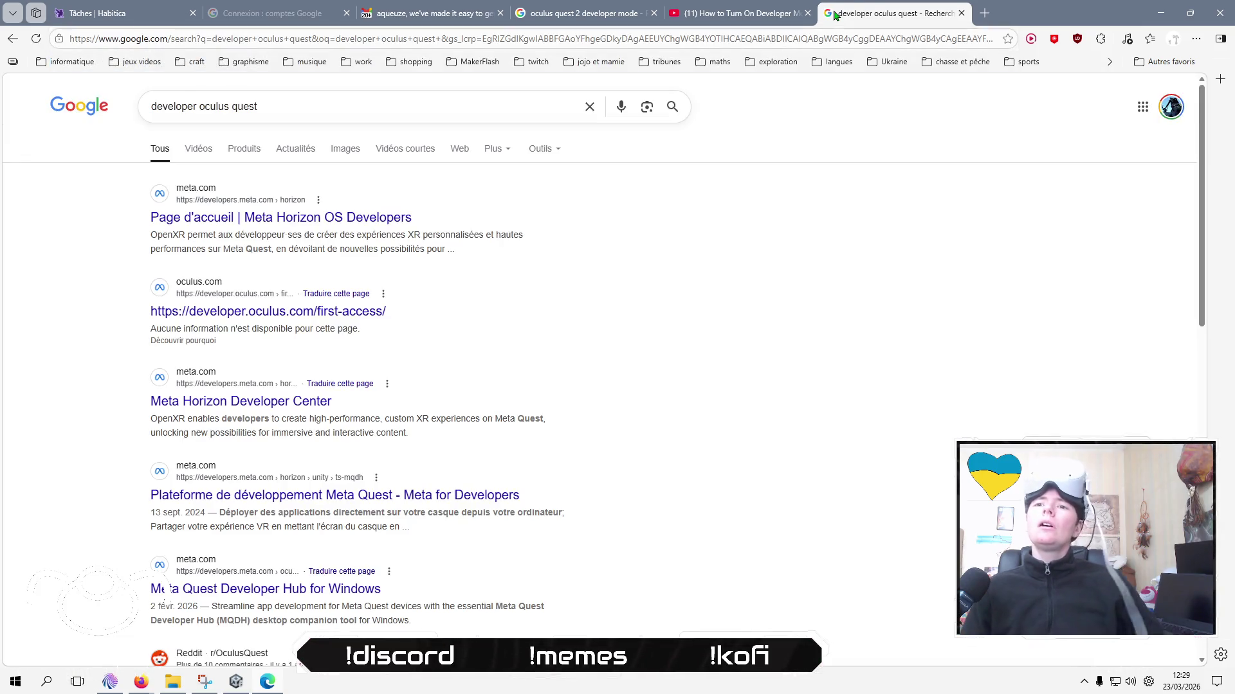
# Open a Meta developer result, then load developers.meta.com after it errors
pyautogui.click(206, 312)
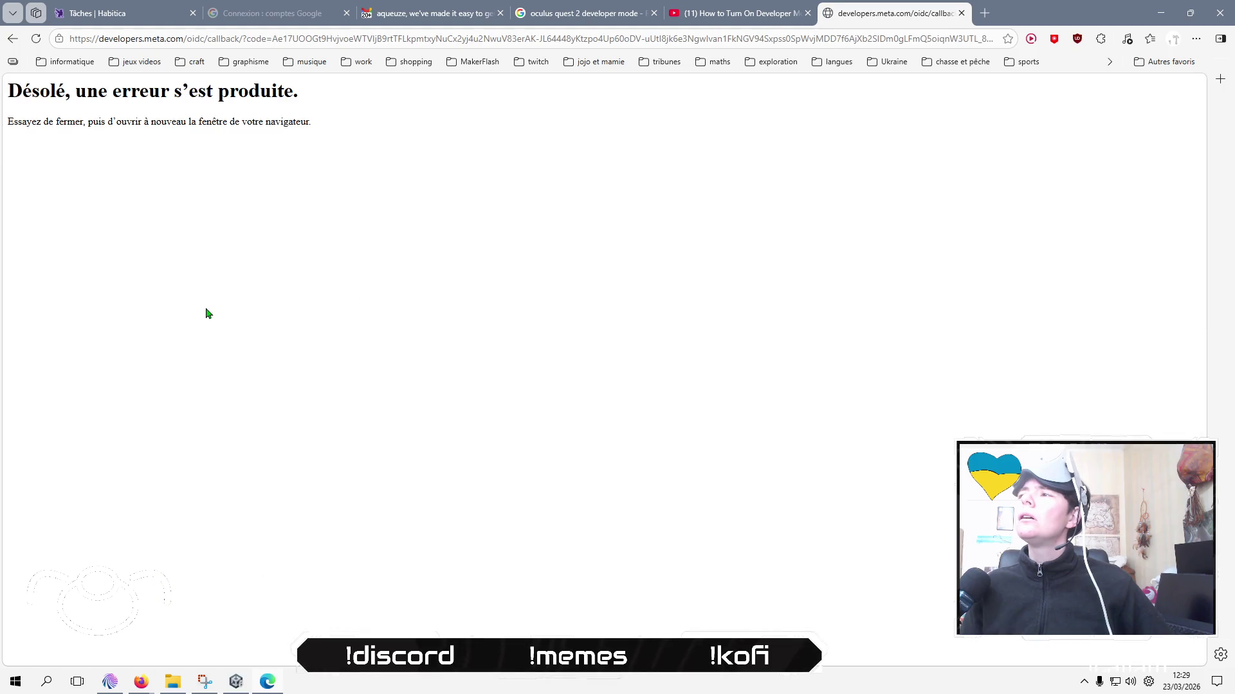
pyautogui.moveTo(185, 39)
pyautogui.mouseDown()
pyautogui.moveTo(1061, 148)
pyautogui.moveTo(1232, 112)
pyautogui.mouseUp()
pyautogui.write('https://developers.meta.com/')
pyautogui.press('Return')
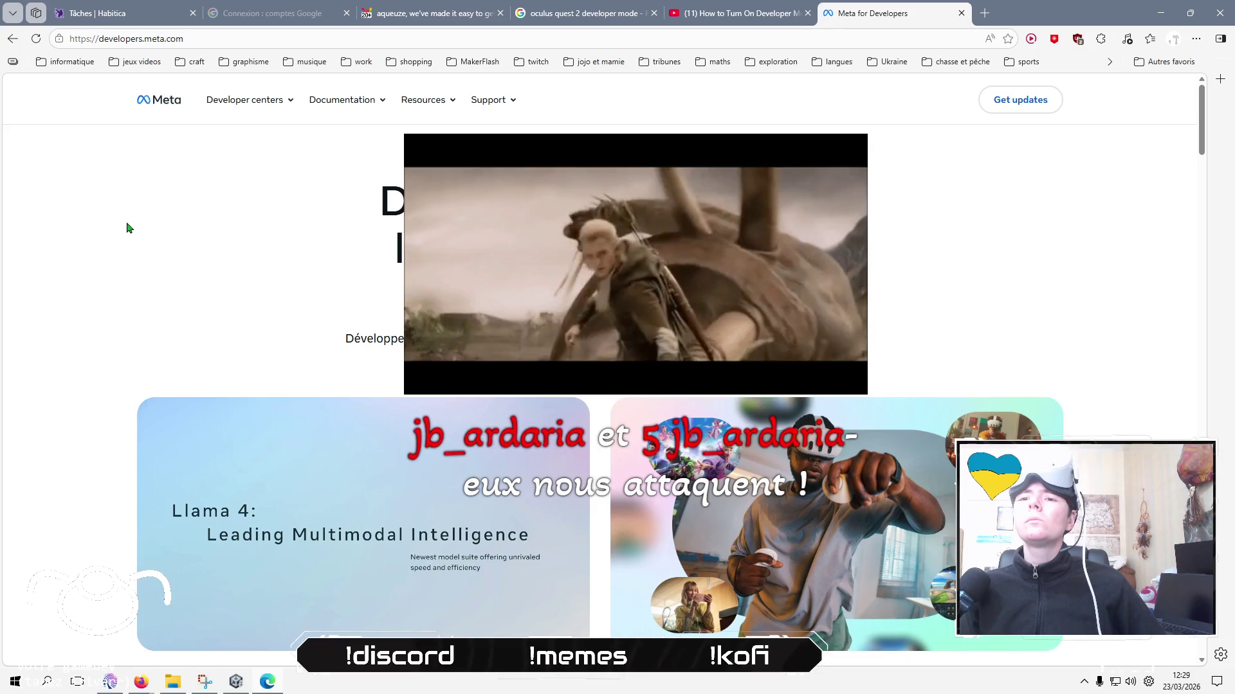
# Open the developer.oculus.com link from the YouTube tutorial's description
pyautogui.scroll(-10, 83, 339)
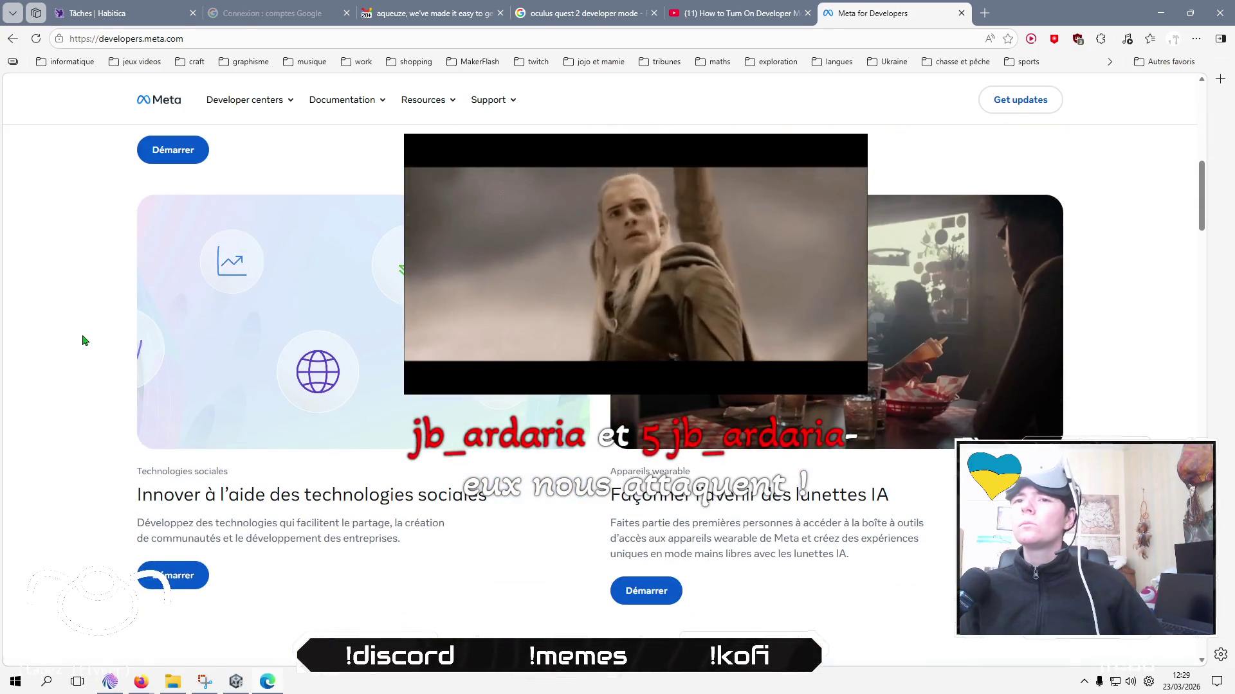
pyautogui.scroll(8, 83, 340)
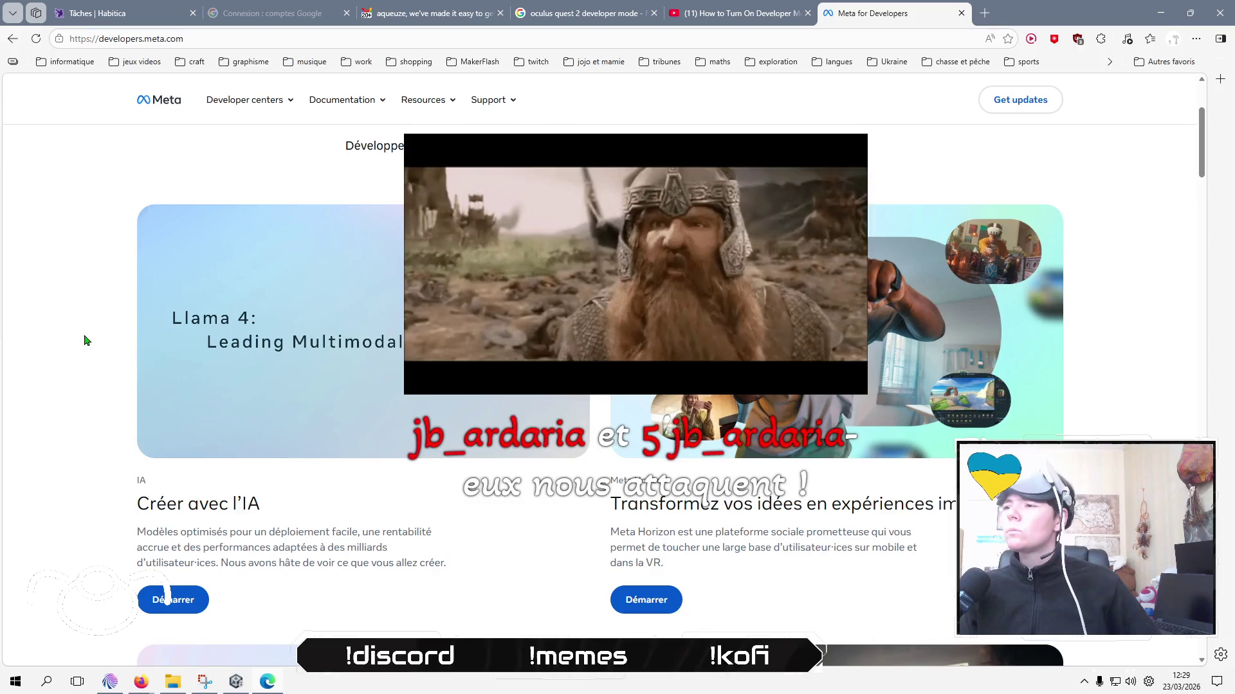
pyautogui.scroll(3, 86, 340)
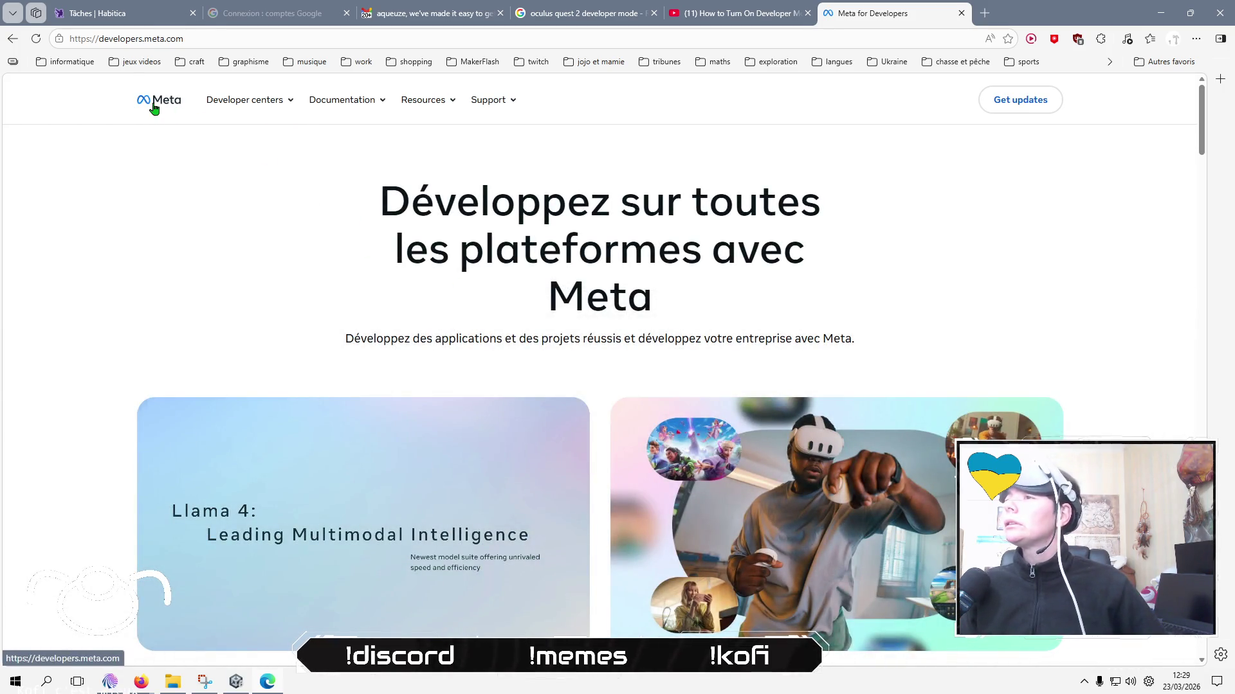
pyautogui.click(740, 13)
pyautogui.scroll(-3, 76, 564)
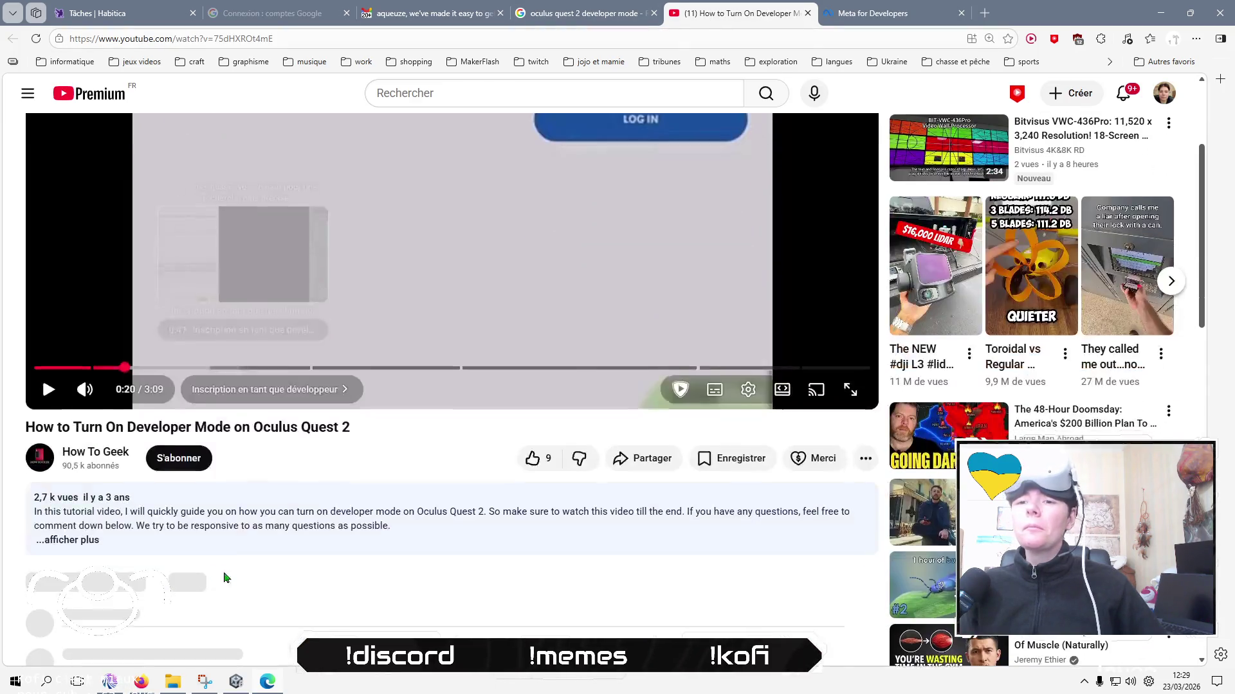
pyautogui.click(69, 540)
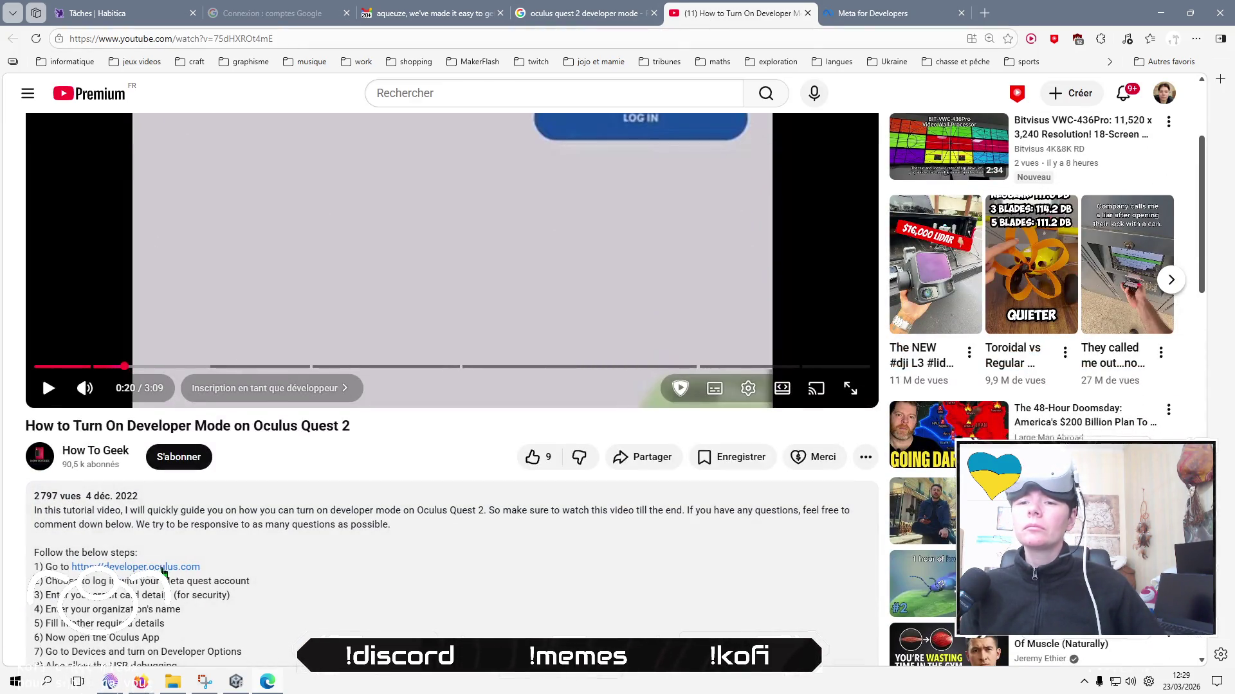
pyautogui.click(162, 568)
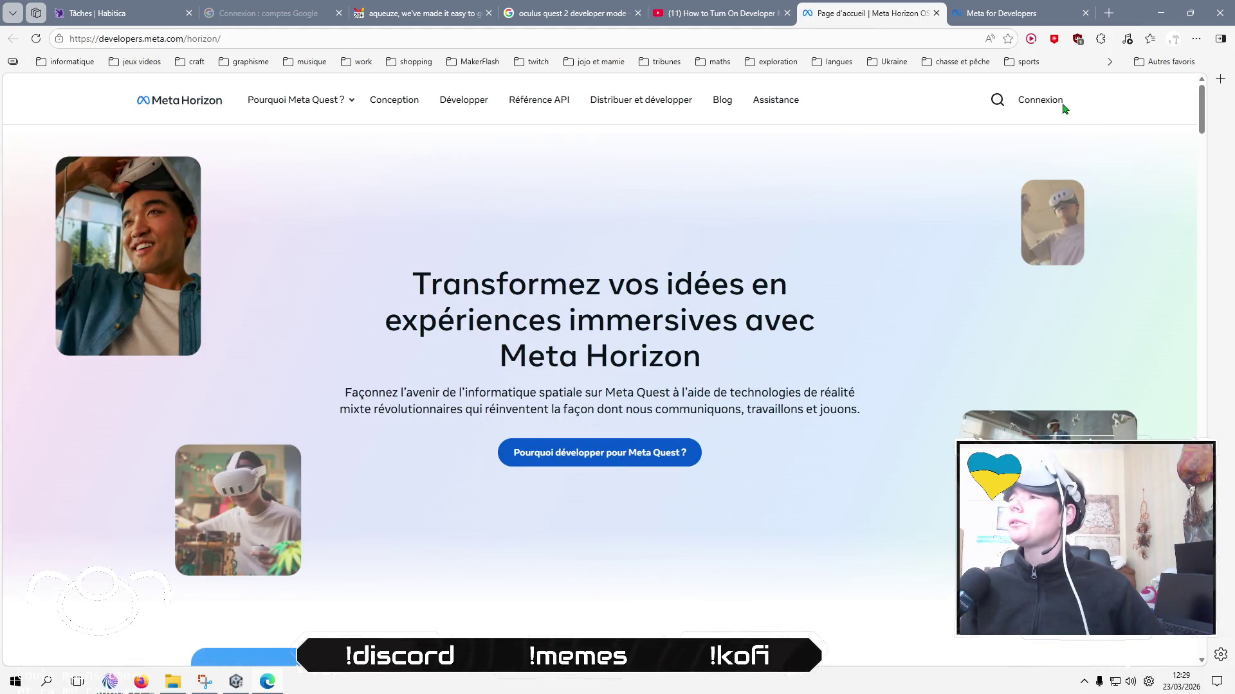
# Sign in to the Meta account and open My projects on the developer dashboard
pyautogui.click(1060, 103)
pyautogui.click(908, 480)
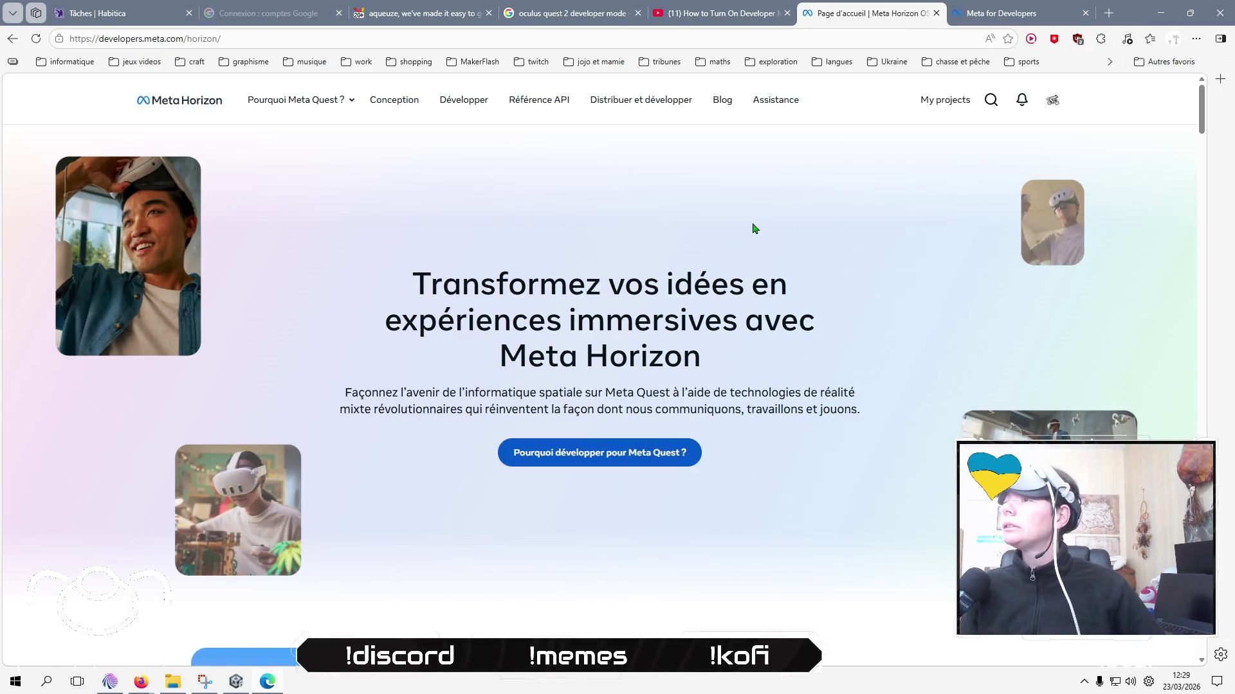
pyautogui.click(934, 100)
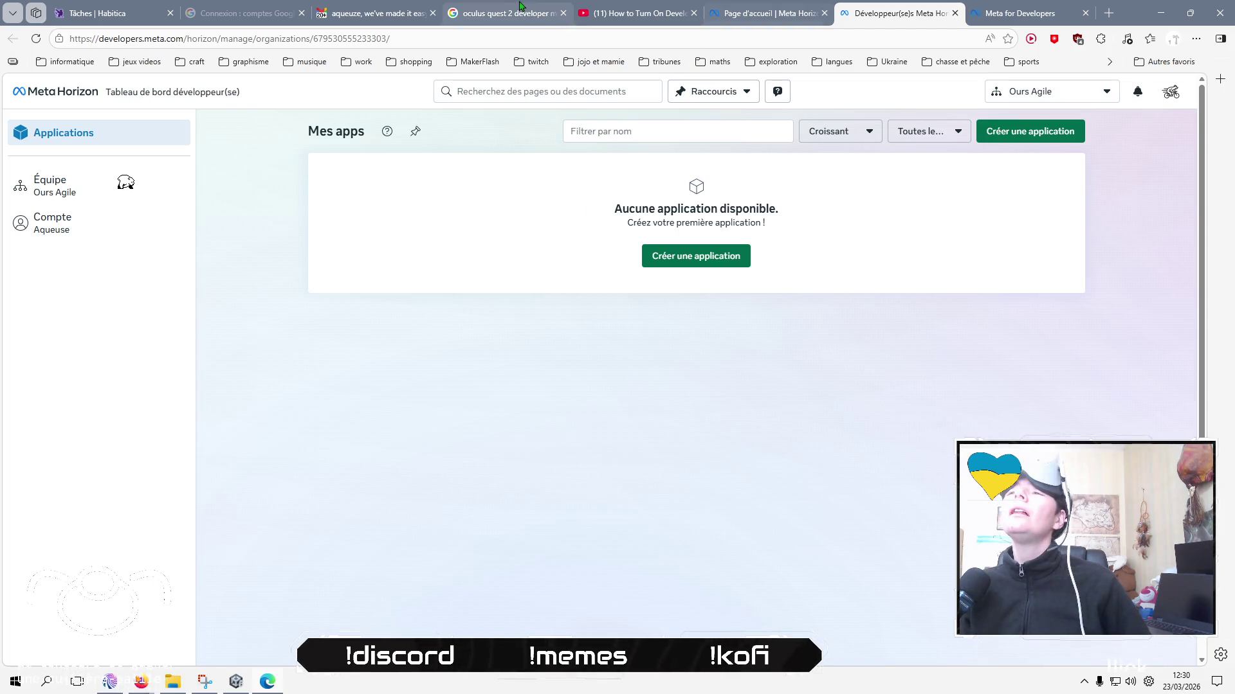
# Advance the tutorial to the Create New Organization step and pause it
pyautogui.click(612, 20)
pyautogui.scroll(3, 538, 306)
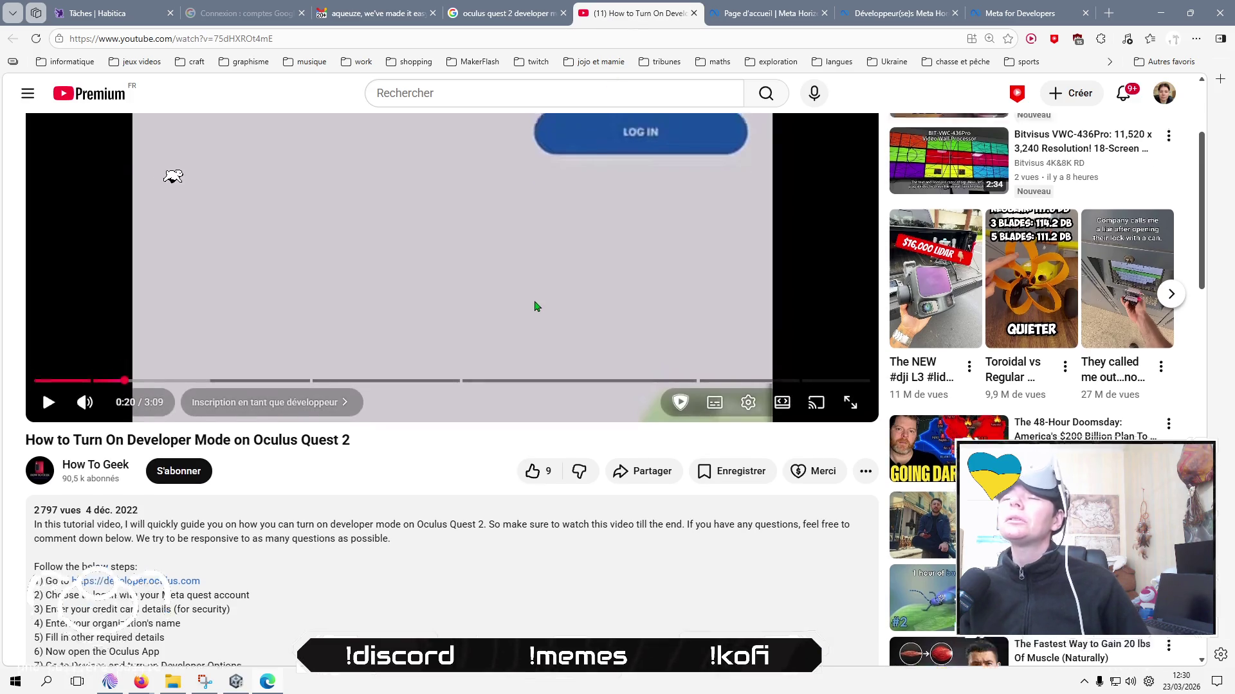
pyautogui.click(444, 418)
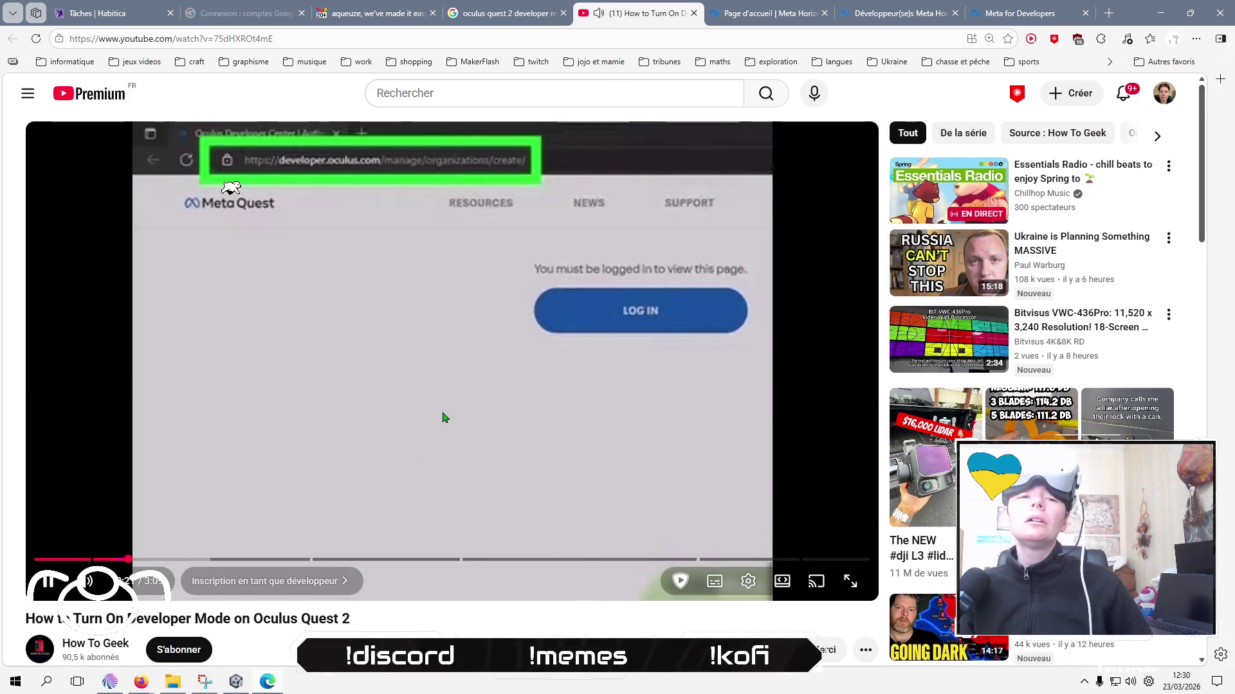
pyautogui.press('Right')
pyautogui.press('Right')
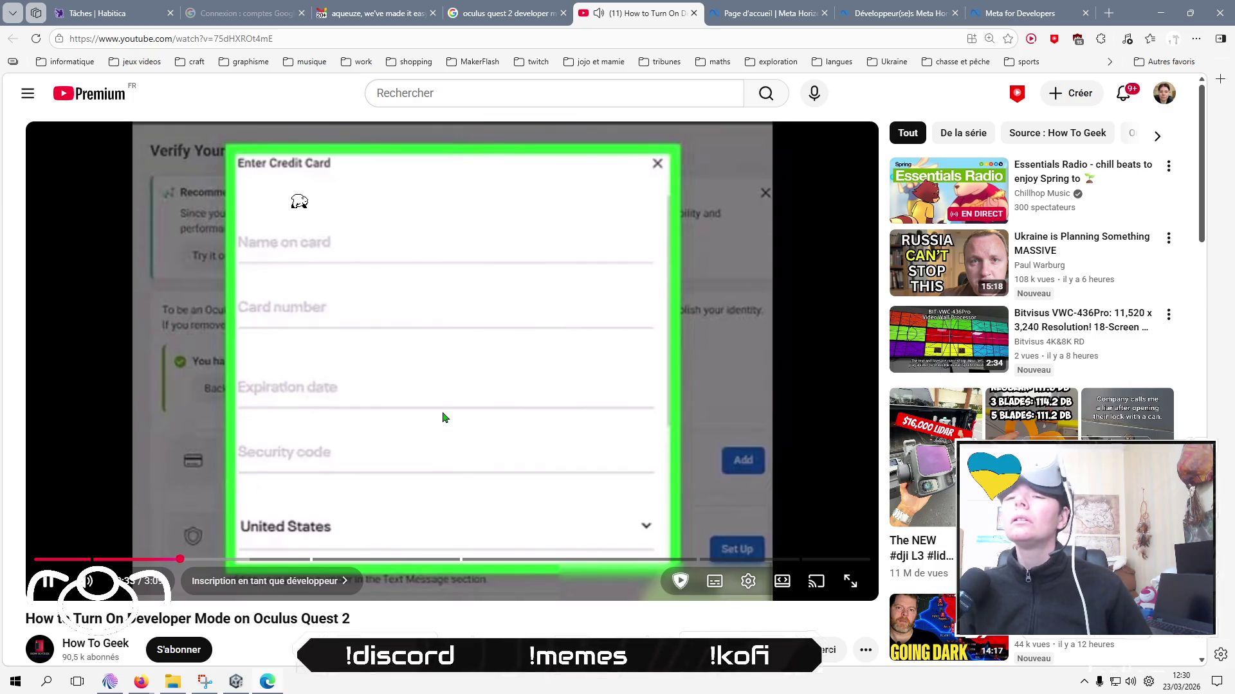
pyautogui.press('Right')
pyautogui.press('Right')
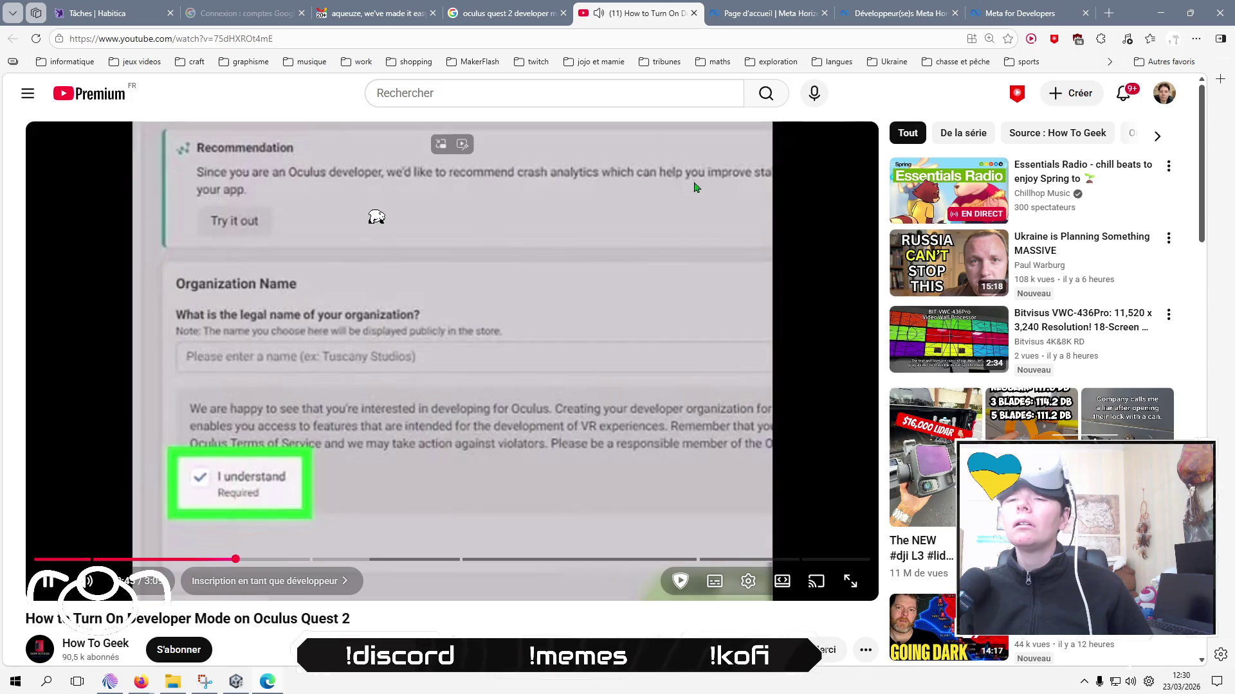
pyautogui.click(496, 294)
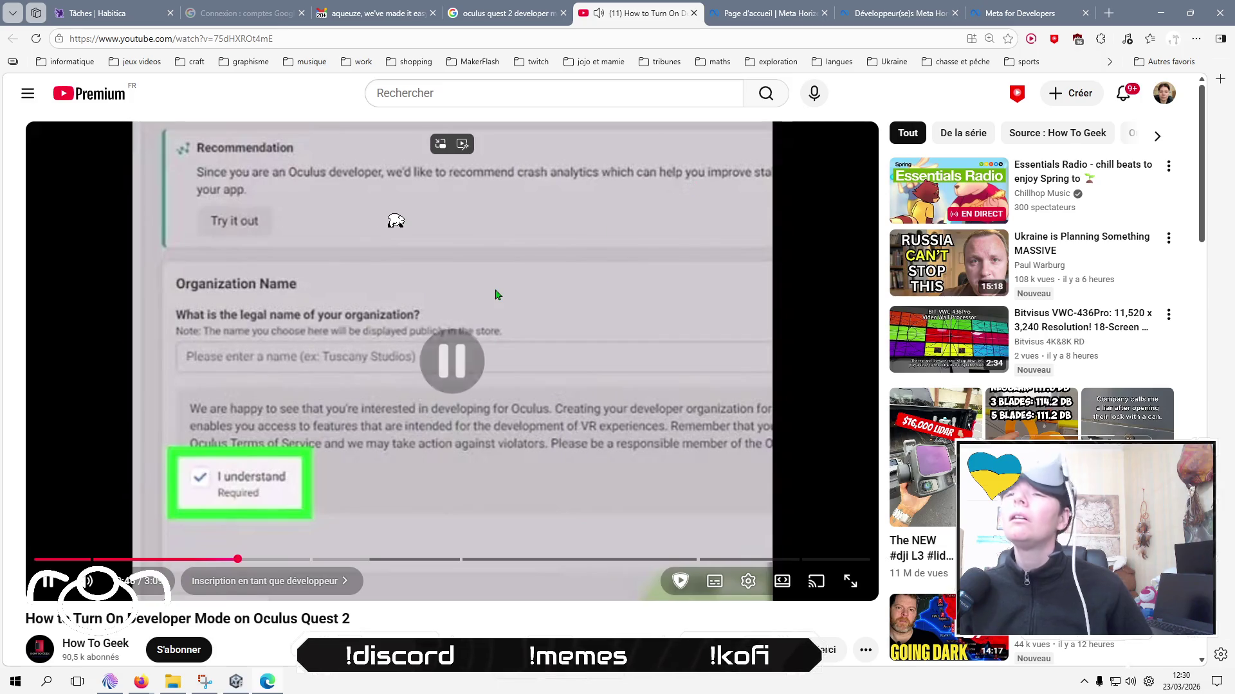
# Start a new Link PC VR application named KamoradonResearchCenter on the Mes apps dashboard
pyautogui.click(1028, 21)
pyautogui.click(900, 14)
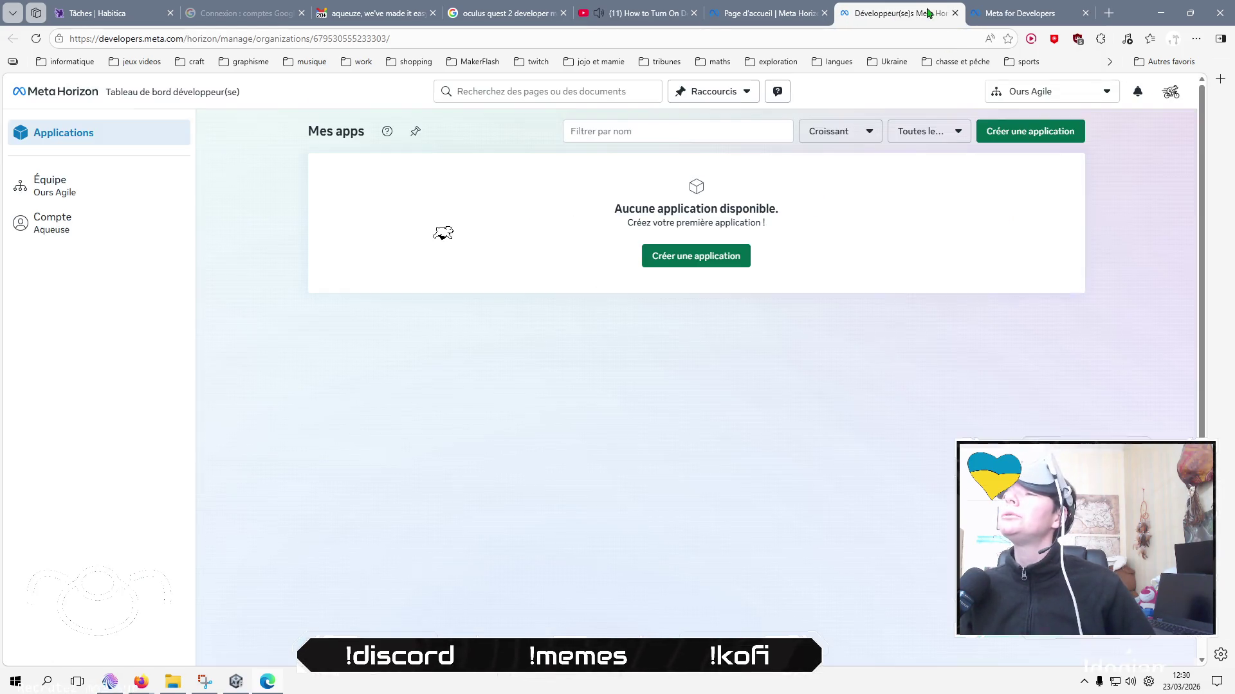
pyautogui.click(693, 264)
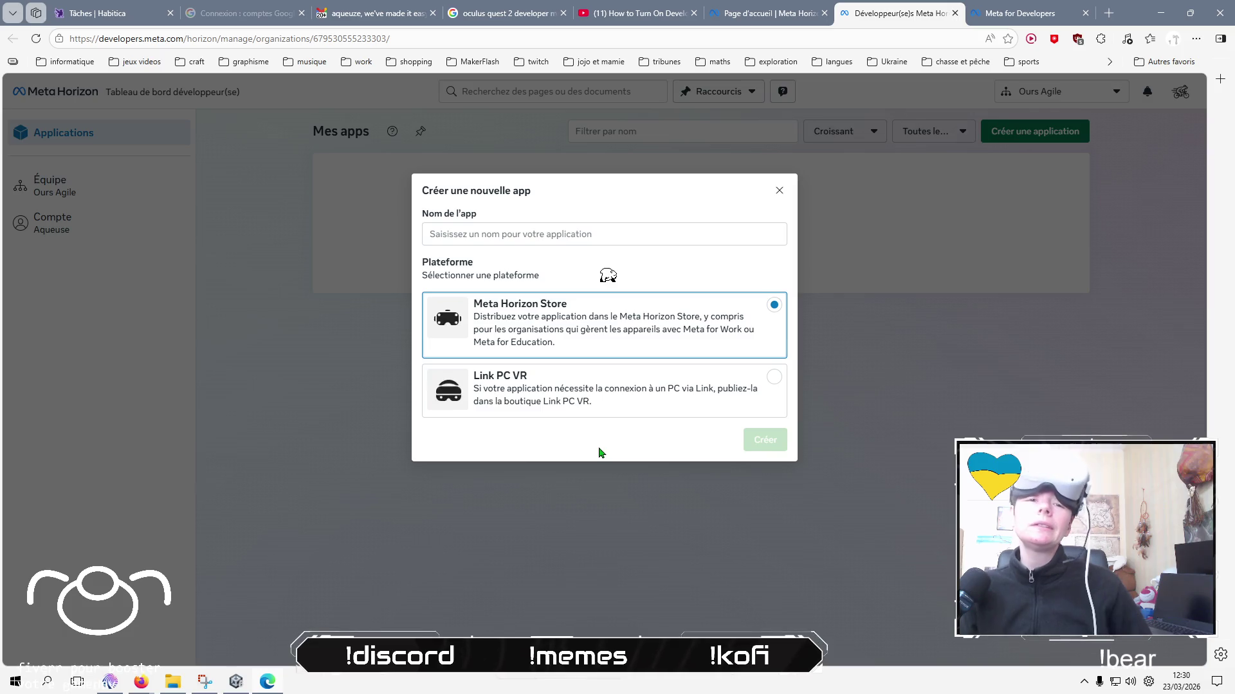
pyautogui.click(669, 393)
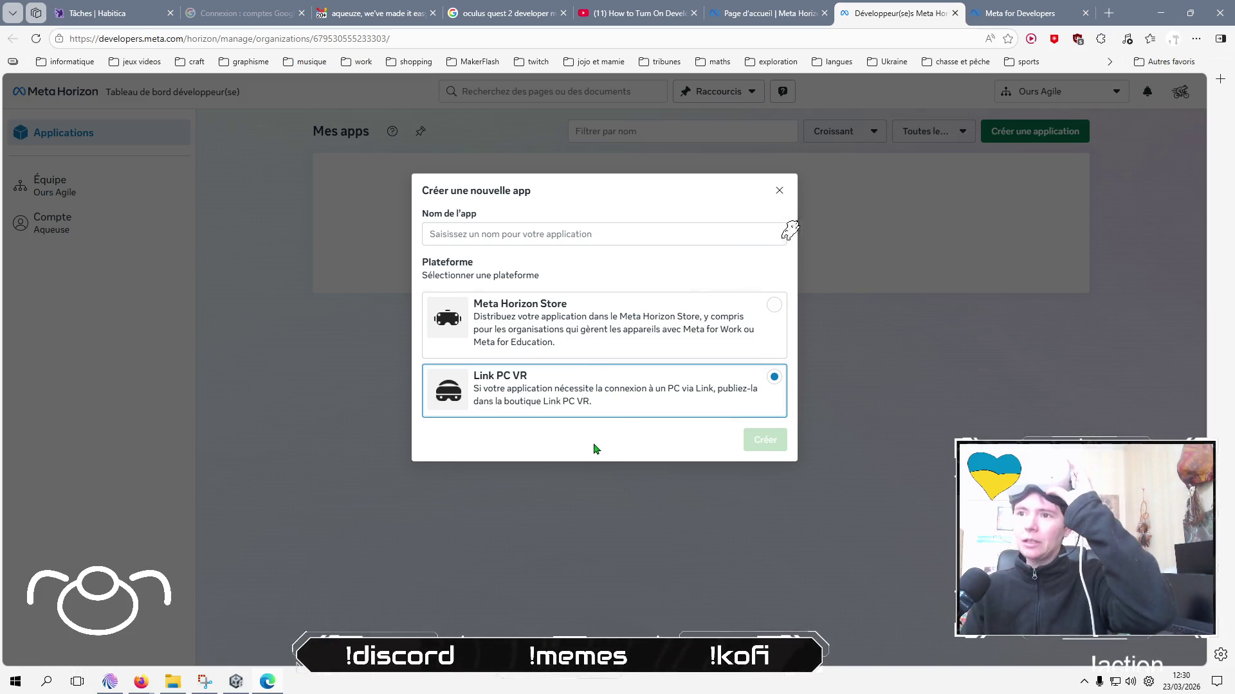
pyautogui.click(687, 230)
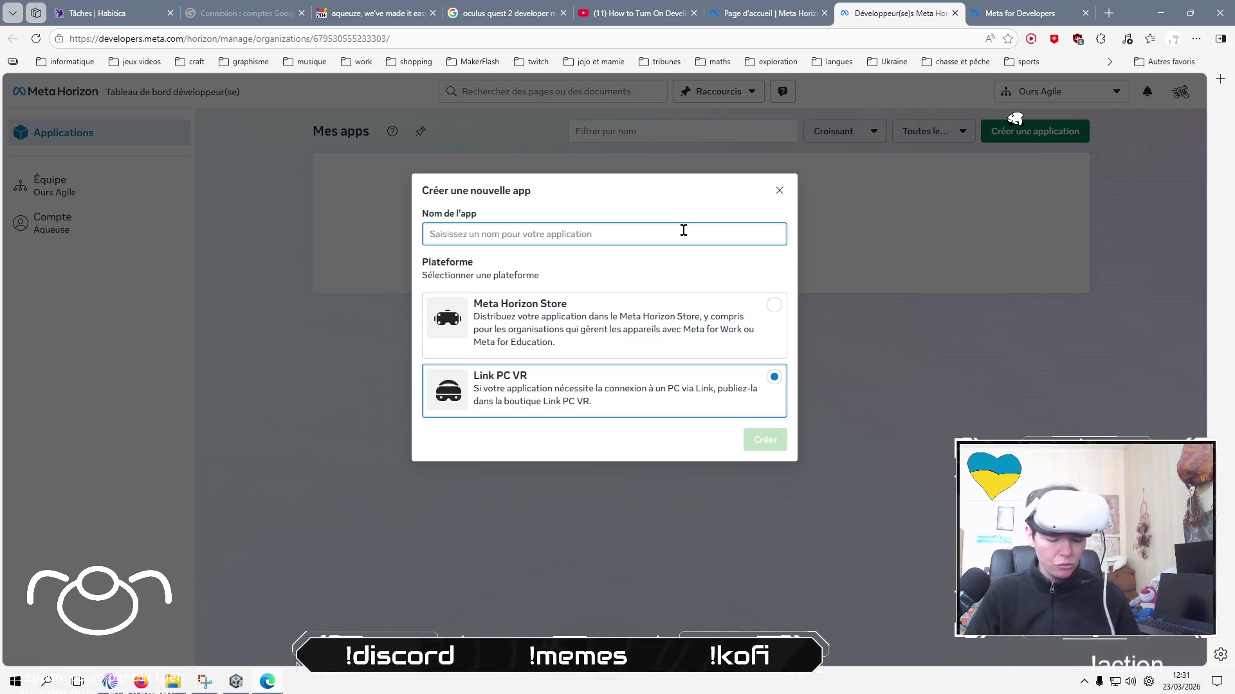
pyautogui.write('Kamoradon')
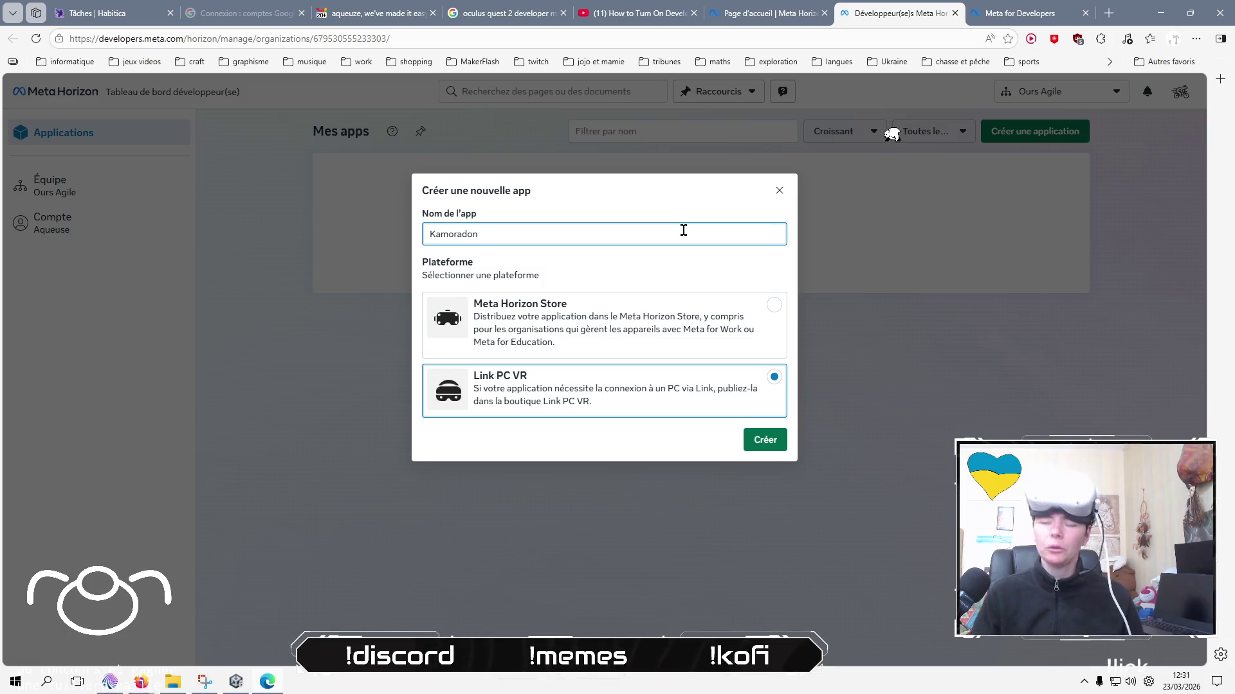
pyautogui.write('ResearchC')
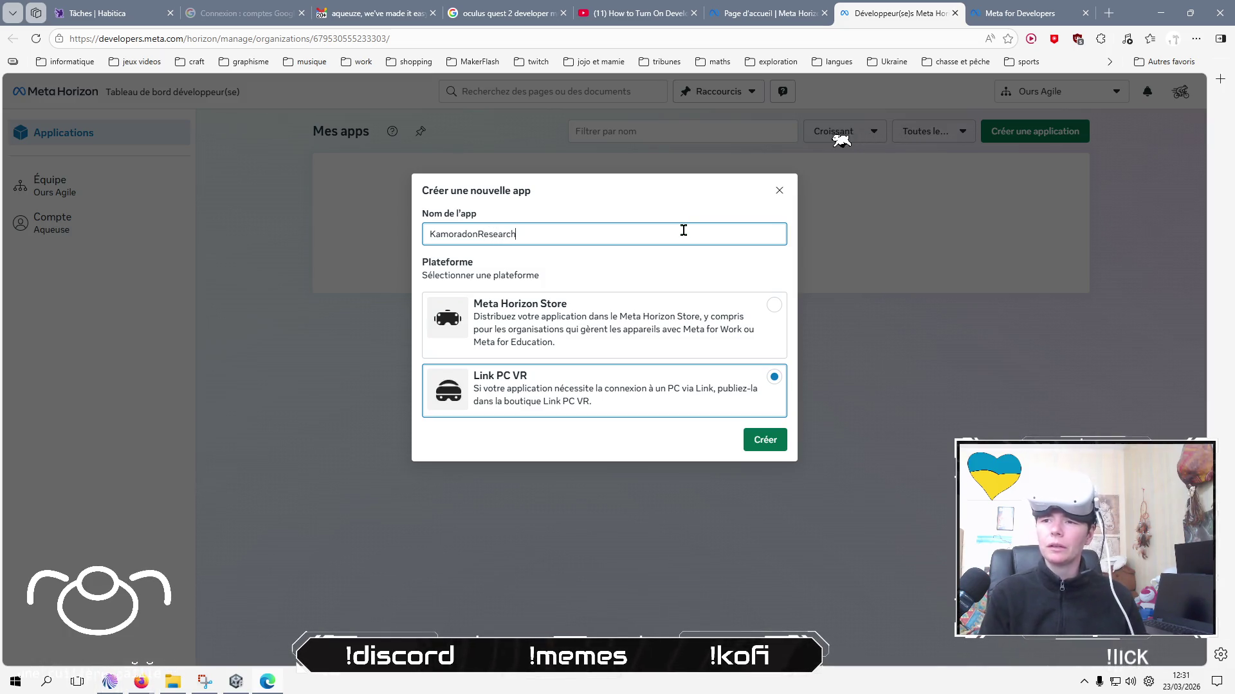
pyautogui.write('enter')
pyautogui.doubleClick(682, 230)
pyautogui.click(661, 276)
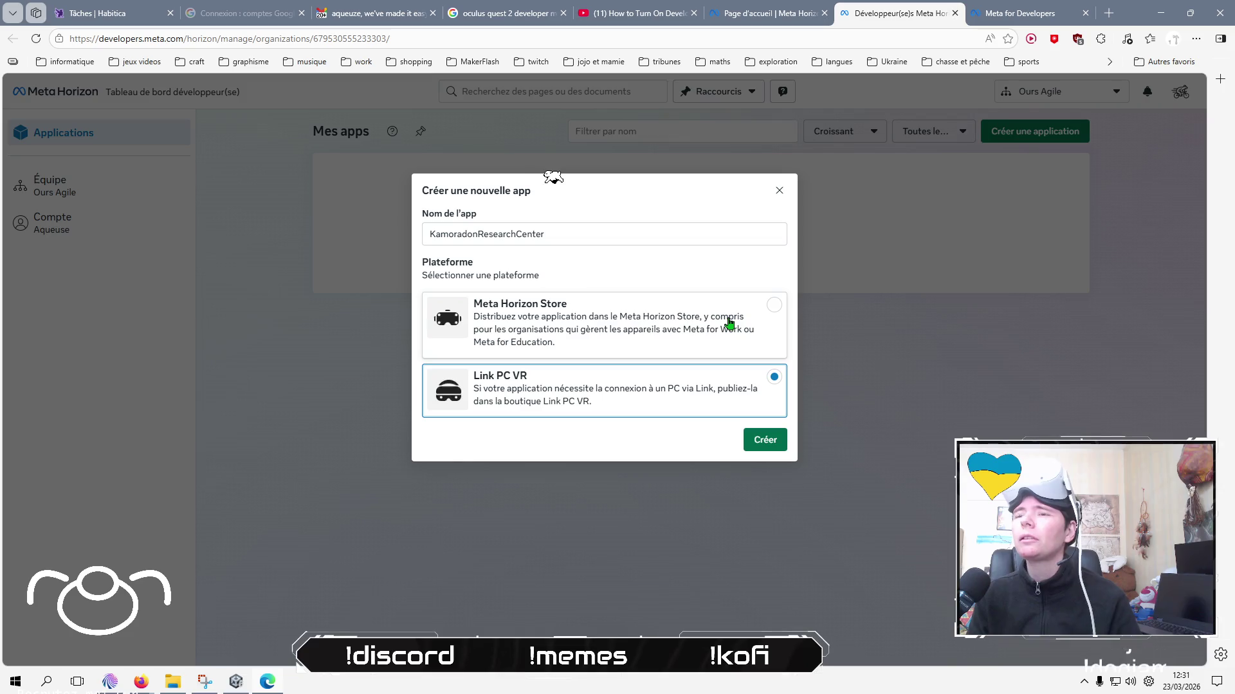
pyautogui.click(640, 14)
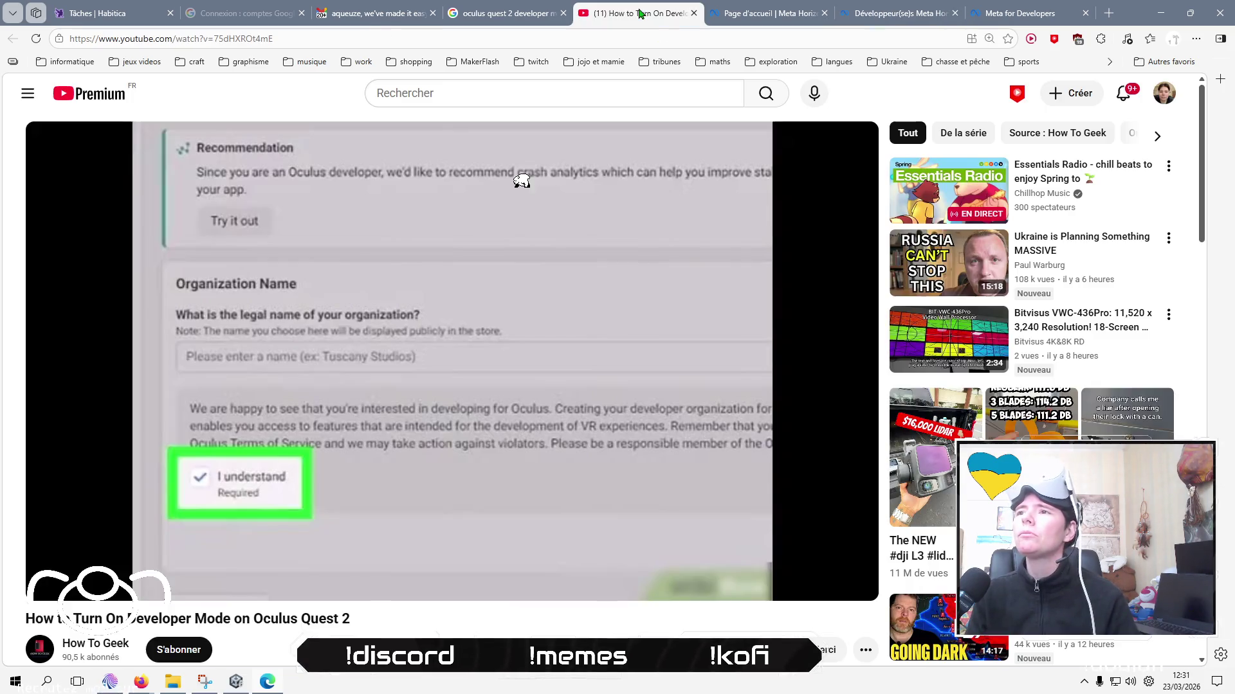
# Play the tutorial and skip back and forth around its Devices and Developer Mode steps
pyautogui.click(623, 322)
pyautogui.press('Right')
pyautogui.press('Right')
pyautogui.press('Right')
pyautogui.press('Right')
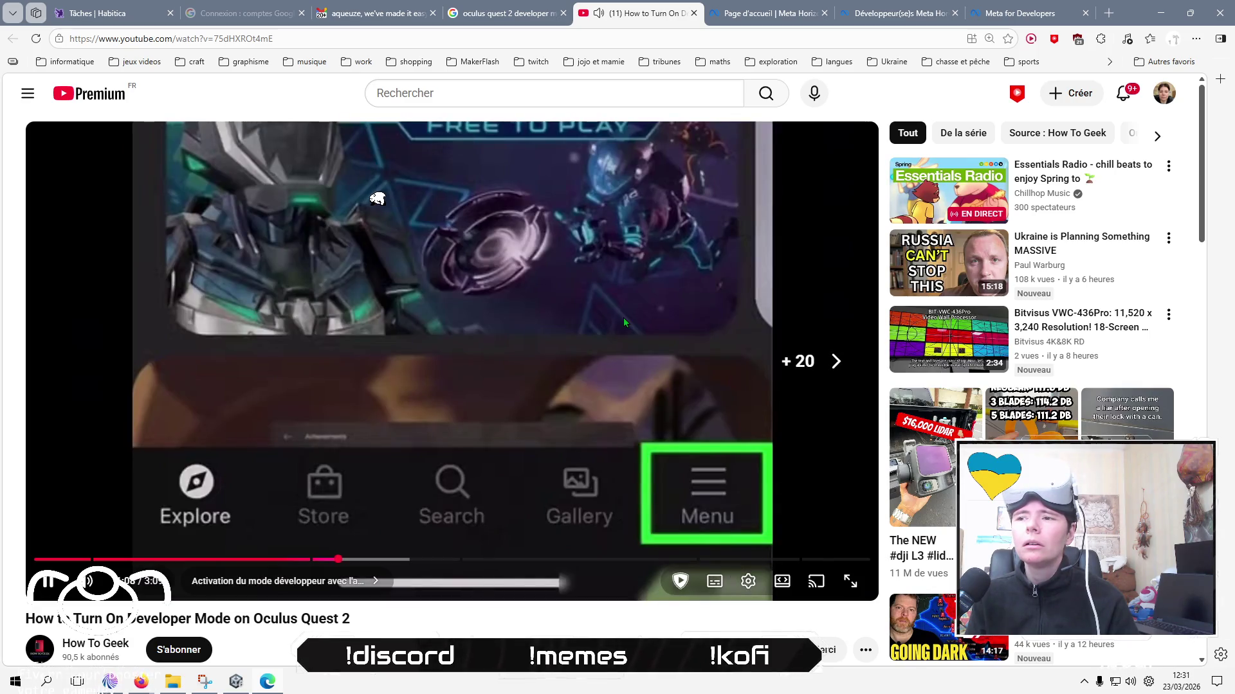
pyautogui.press('Right')
pyautogui.press('Right')
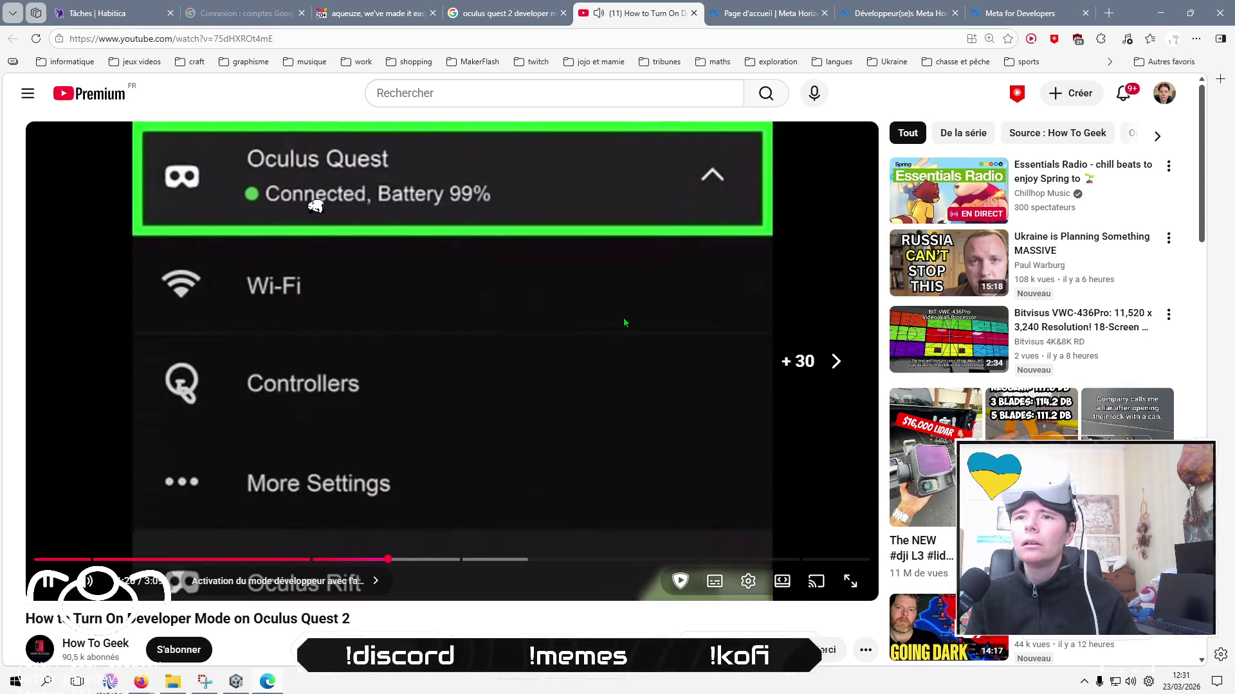
pyautogui.press('Right')
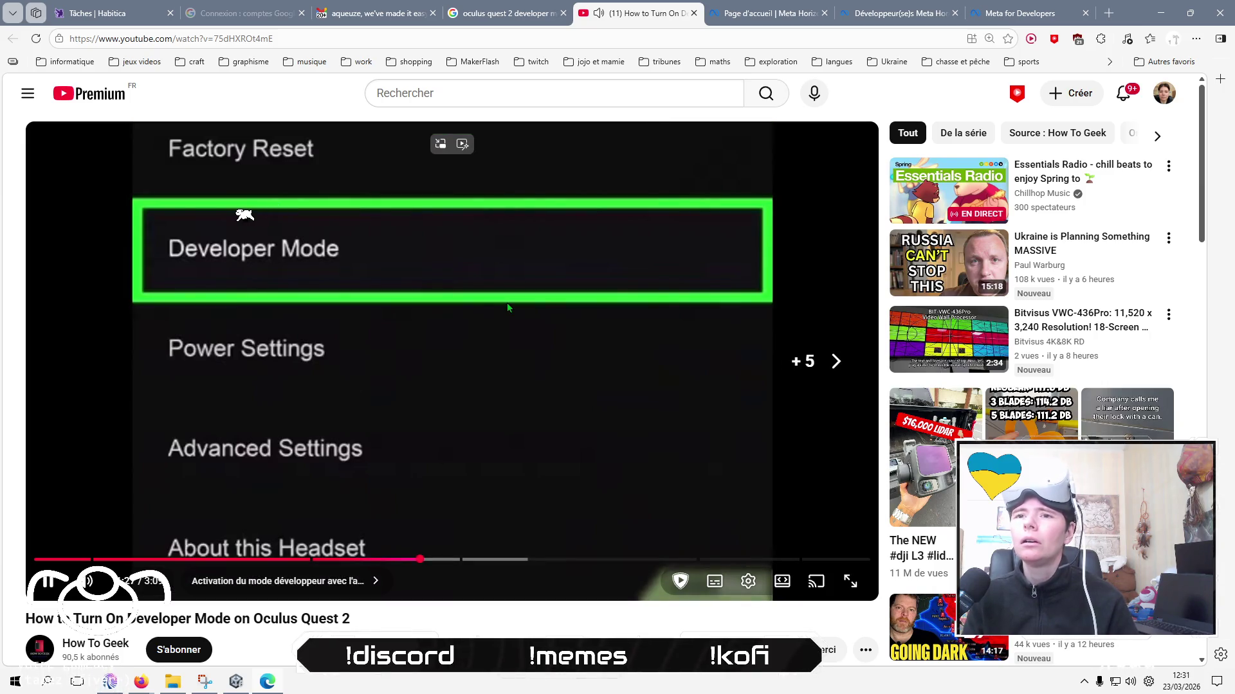
pyautogui.press('space')
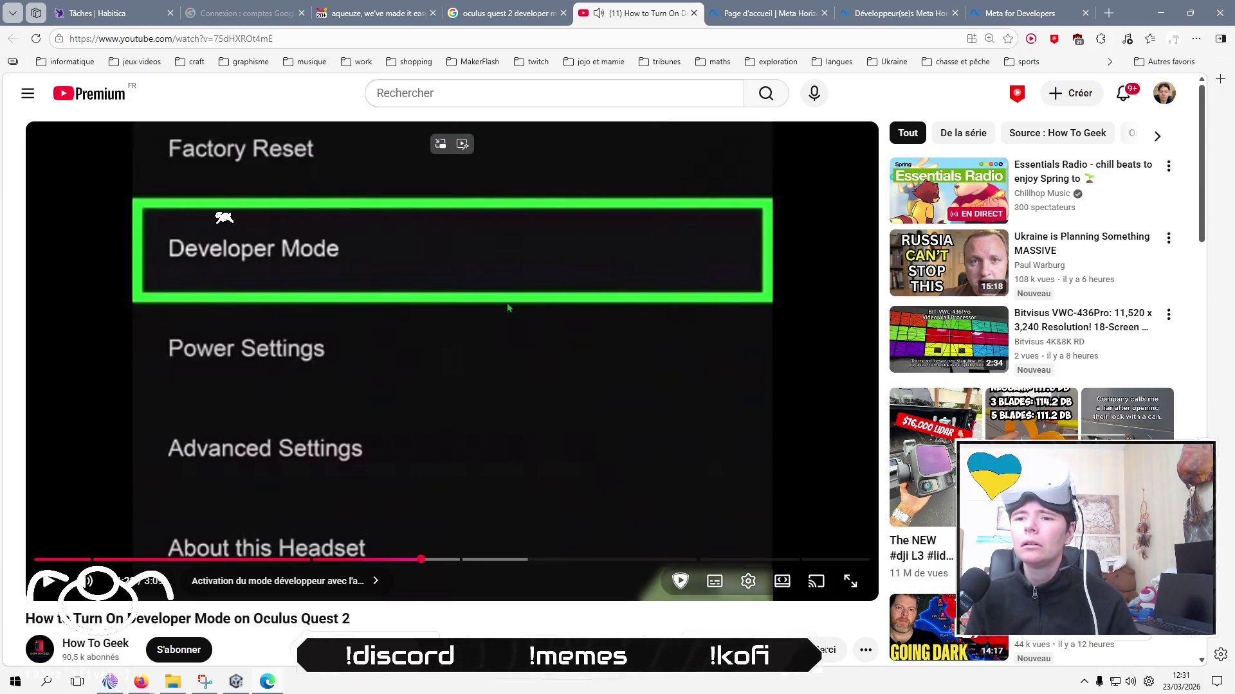
pyautogui.press('Left')
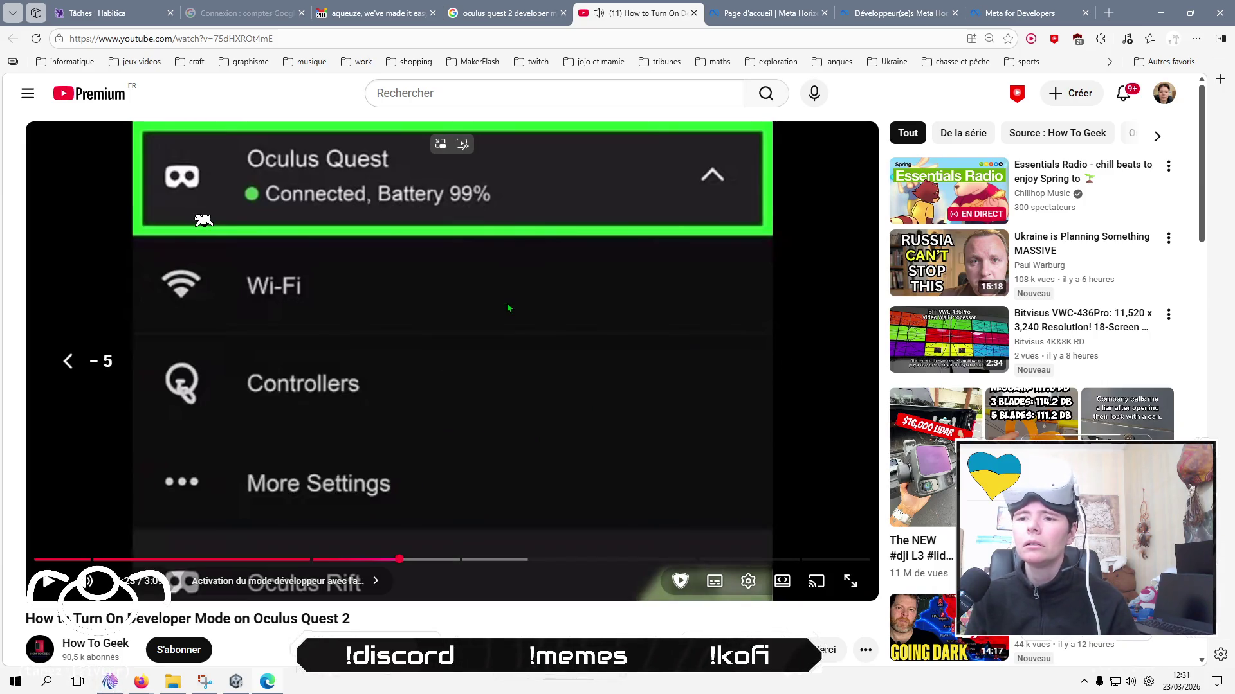
pyautogui.press('Left')
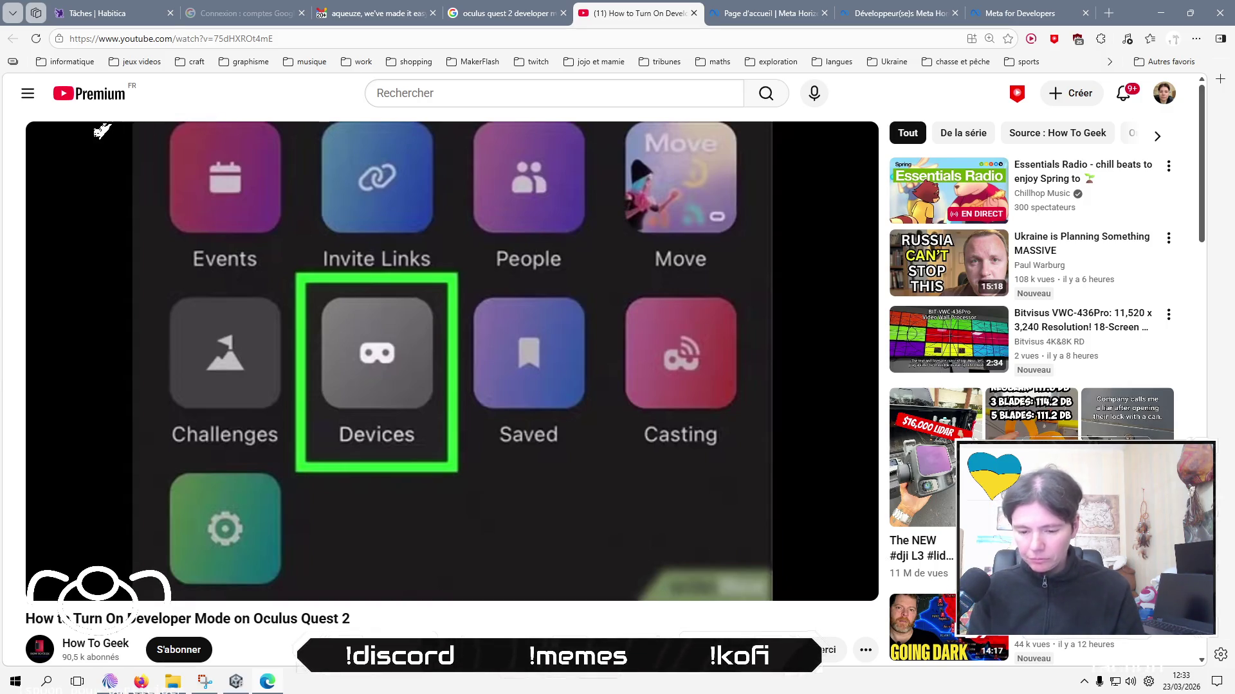
pyautogui.click(1019, 14)
# Search Google for 'sidequest' from the Meta for Developers tab's address bar
pyautogui.click(896, 41)
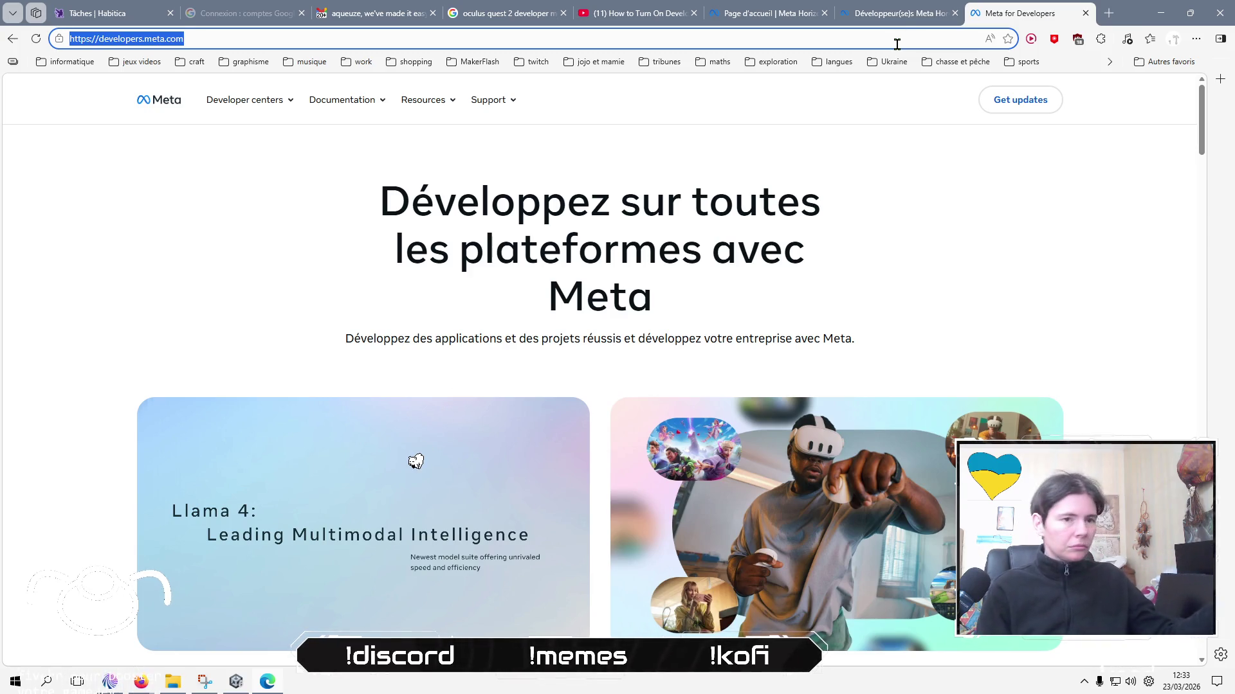
pyautogui.write('oco')
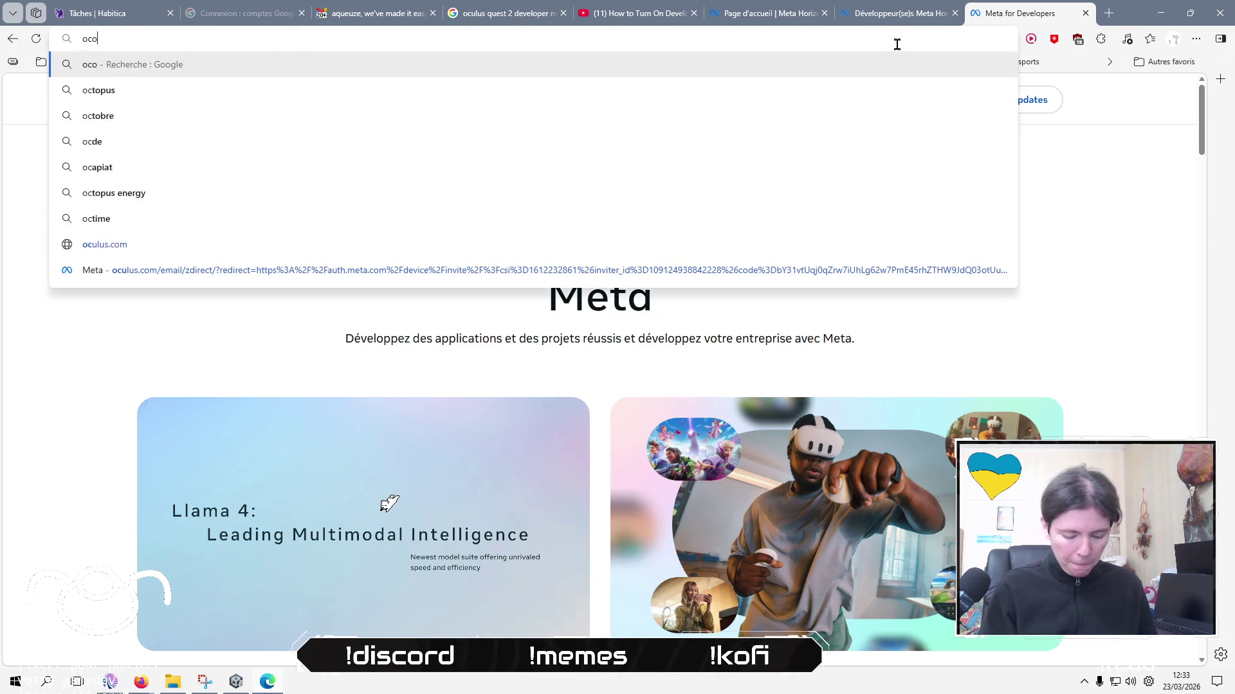
pyautogui.hotkey('ctrl', 'a')
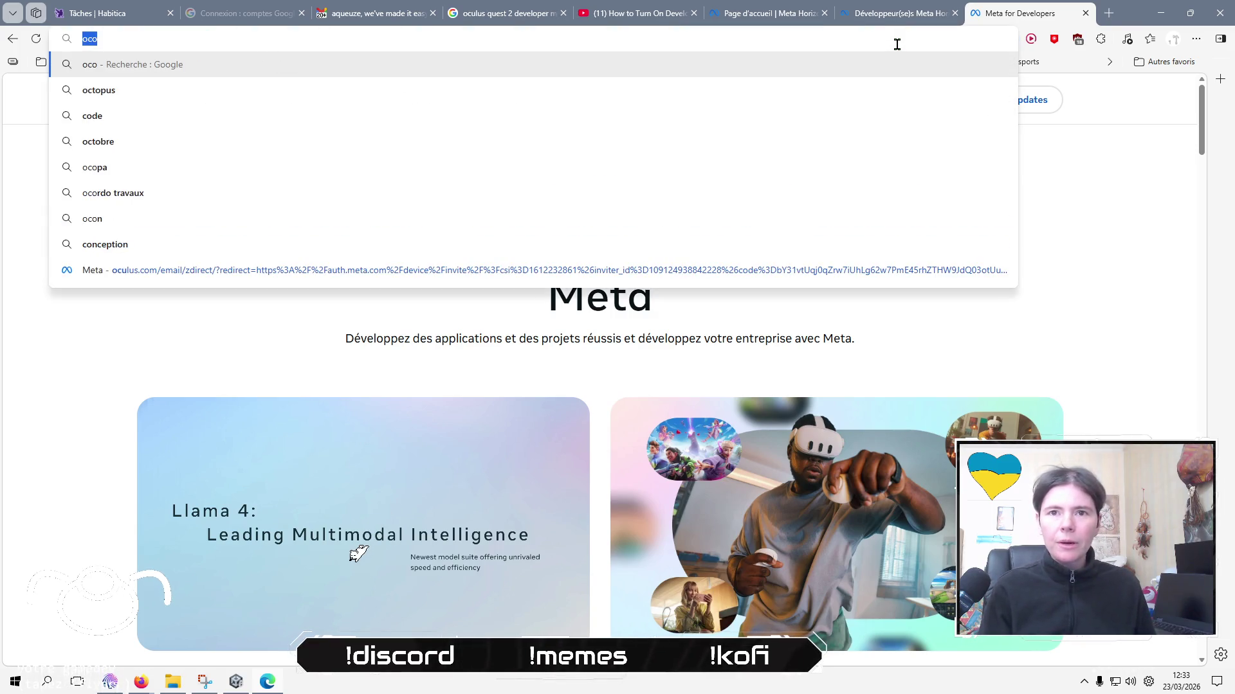
pyautogui.write('sidequest')
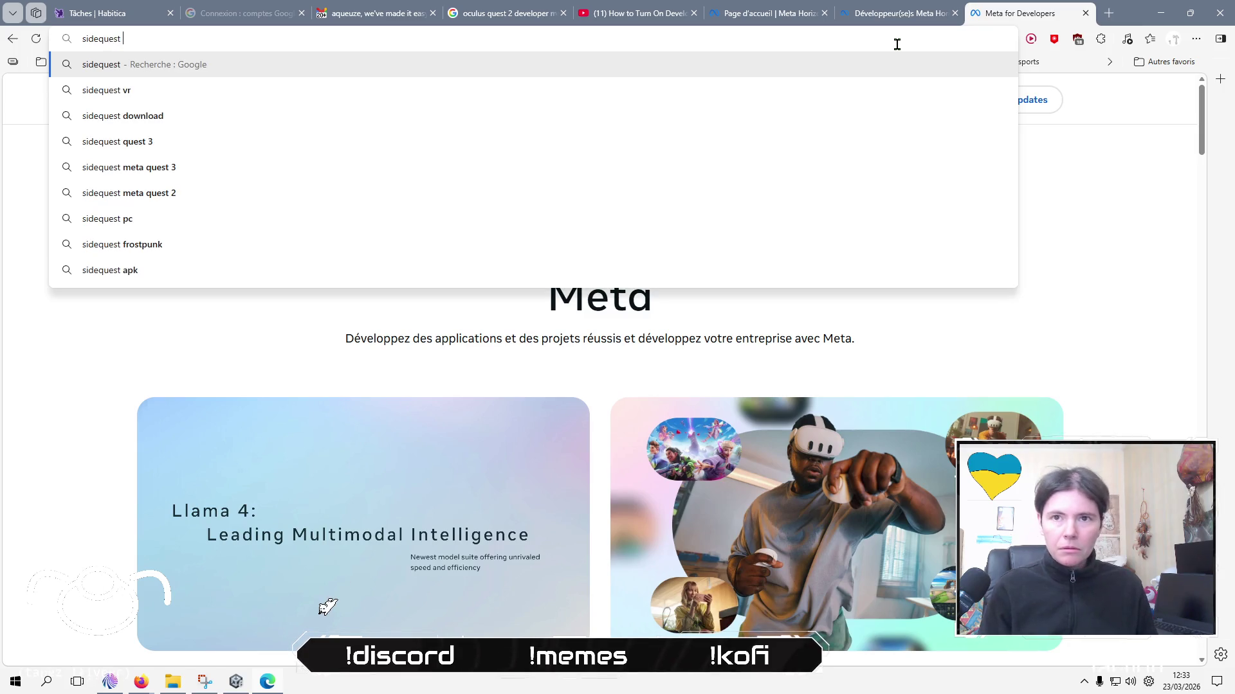
pyautogui.press('Return')
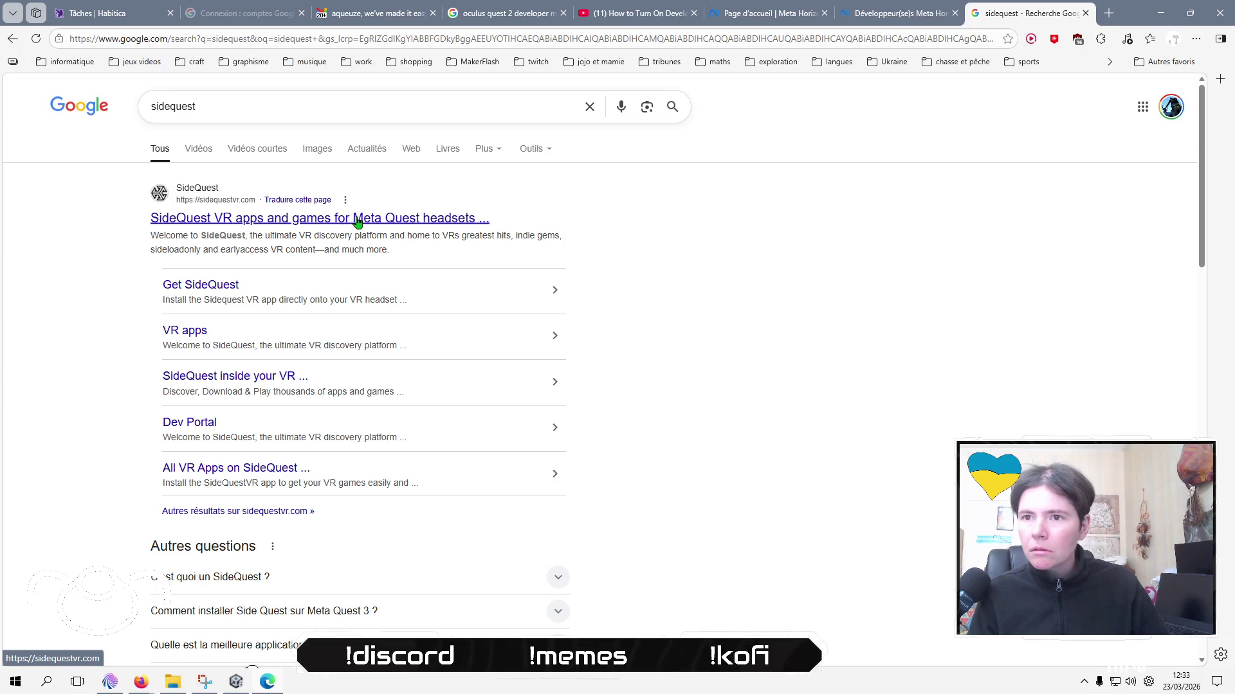
# Open sidequestvr.com, browse its featured deals and game sections, then open Apps and Games
pyautogui.click(348, 222)
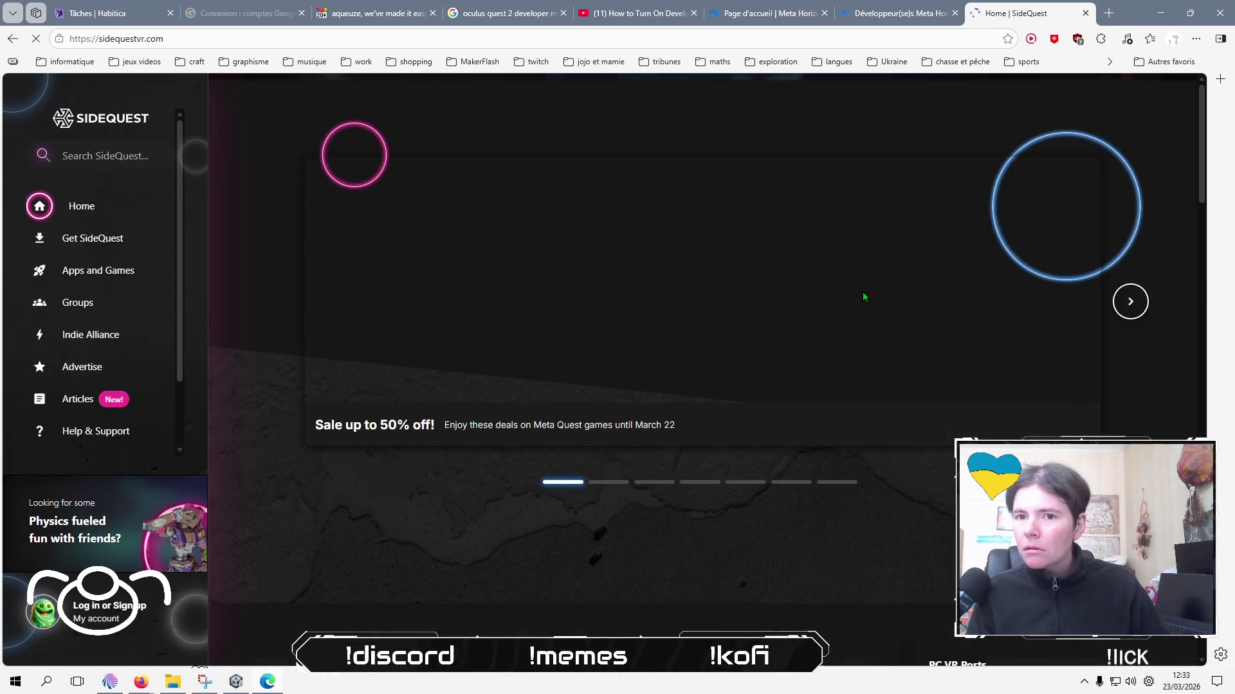
pyautogui.scroll(-2, 422, 374)
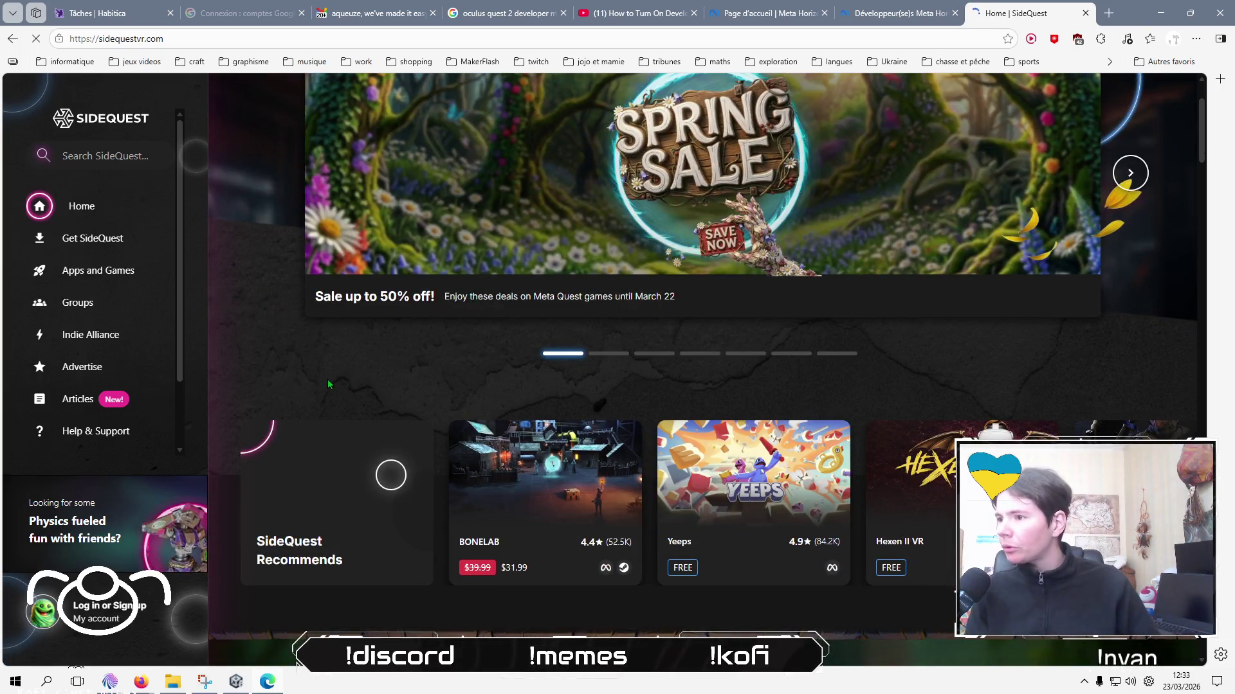
pyautogui.scroll(-10, 326, 379)
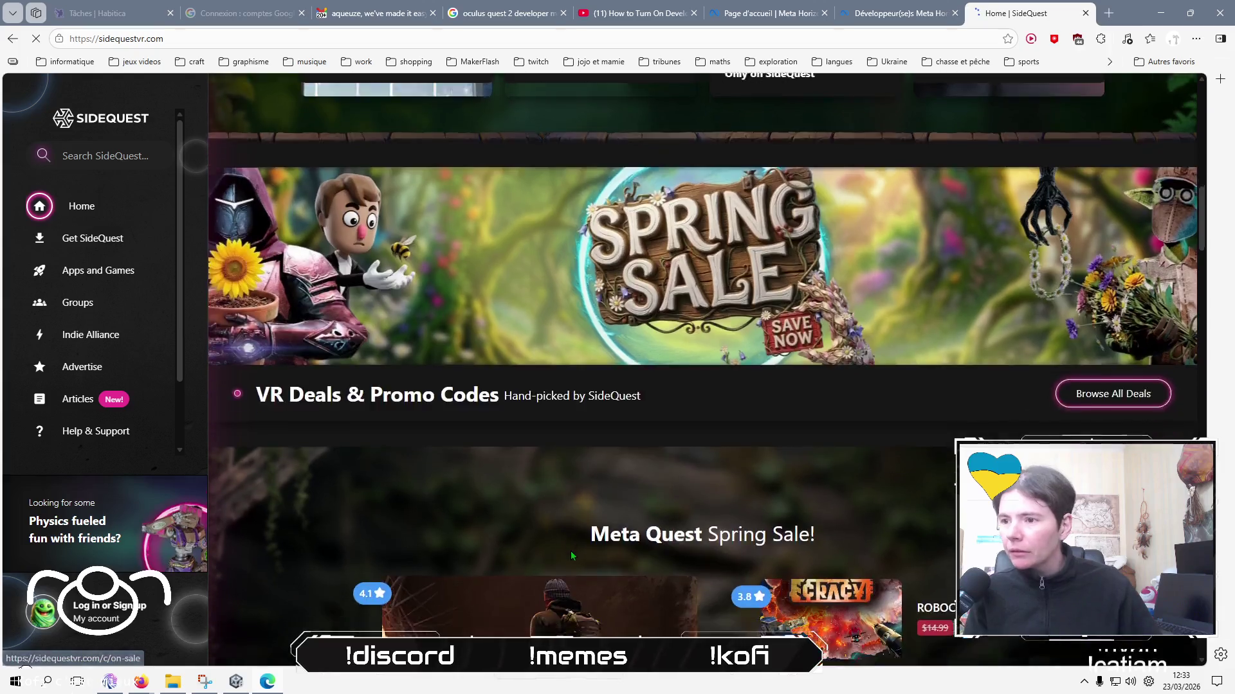
pyautogui.scroll(-4, 571, 556)
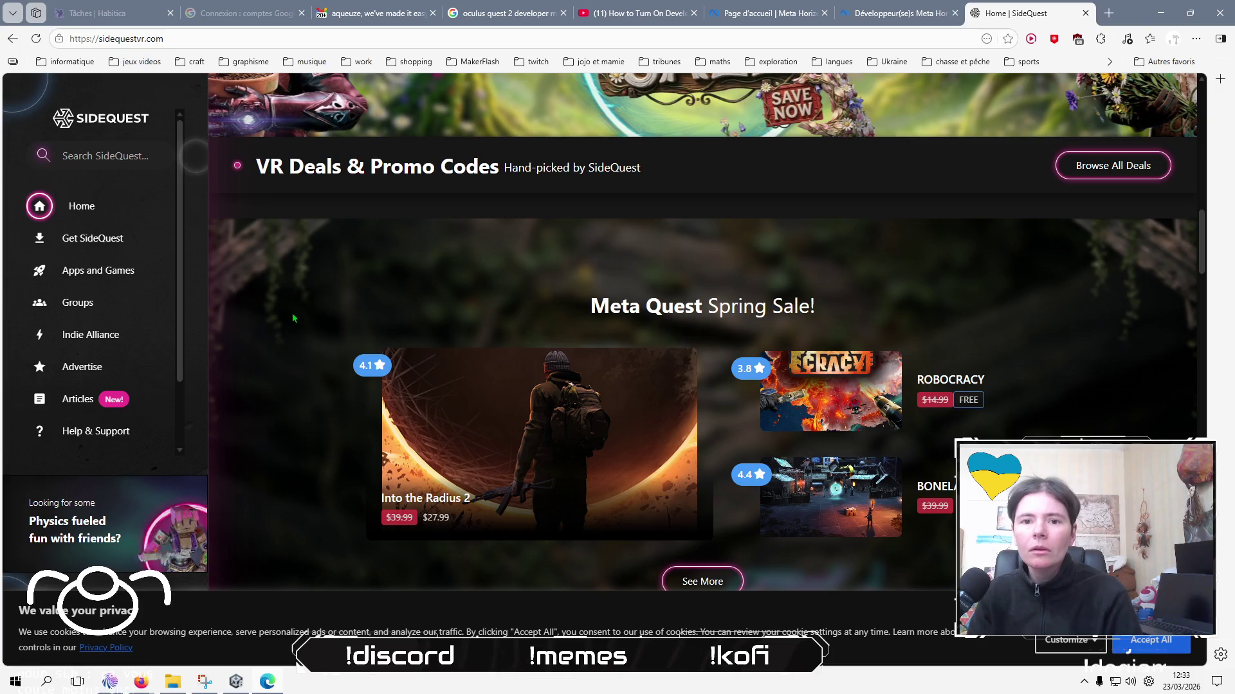
pyautogui.scroll(-8, 293, 317)
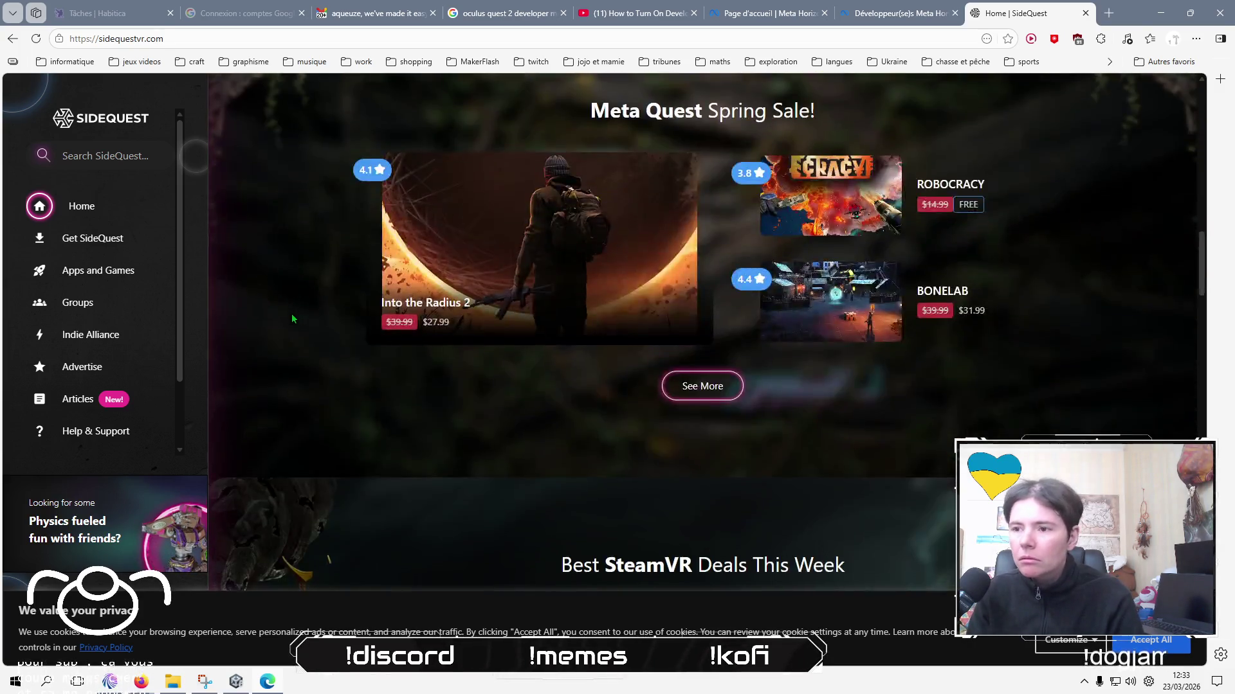
pyautogui.scroll(-7, 292, 317)
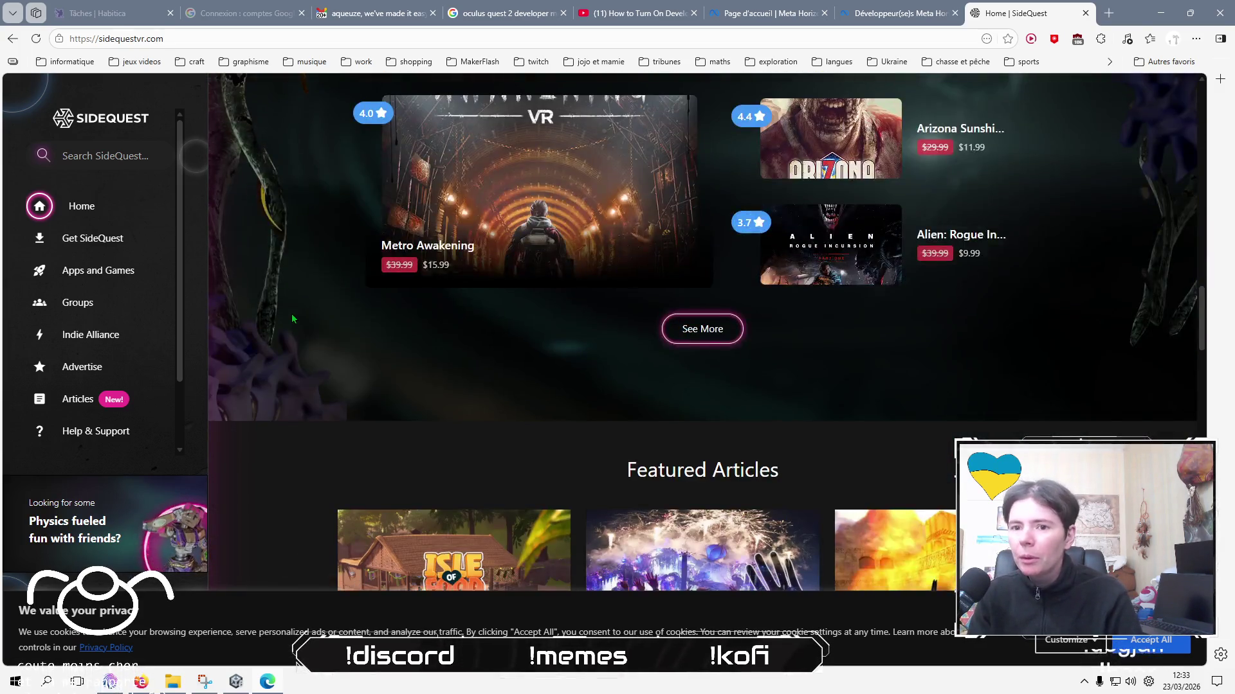
pyautogui.scroll(-5, 293, 318)
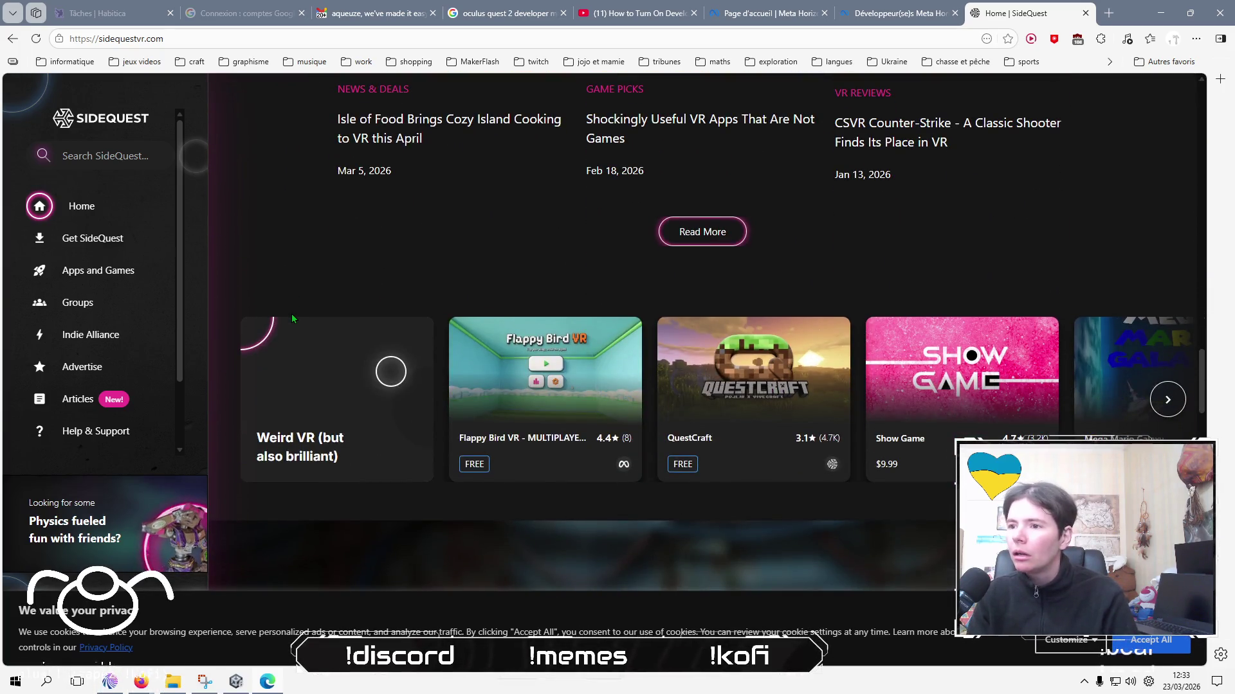
pyautogui.scroll(-5, 292, 319)
pyautogui.scroll(-9, 292, 319)
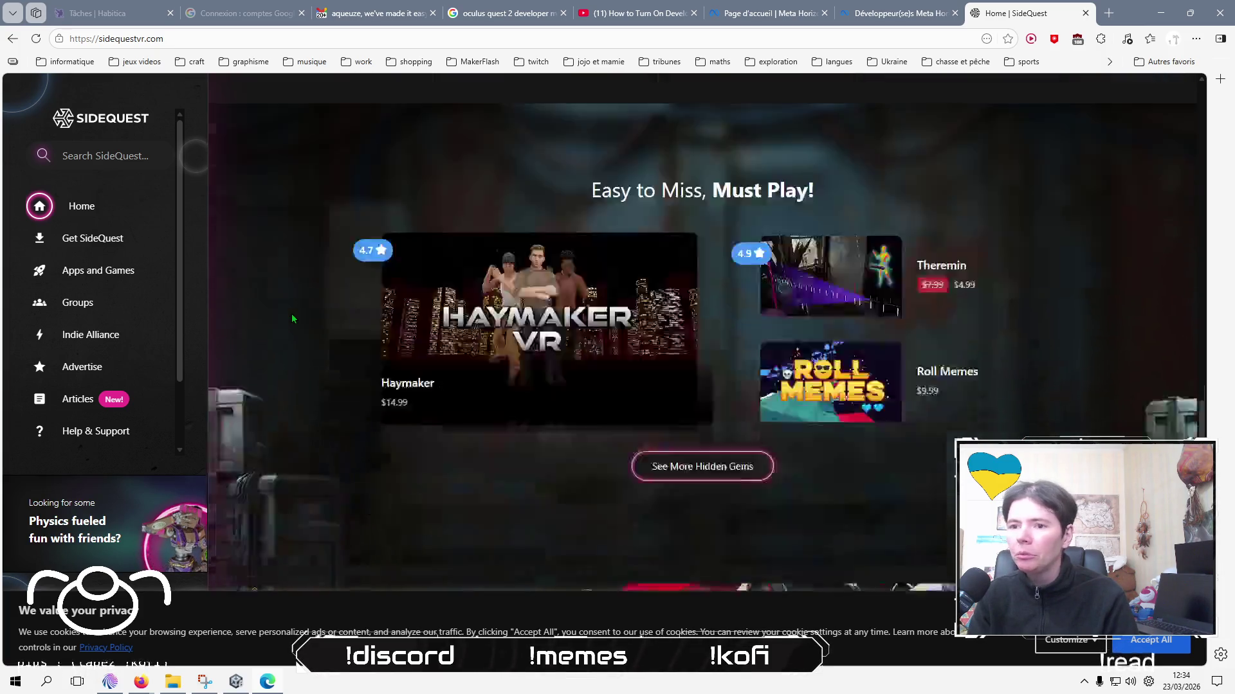
pyautogui.scroll(-2, 293, 319)
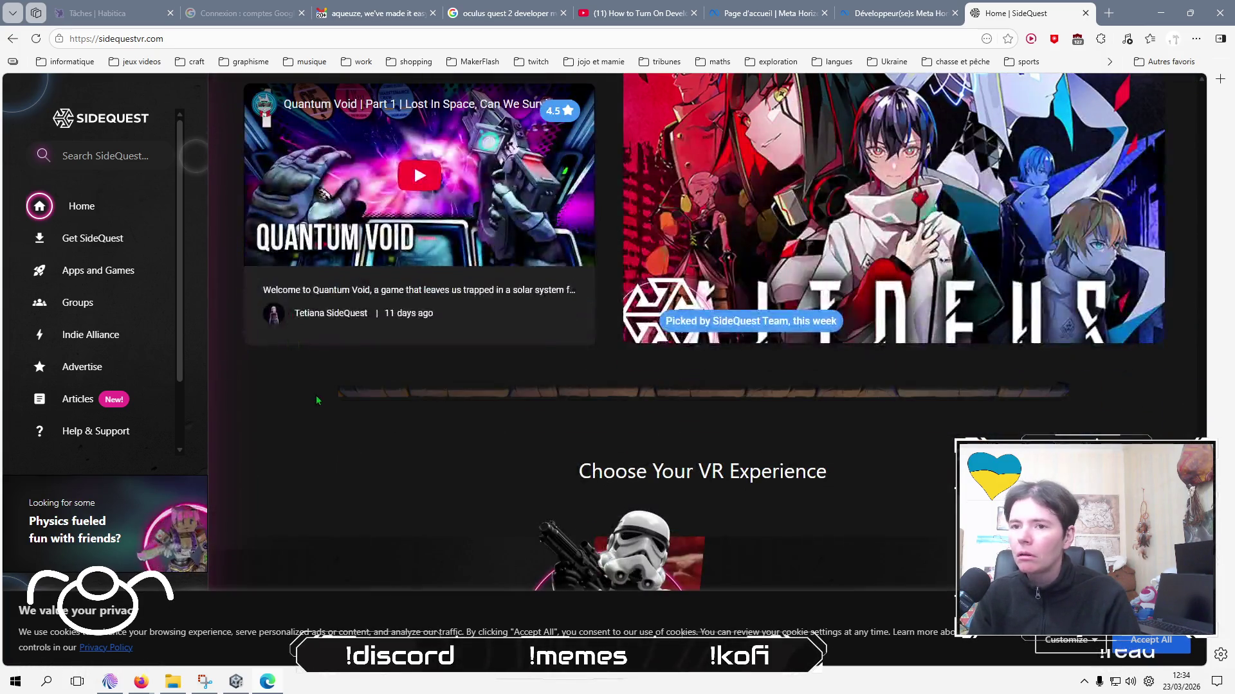
pyautogui.scroll(-2, 107, 366)
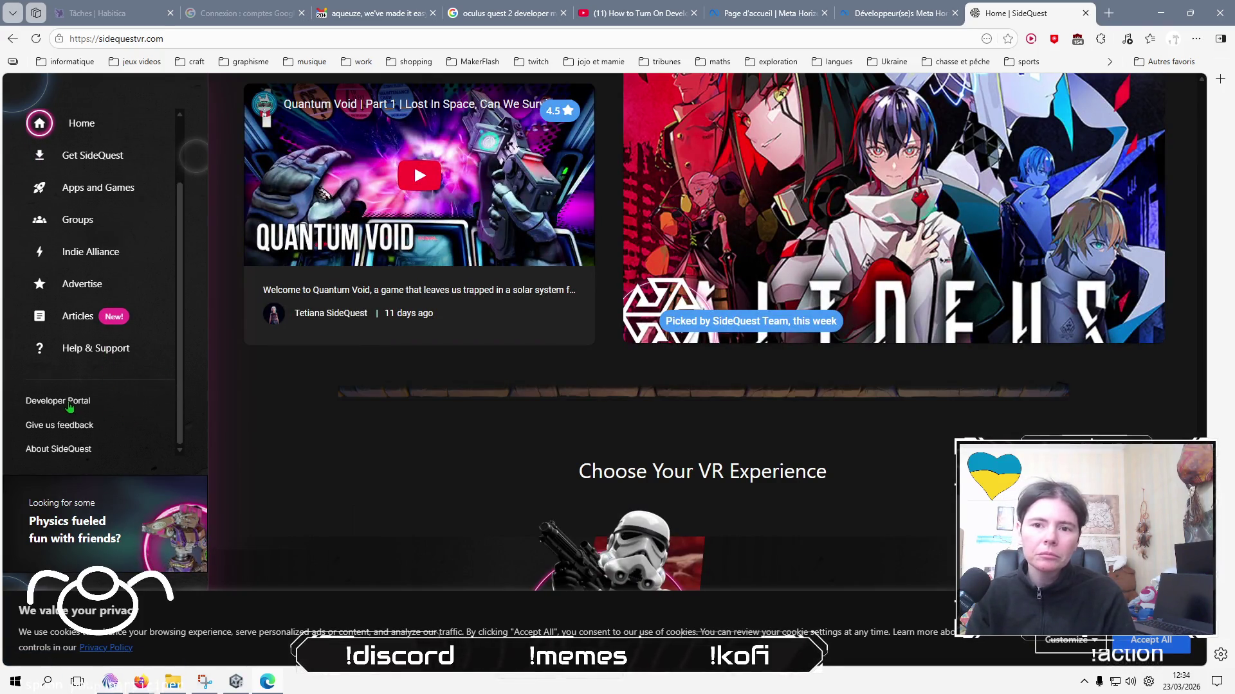
pyautogui.scroll(2, 87, 399)
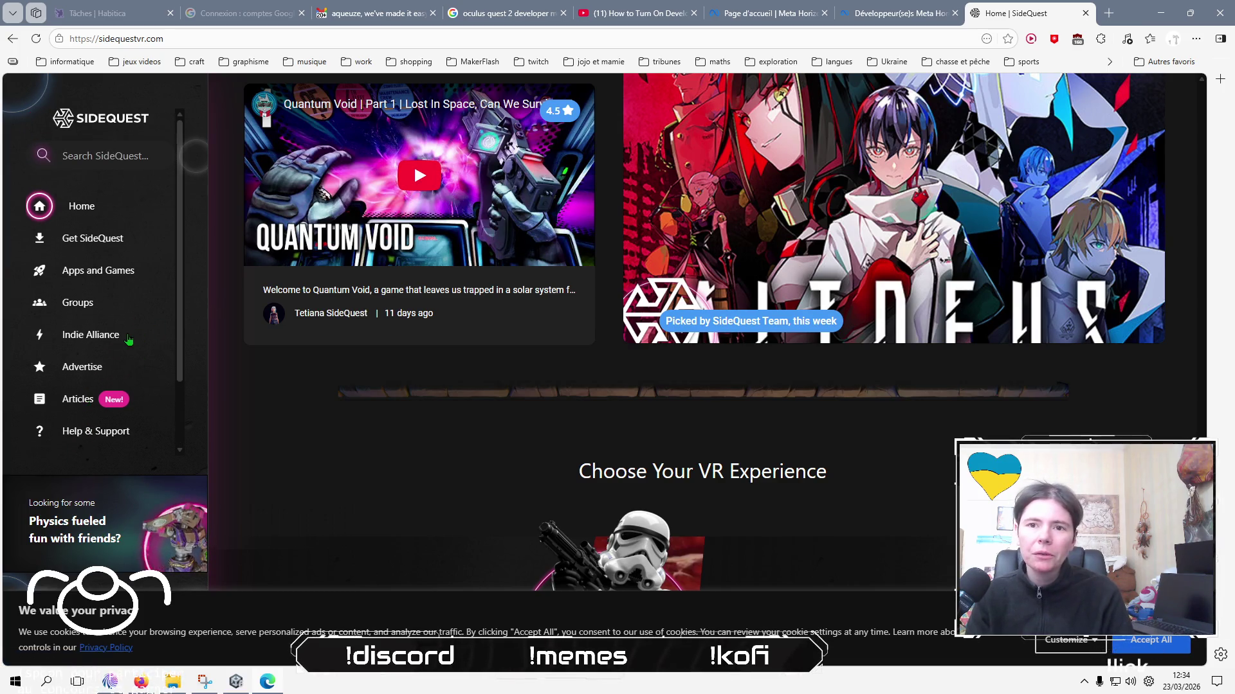
pyautogui.click(112, 278)
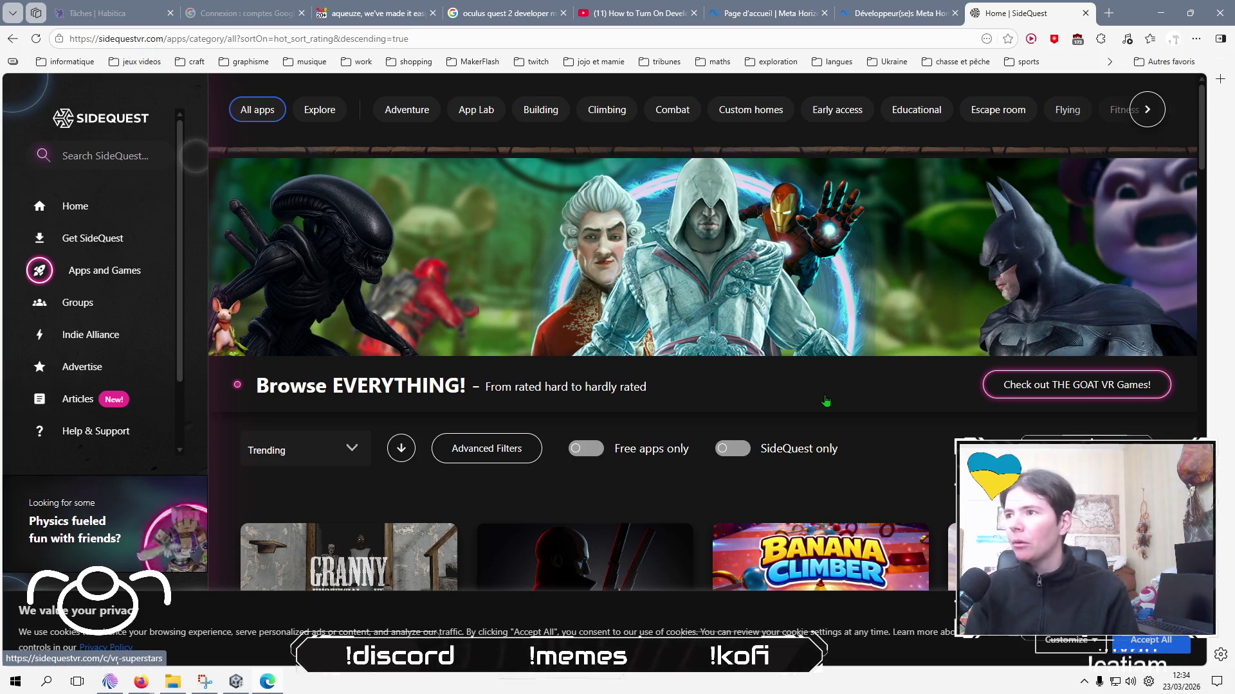
pyautogui.scroll(-5, 825, 401)
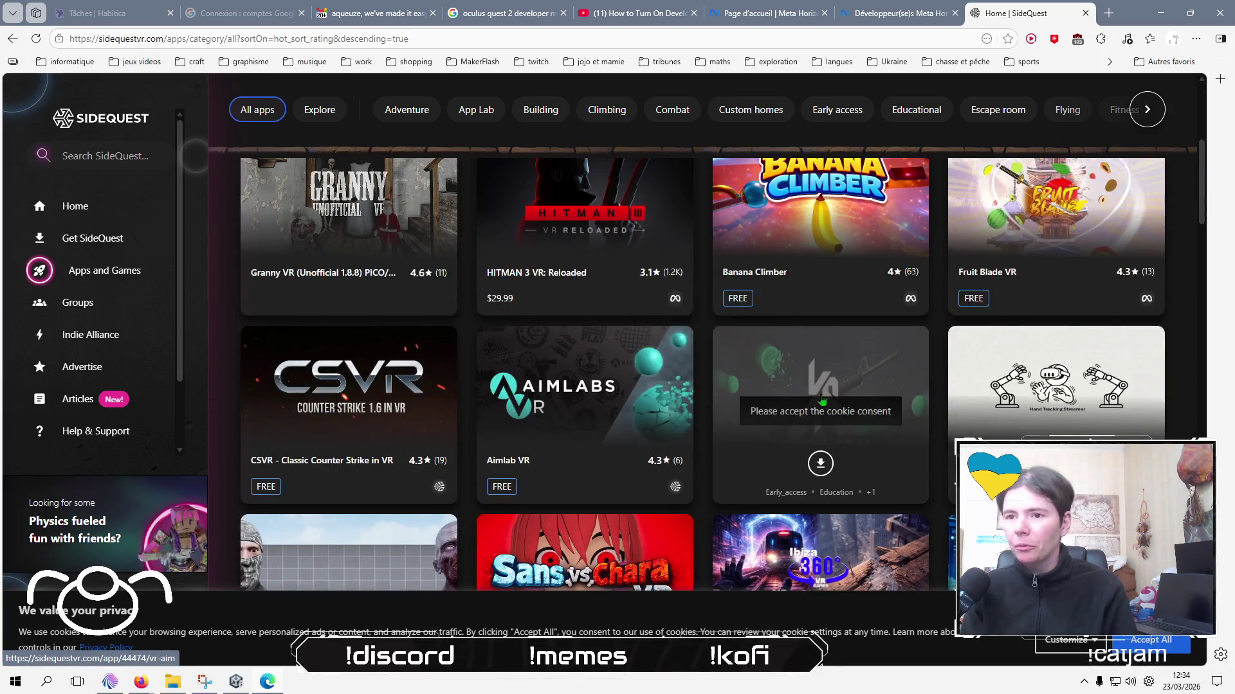
pyautogui.scroll(5, 821, 401)
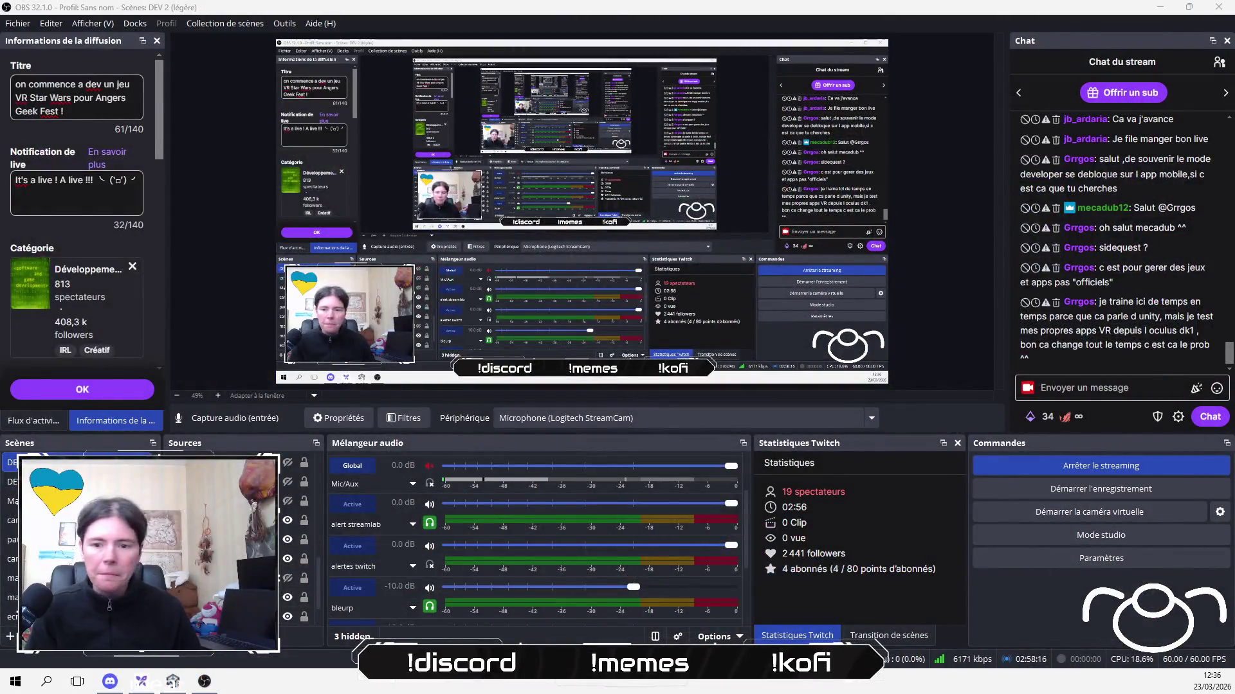
# Minimize OBS Studio and switch Firefox tabs away from the saved-passwords page
pyautogui.click(1160, 7)
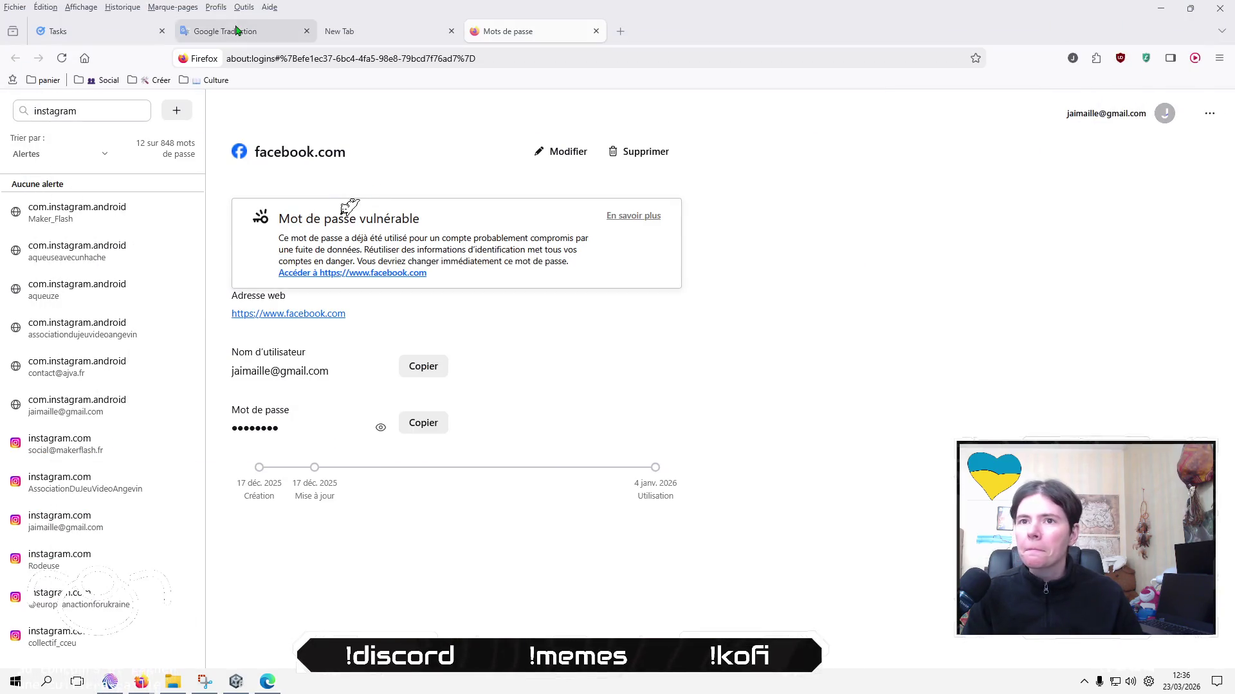
pyautogui.click(309, 29)
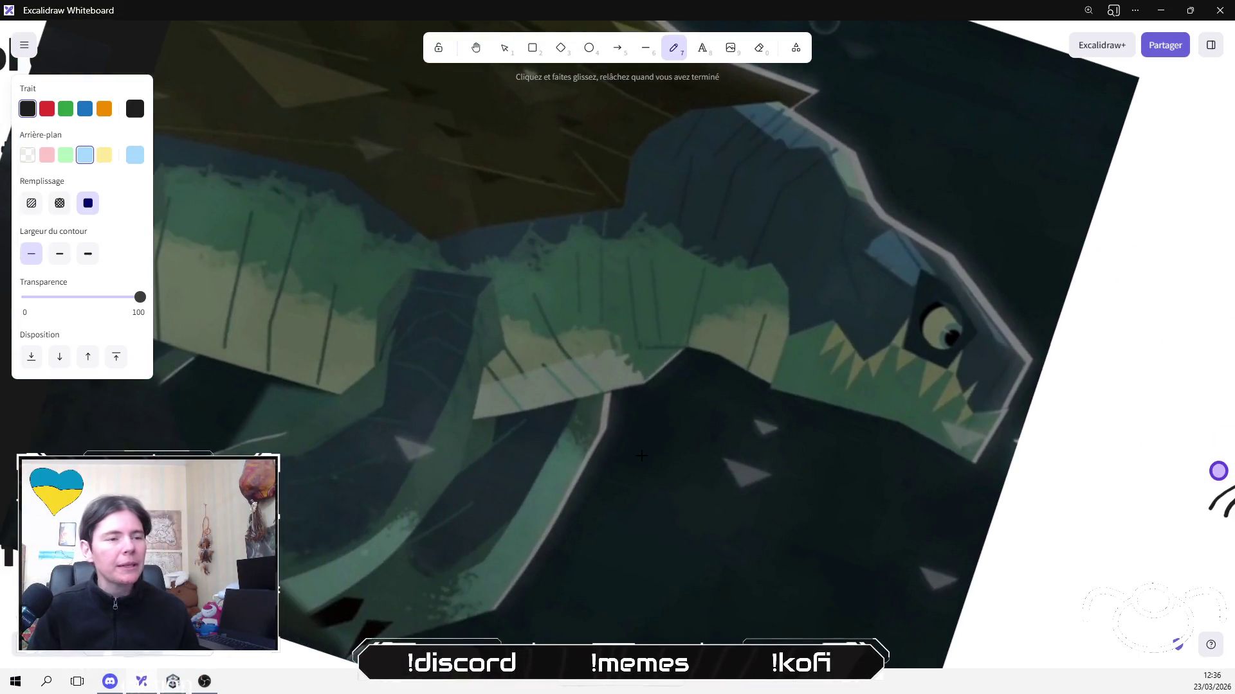
# Pan the Excalidraw board to reveal the notes beside the dragon, then bring Firefox forward
pyautogui.moveTo(653, 458); pyautogui.dragTo(810, 487)
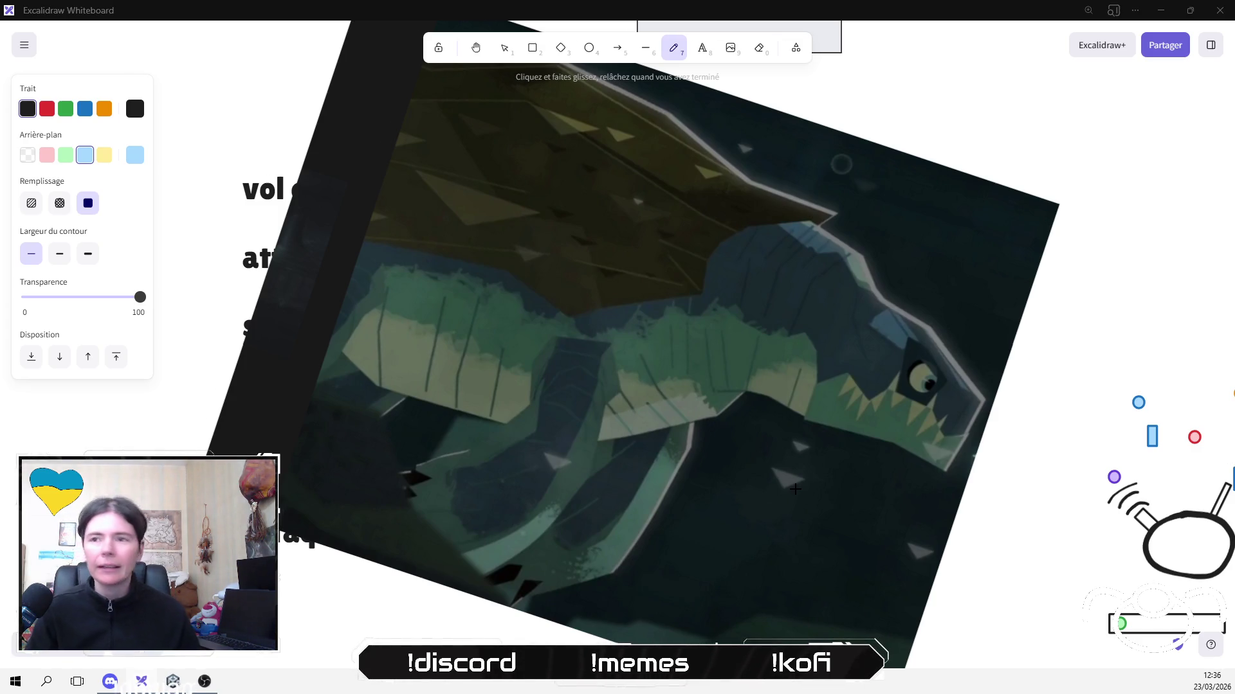
pyautogui.hotkey('alt', 'Tab')
pyautogui.click(400, 31)
# Search the web for 'kamoradon' in a new tab, then select the SideQuest catalogue address
pyautogui.click(430, 59)
pyautogui.write('kamora')
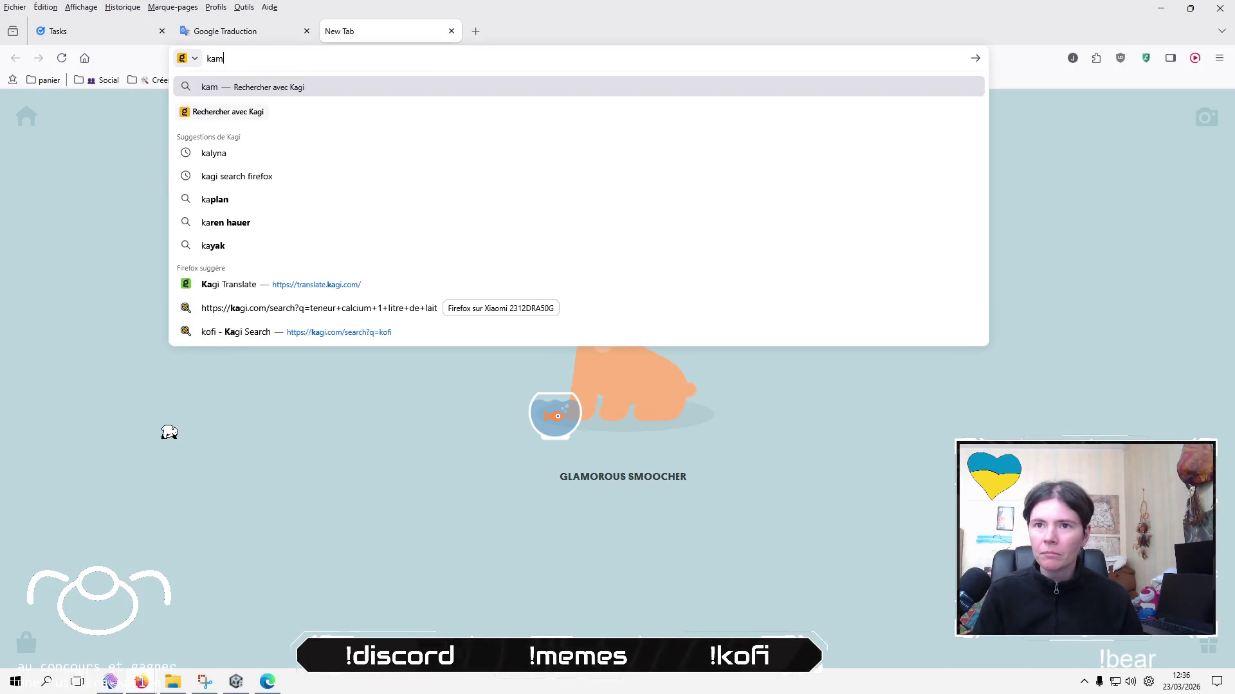
pyautogui.write('don')
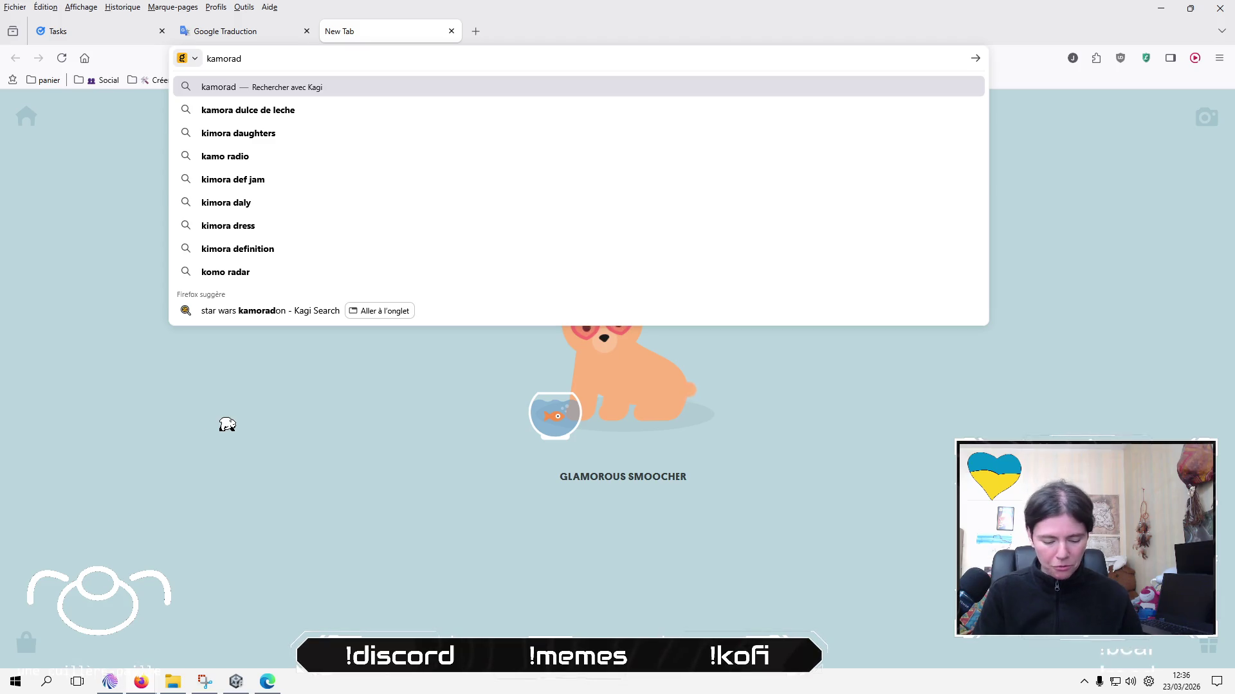
pyautogui.press('Return')
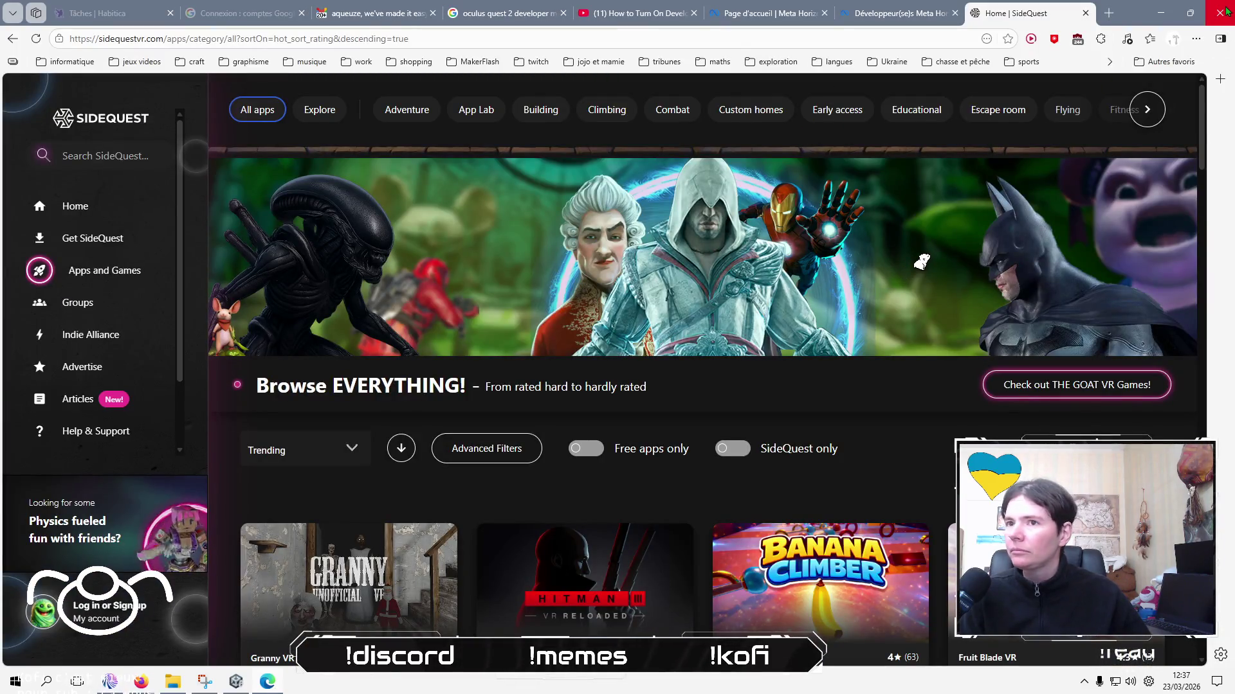
pyautogui.click(836, 39)
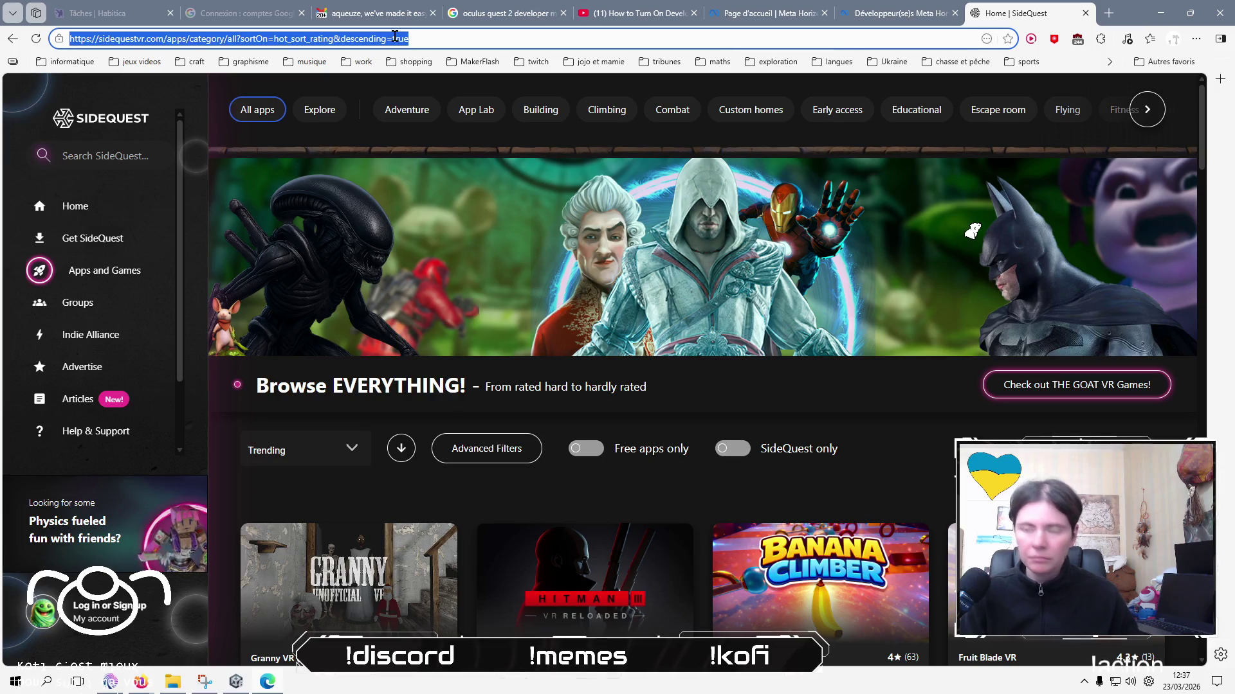
# Load the copied SideQuest catalogue address in a new Firefox tab
pyautogui.click(1217, 13)
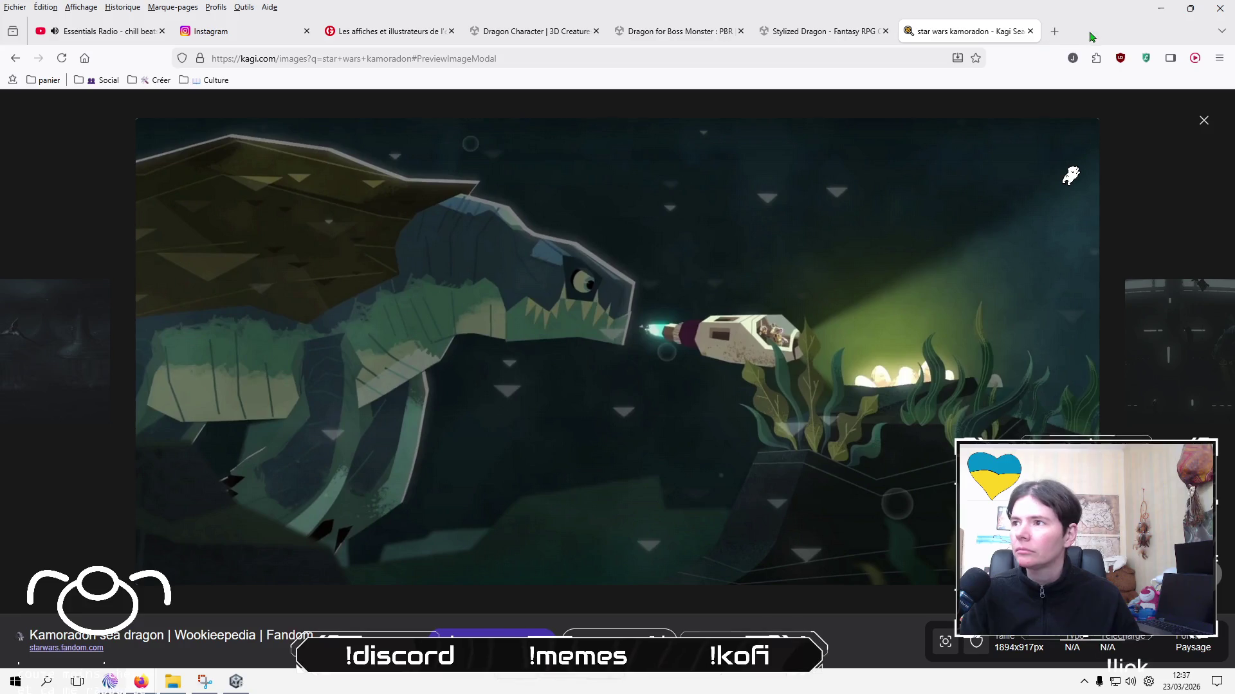
pyautogui.hotkey('ctrl', 't')
pyautogui.write('https://sidequestvr.com/apps/category/all?sortOn=hot_sort_rating&descending=true')
pyautogui.press('Return')
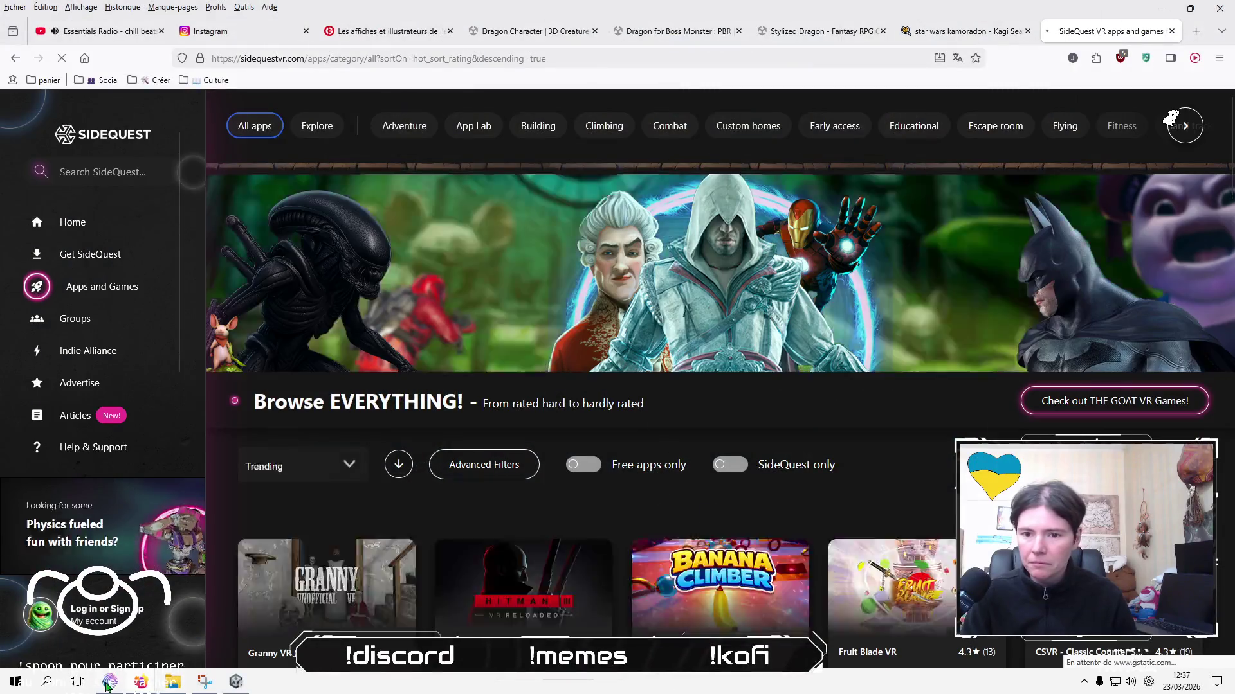
pyautogui.moveTo(1016, 10)
pyautogui.mouseDown()
pyautogui.moveTo(544, 115)
pyautogui.moveTo(117, 129)
pyautogui.moveTo(1032, 37)
pyautogui.moveTo(1021, 16)
pyautogui.mouseUp()
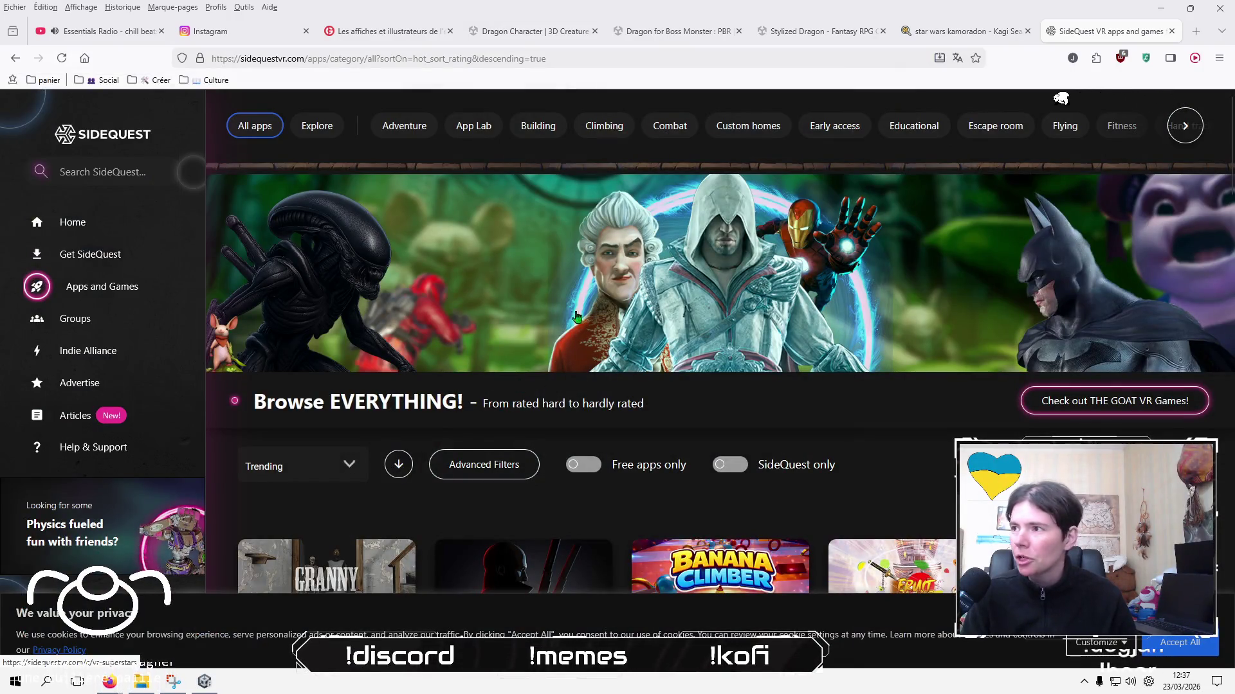
# Accept SideQuest's cookies and go to its login page
pyautogui.click(1183, 129)
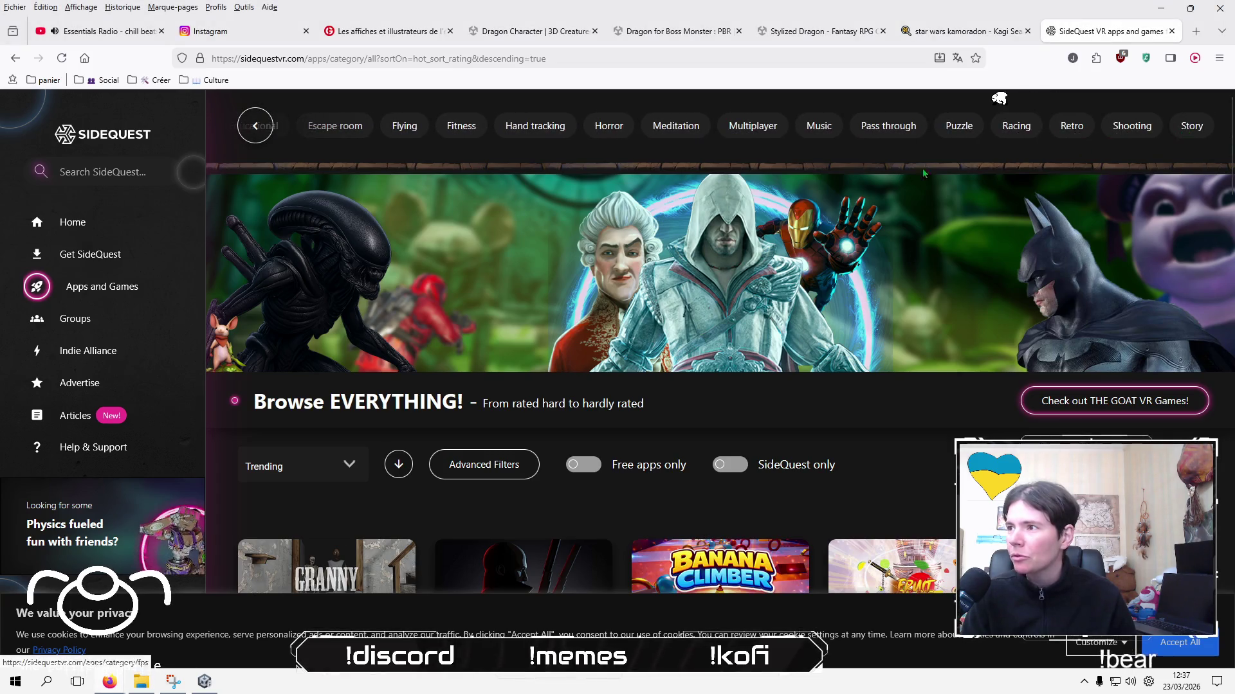
pyautogui.click(1157, 644)
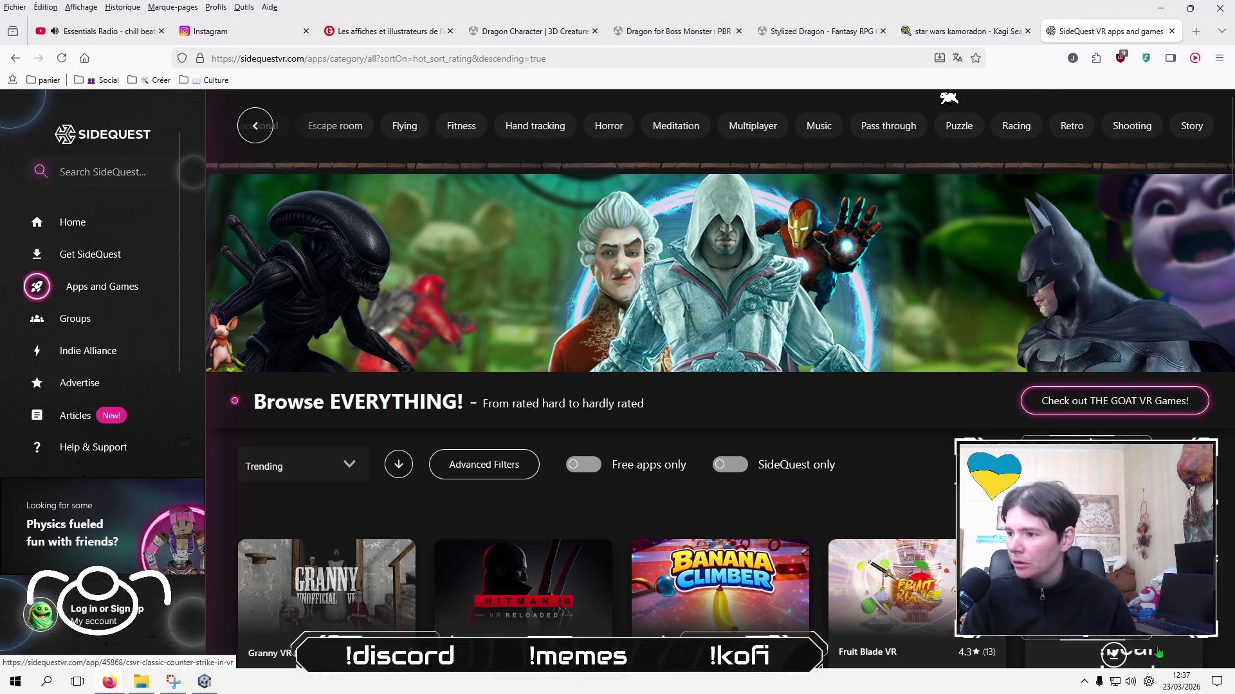
pyautogui.click(122, 614)
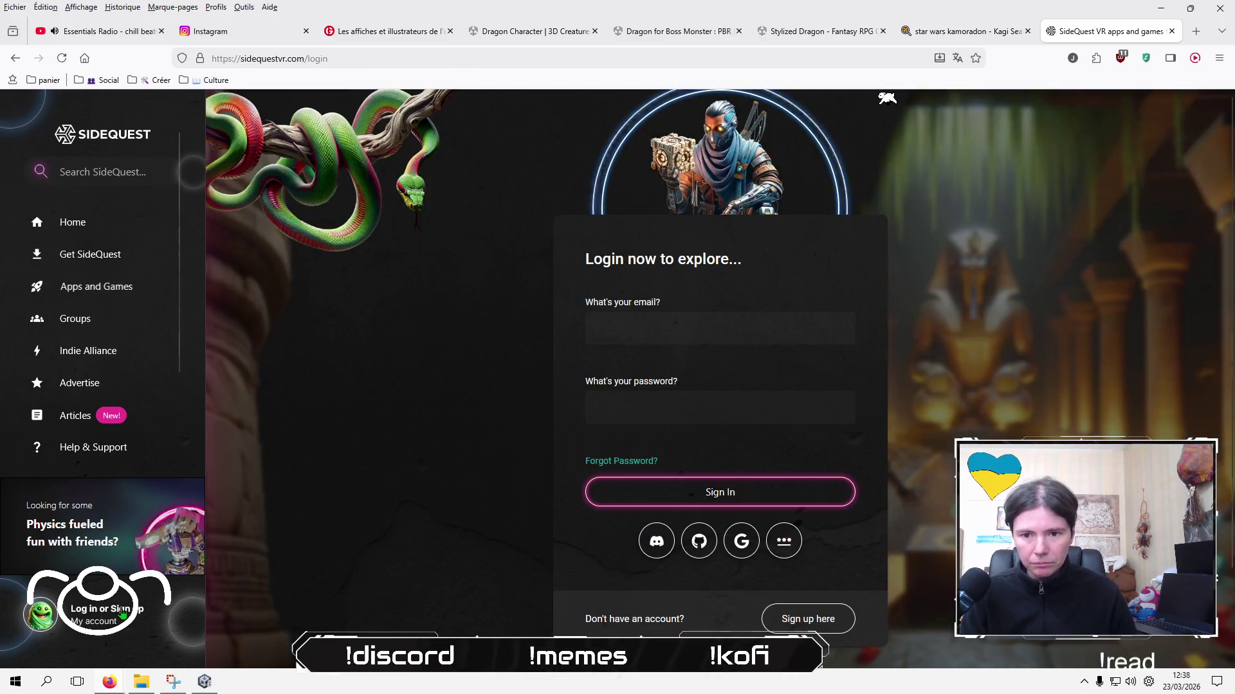
# Switch to account creation, enter the sign-up e-mail address and request the verification link
pyautogui.click(781, 328)
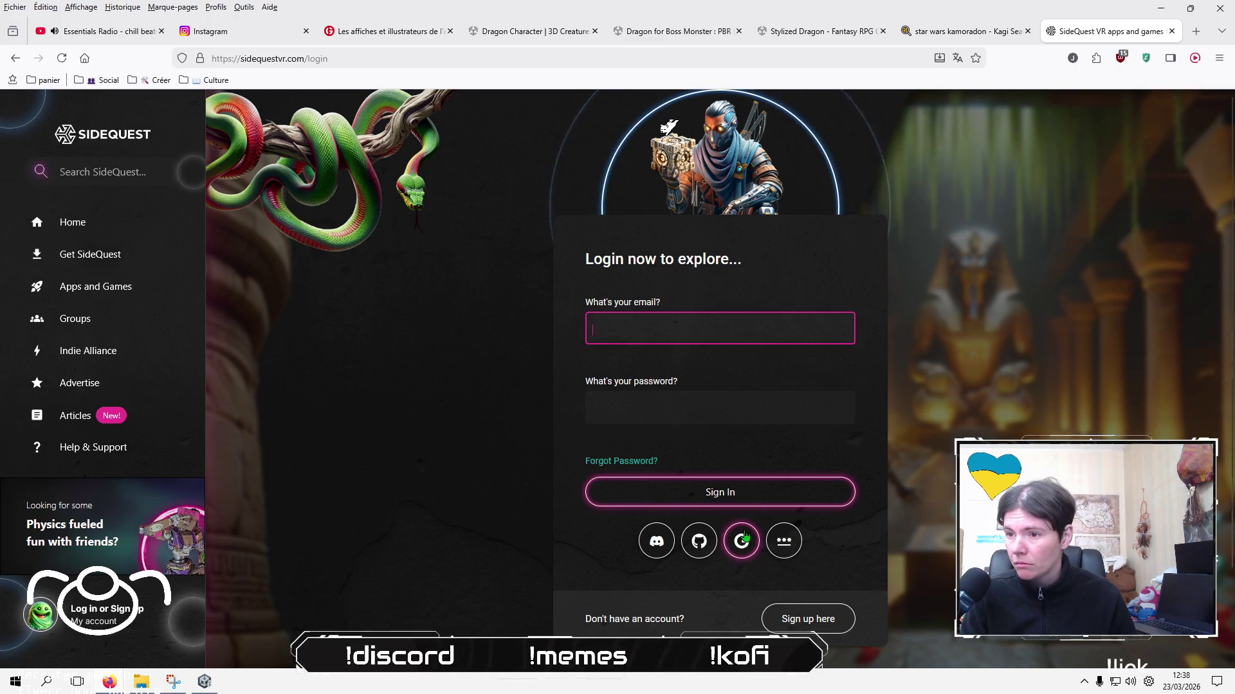
pyautogui.click(812, 619)
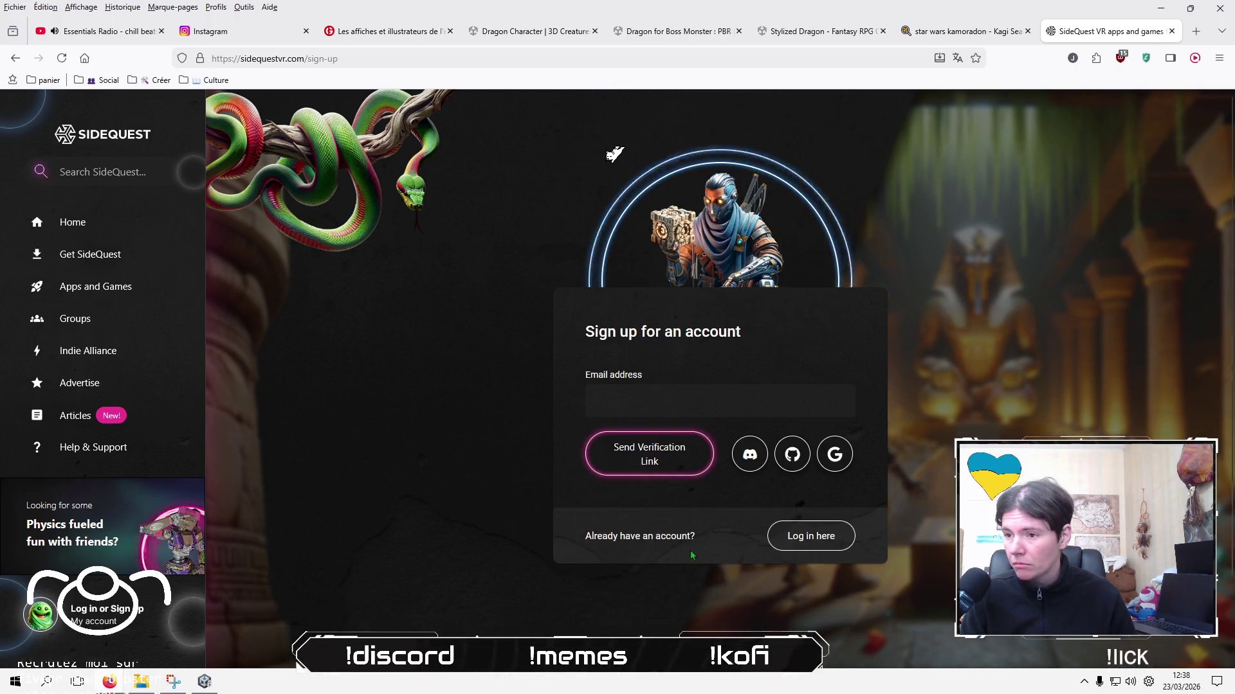
pyautogui.click(655, 395)
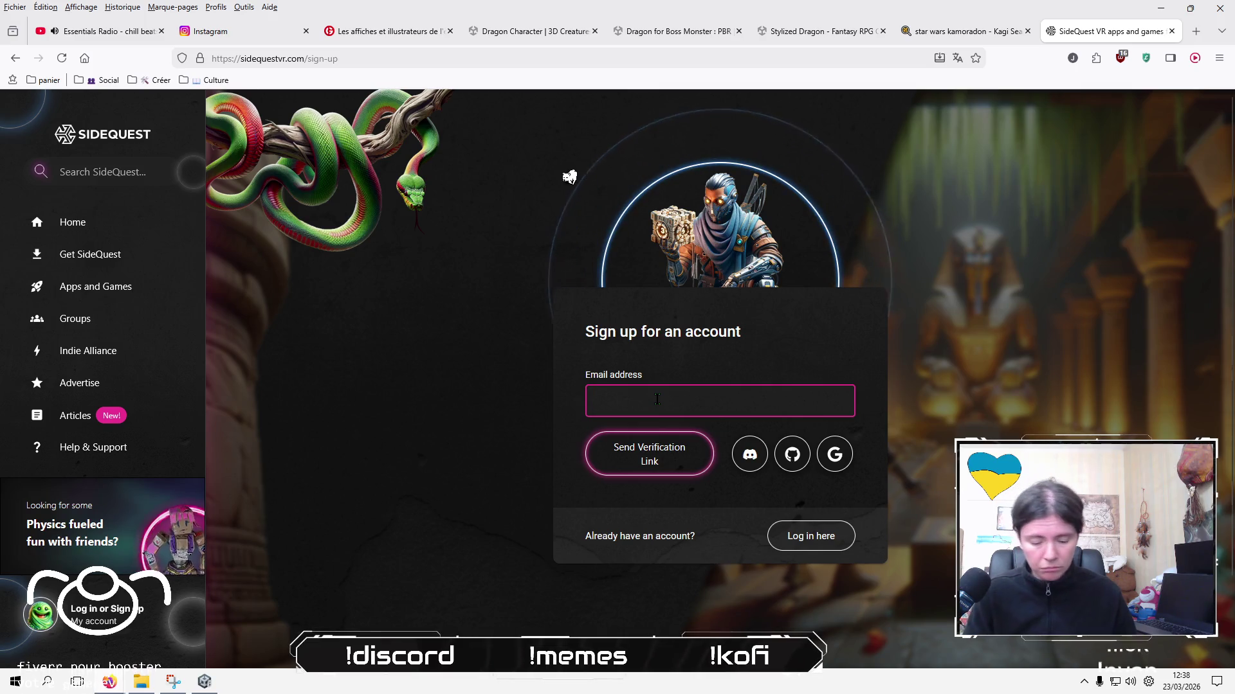
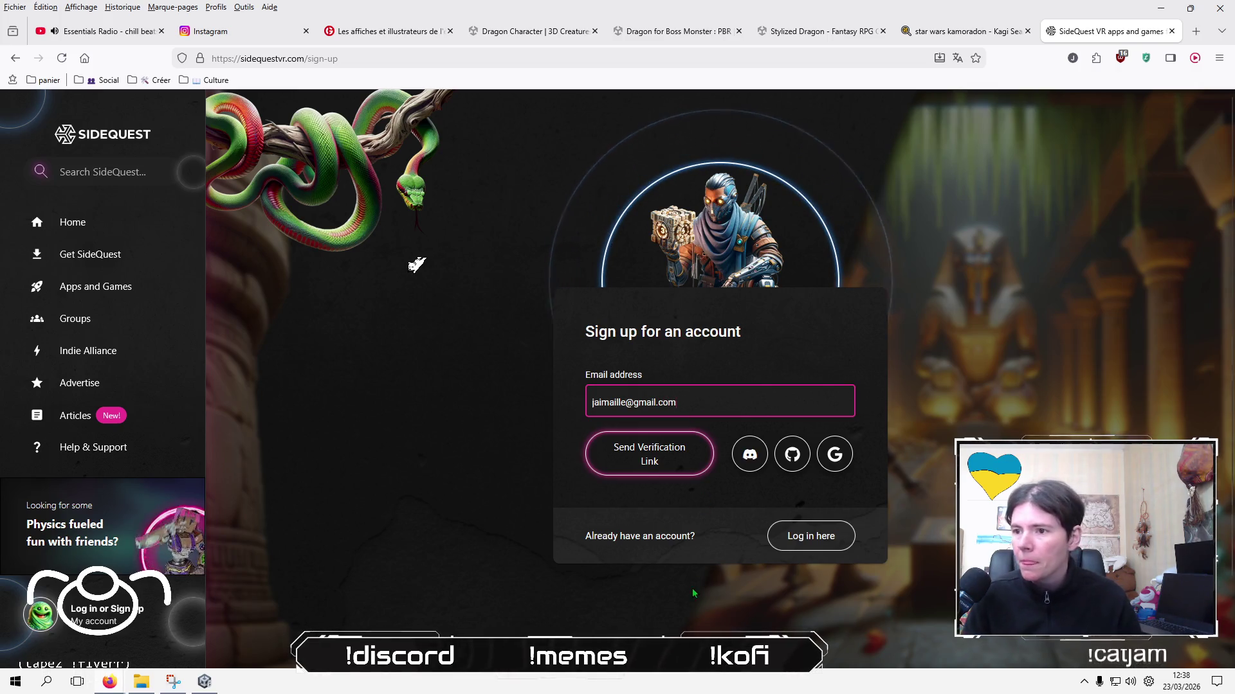
pyautogui.click(673, 461)
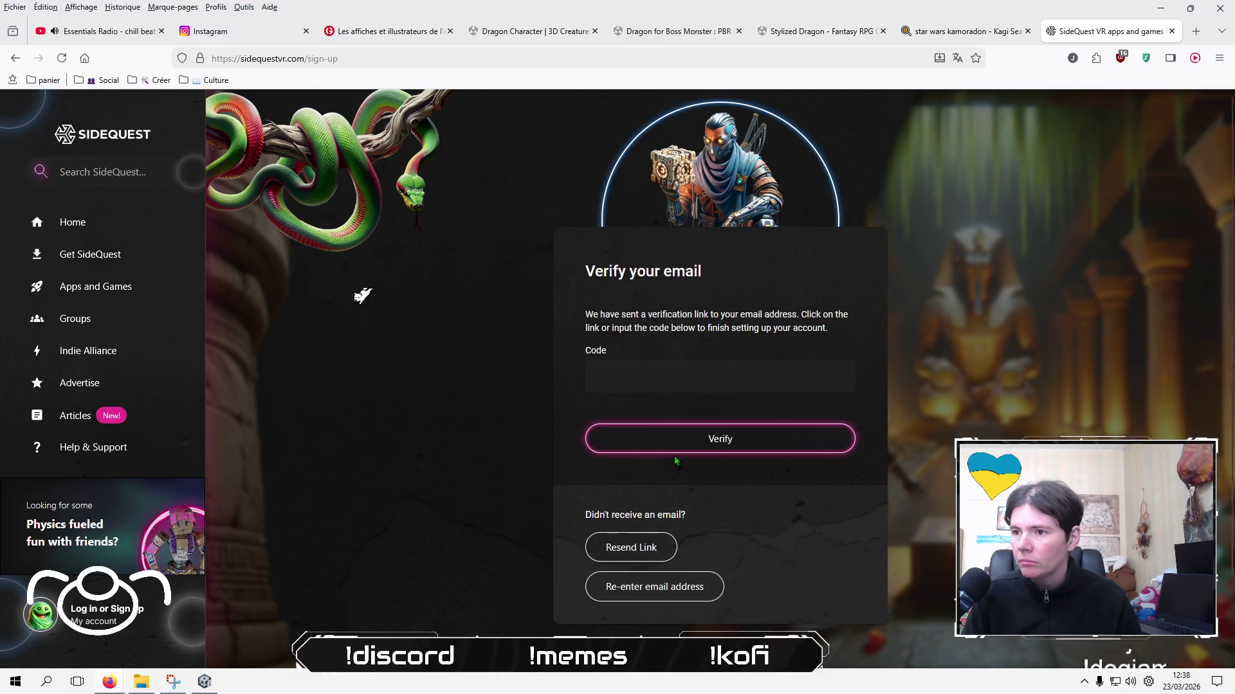
pyautogui.click(675, 30)
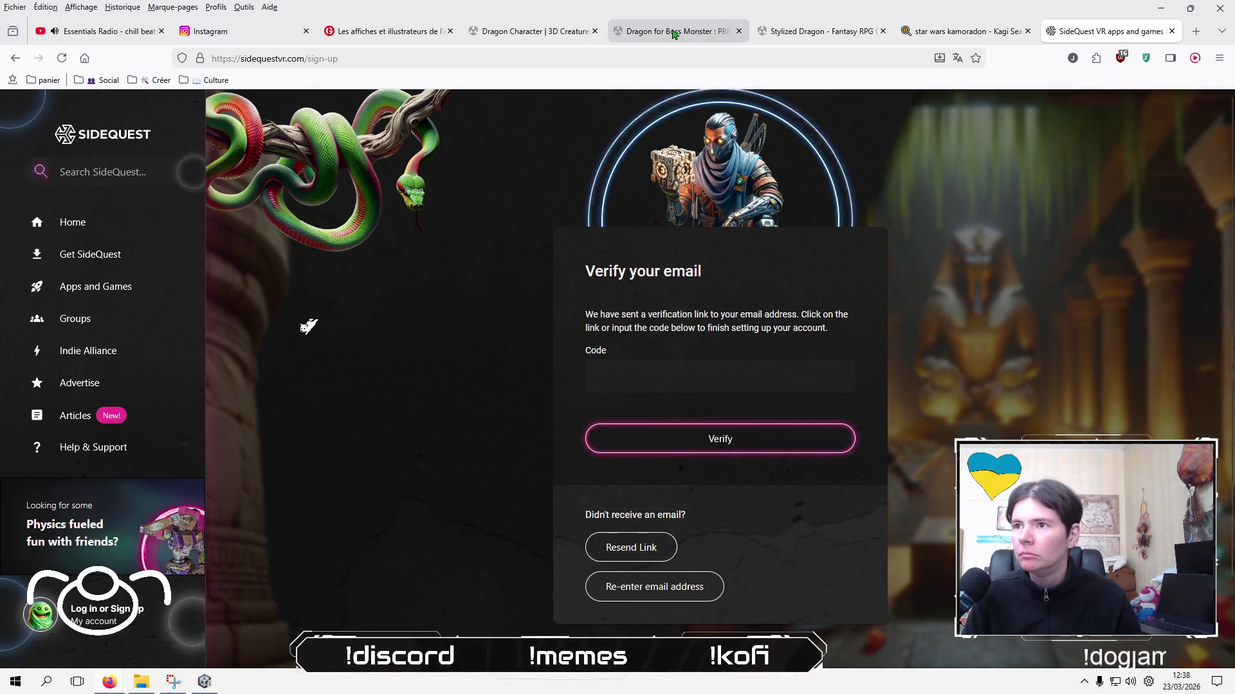
# Open Gmail, copy the code from SideQuest's verification e-mail and return to the sign-up tab
pyautogui.click(629, 56)
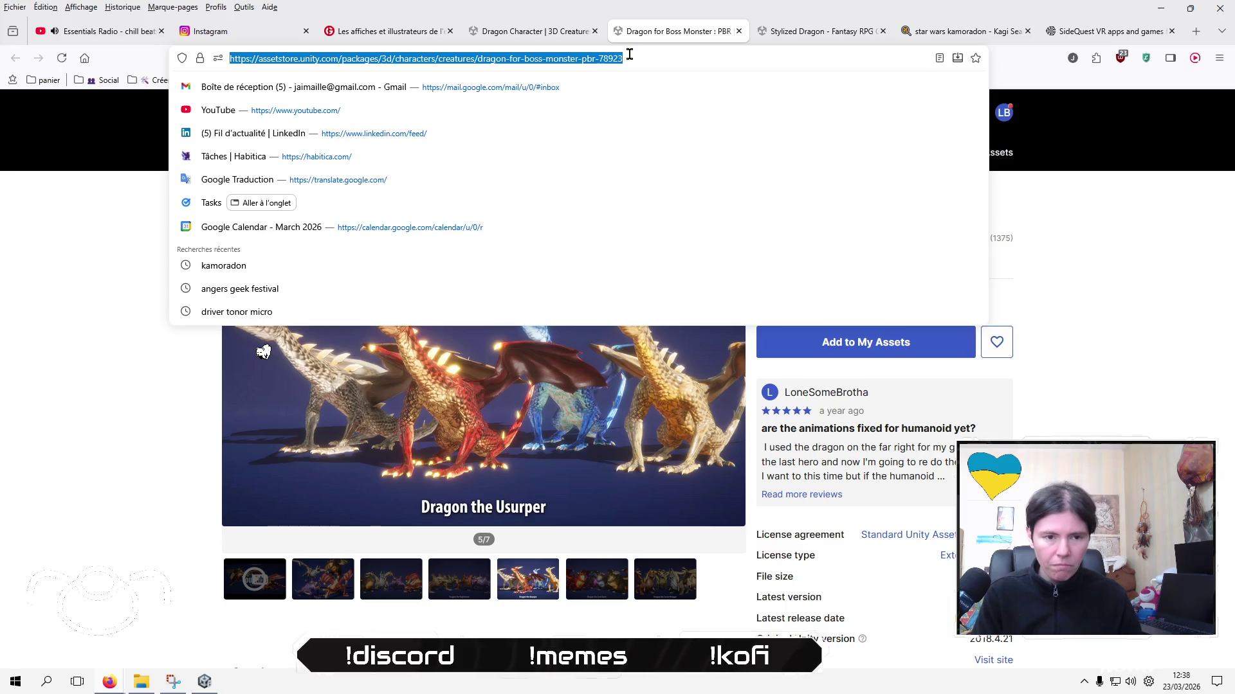
pyautogui.write('gm')
pyautogui.press('Return')
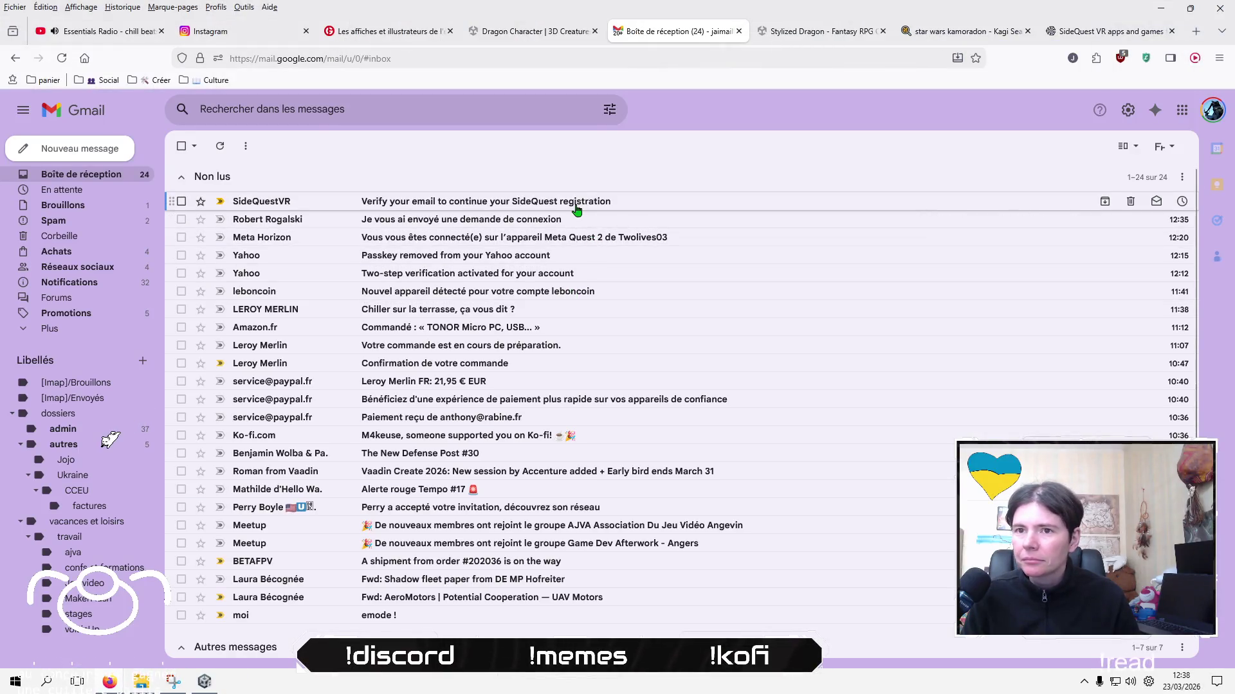
pyautogui.click(580, 200)
pyautogui.doubleClick(597, 517)
pyautogui.hotkey('ctrl', 'c')
pyautogui.click(1104, 31)
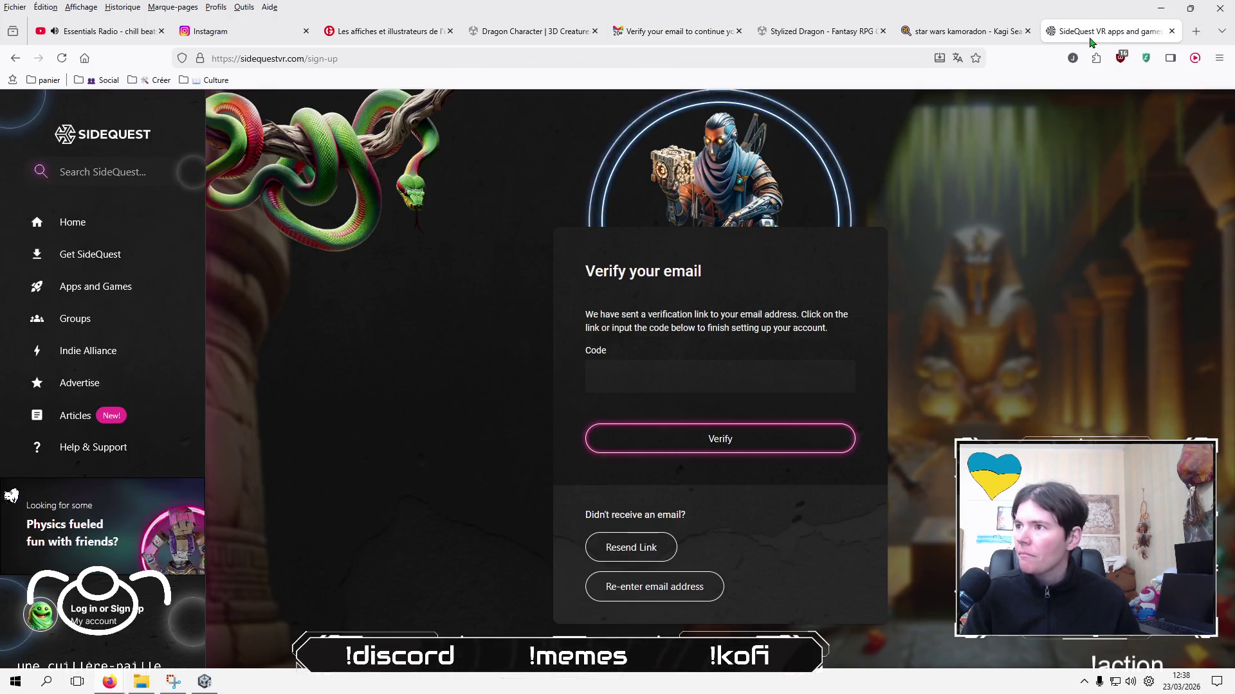
# Paste and submit the e-mail verification code
pyautogui.click(702, 377)
pyautogui.hotkey('ctrl', 'v')
pyautogui.click(748, 449)
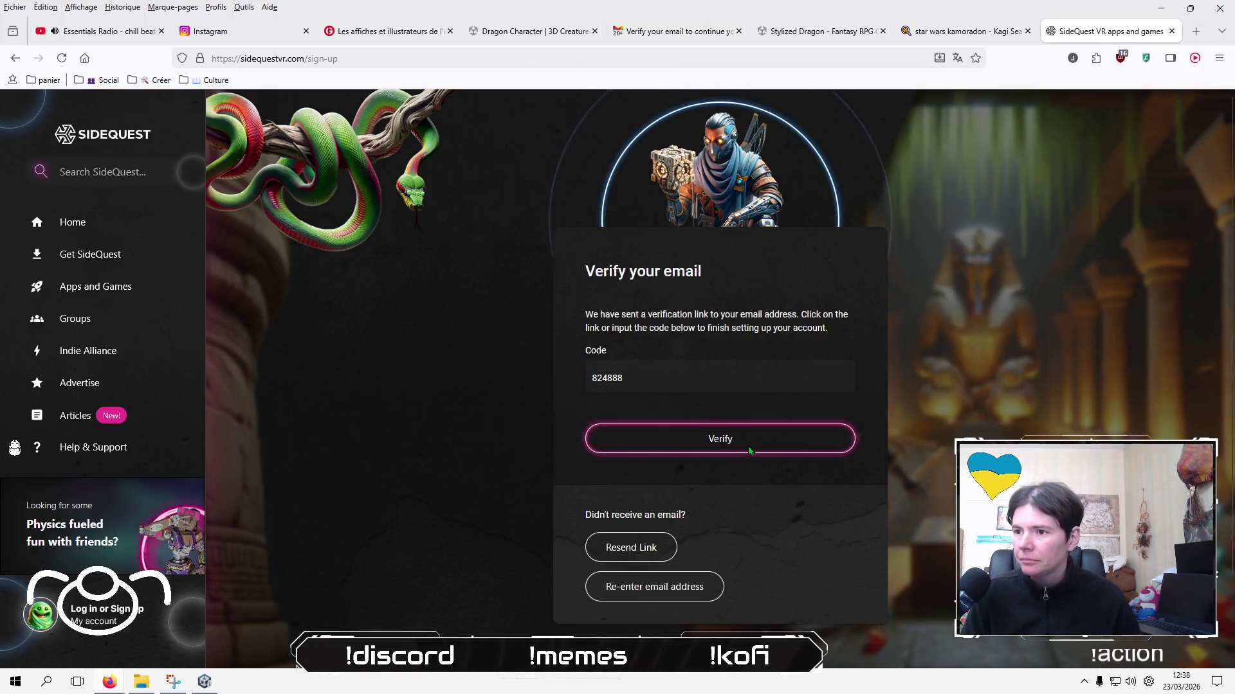
# Choose Developer as the role, France as country, and type a 1988 birth date
pyautogui.click(740, 414)
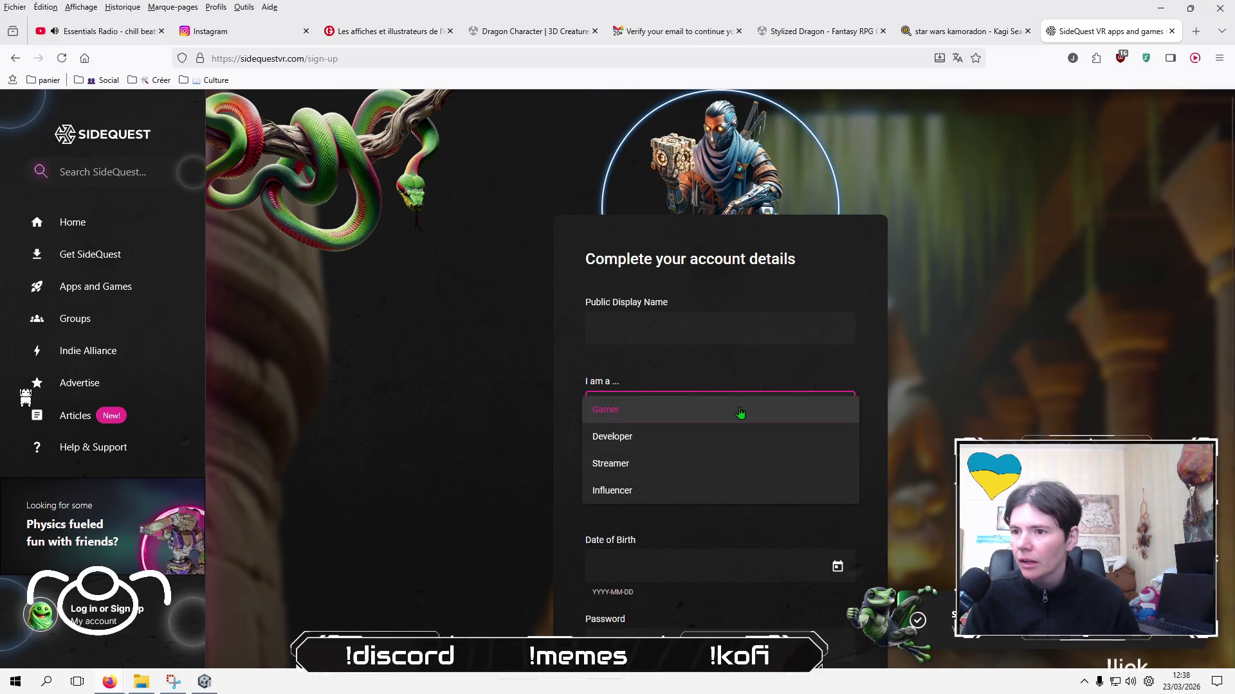
pyautogui.click(726, 438)
pyautogui.click(728, 483)
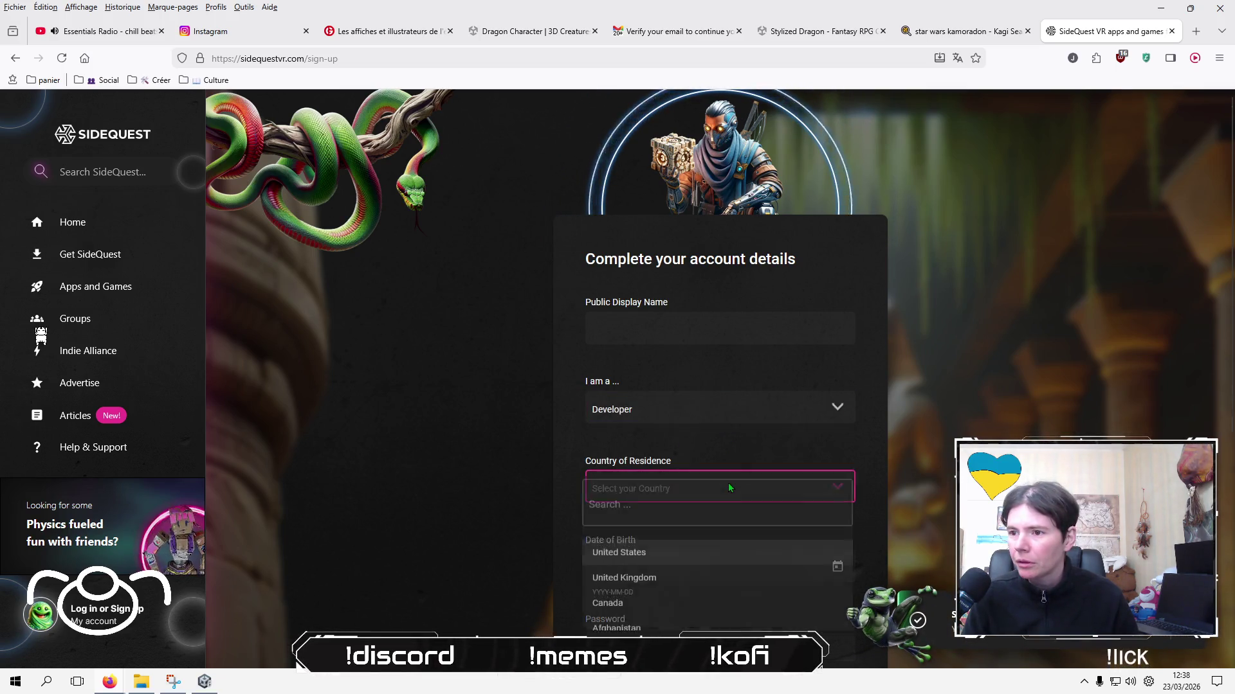
pyautogui.scroll(-15, 714, 508)
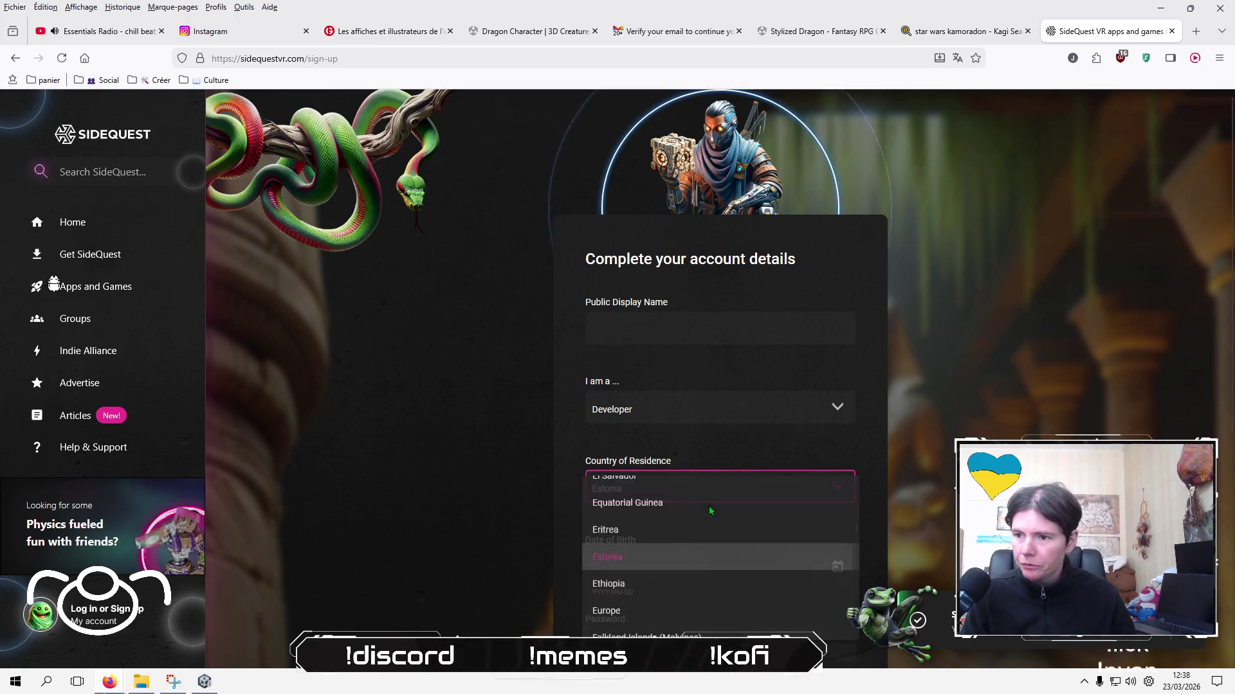
pyautogui.click(711, 514)
pyautogui.click(720, 492)
pyautogui.scroll(-3, 720, 534)
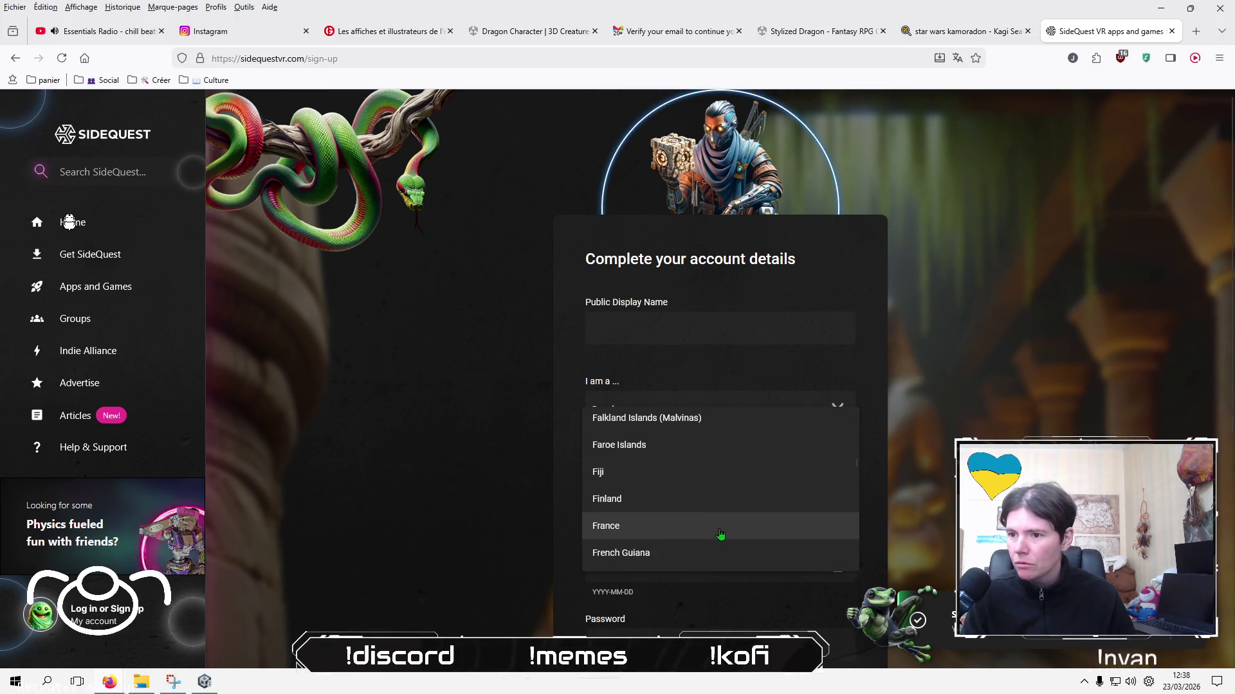
pyautogui.click(719, 529)
pyautogui.click(704, 563)
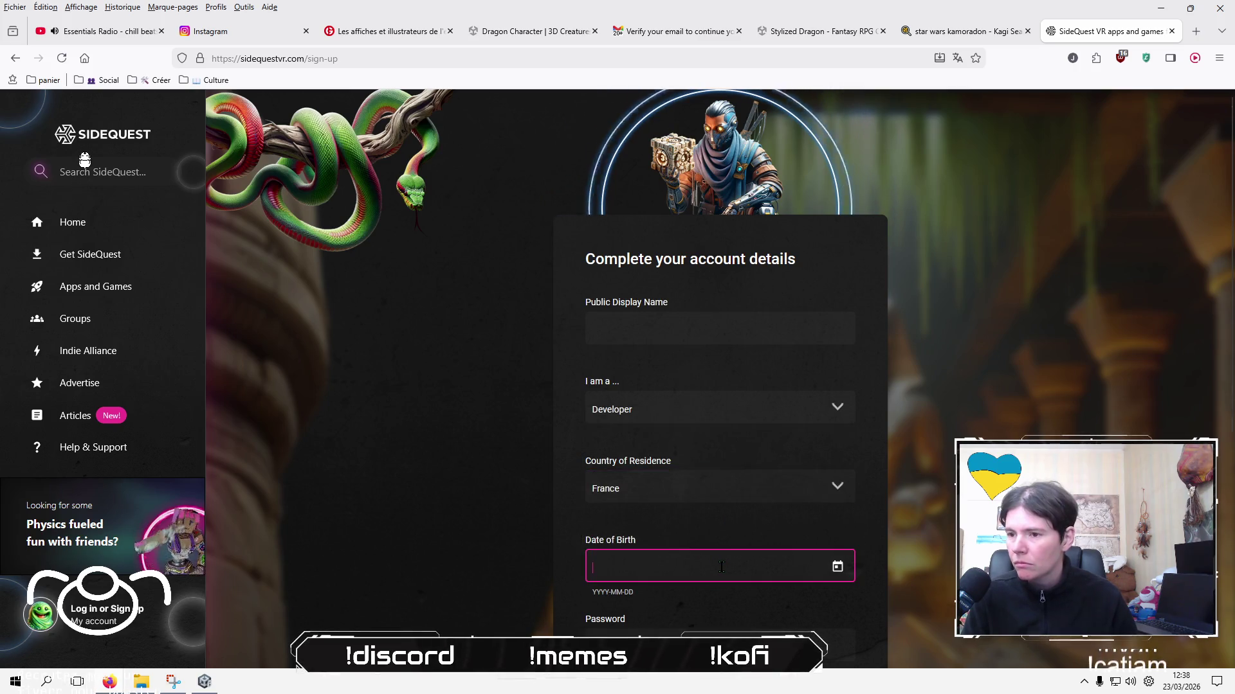
pyautogui.write('061988')
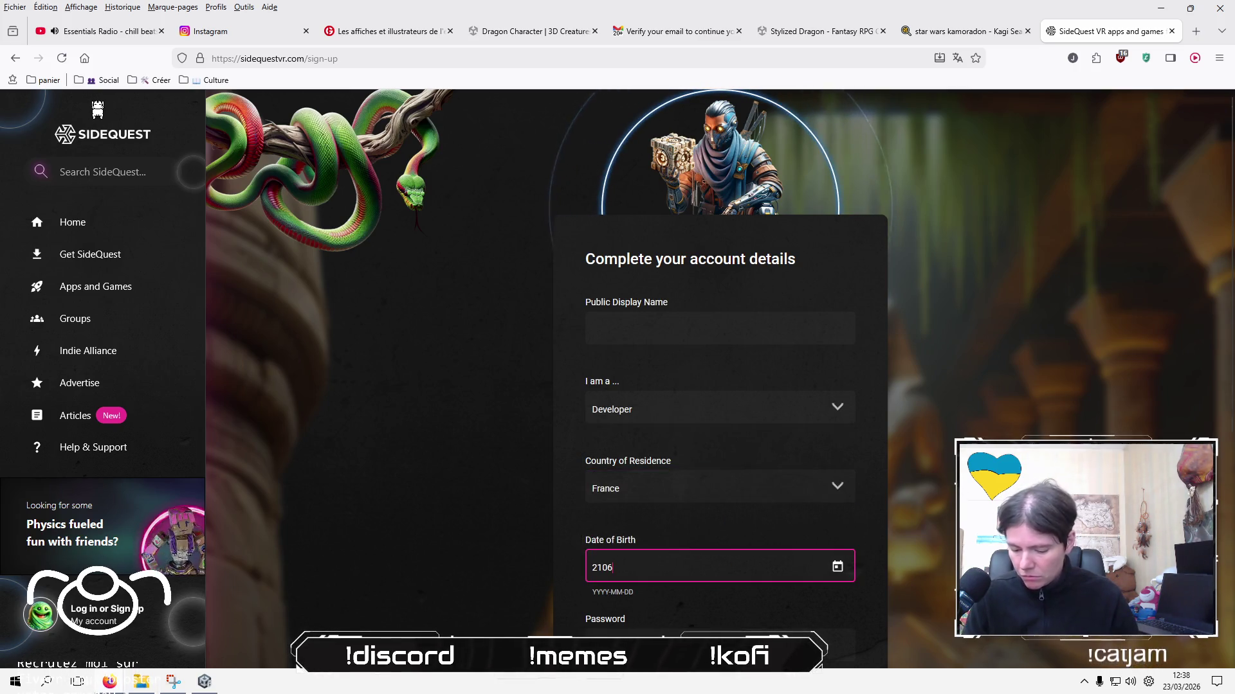
pyautogui.press('Left')
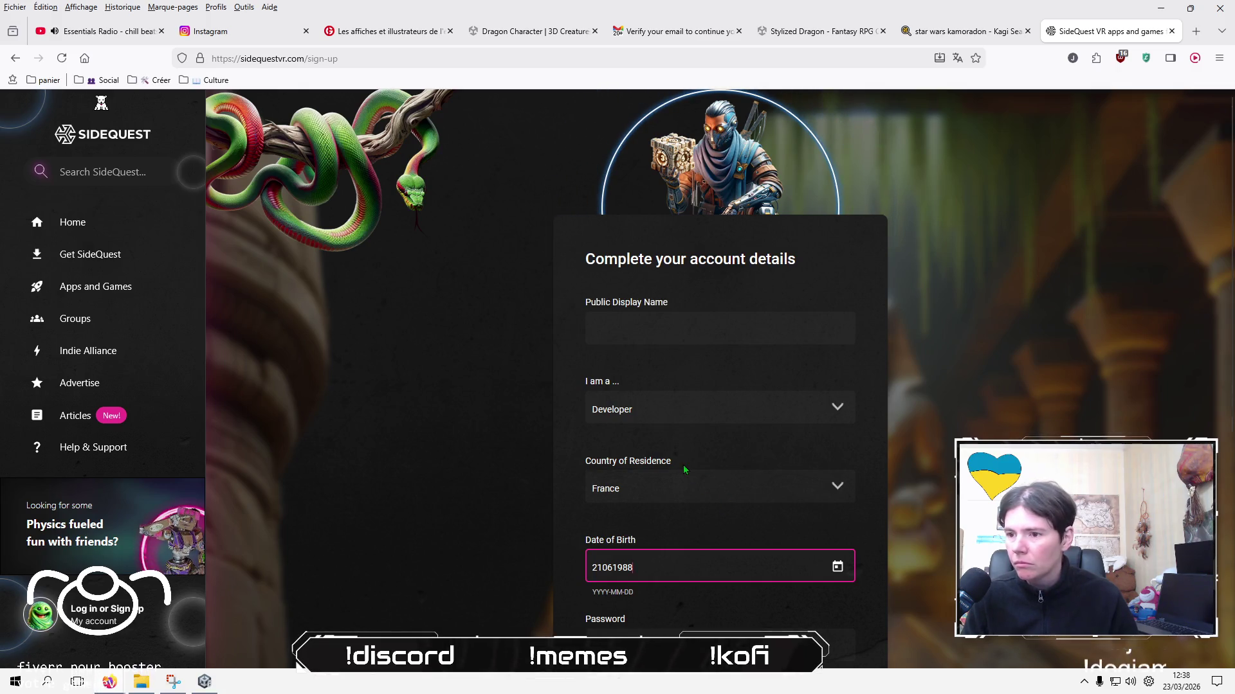
pyautogui.write('-06-')
# Enter the display name, accept Firefox's generated password and submit the sign-up
pyautogui.click(712, 324)
pyautogui.write('M4ke')
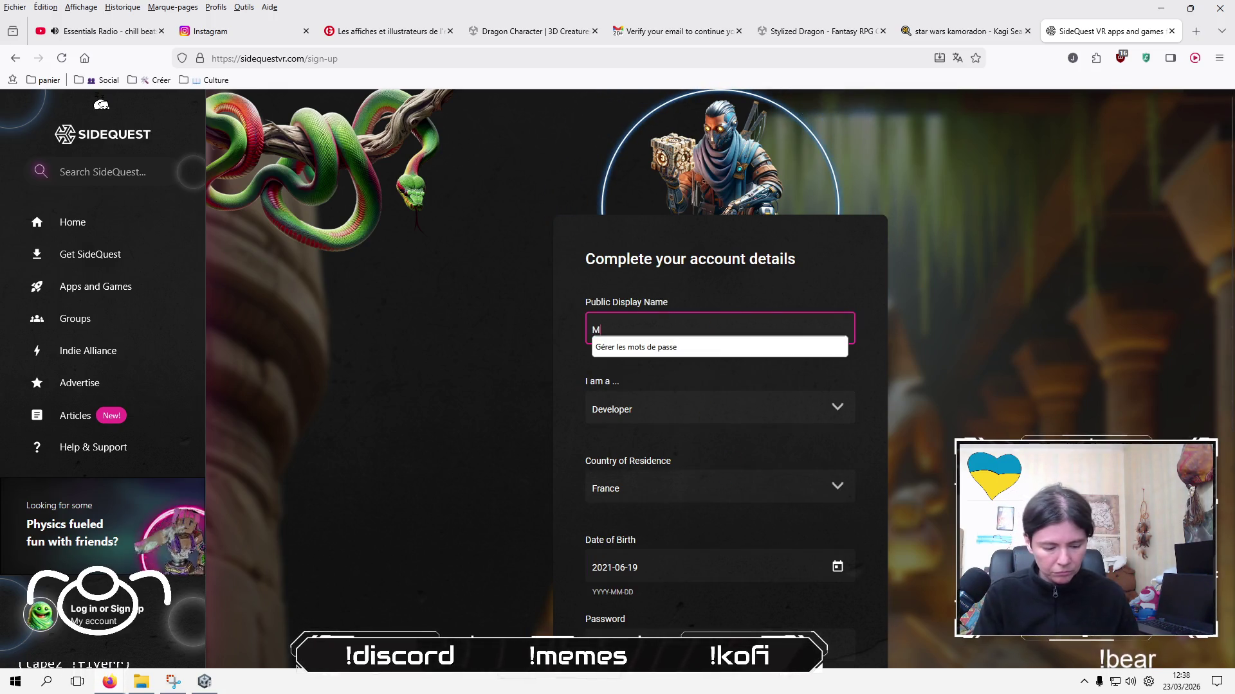
pyautogui.write('use')
pyautogui.click(665, 380)
pyautogui.scroll(-2, 680, 383)
pyautogui.click(714, 487)
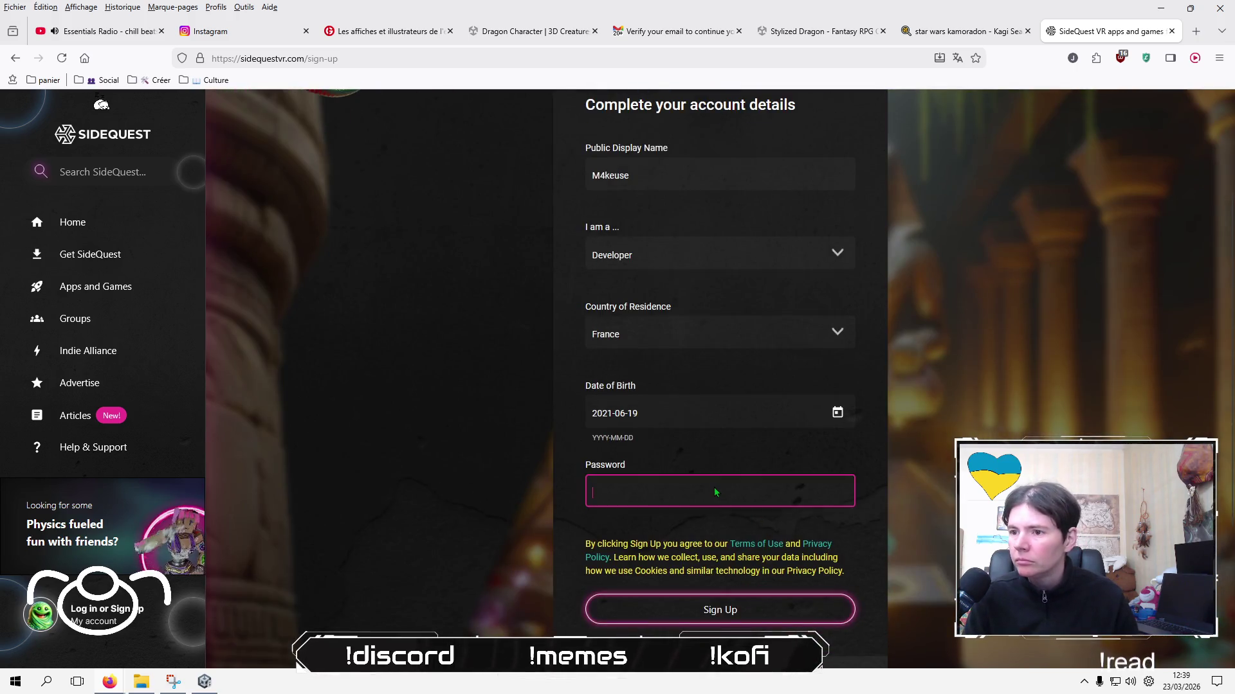
pyautogui.click(688, 524)
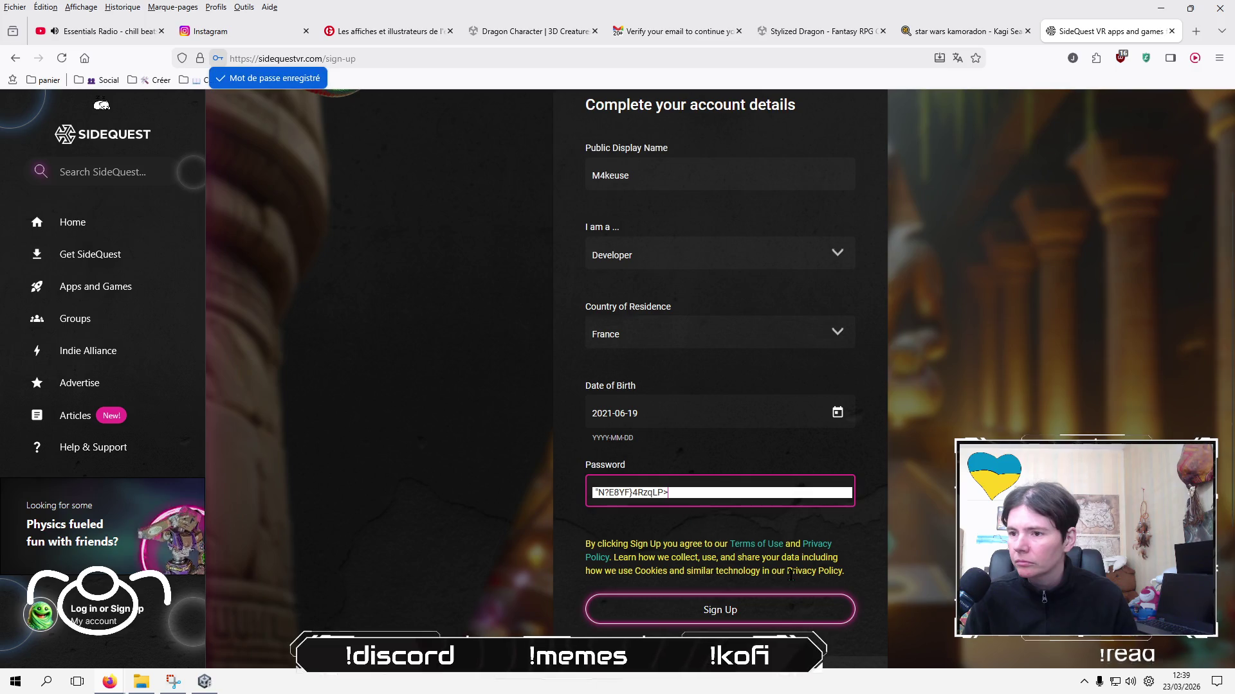
pyautogui.click(762, 534)
pyautogui.click(772, 621)
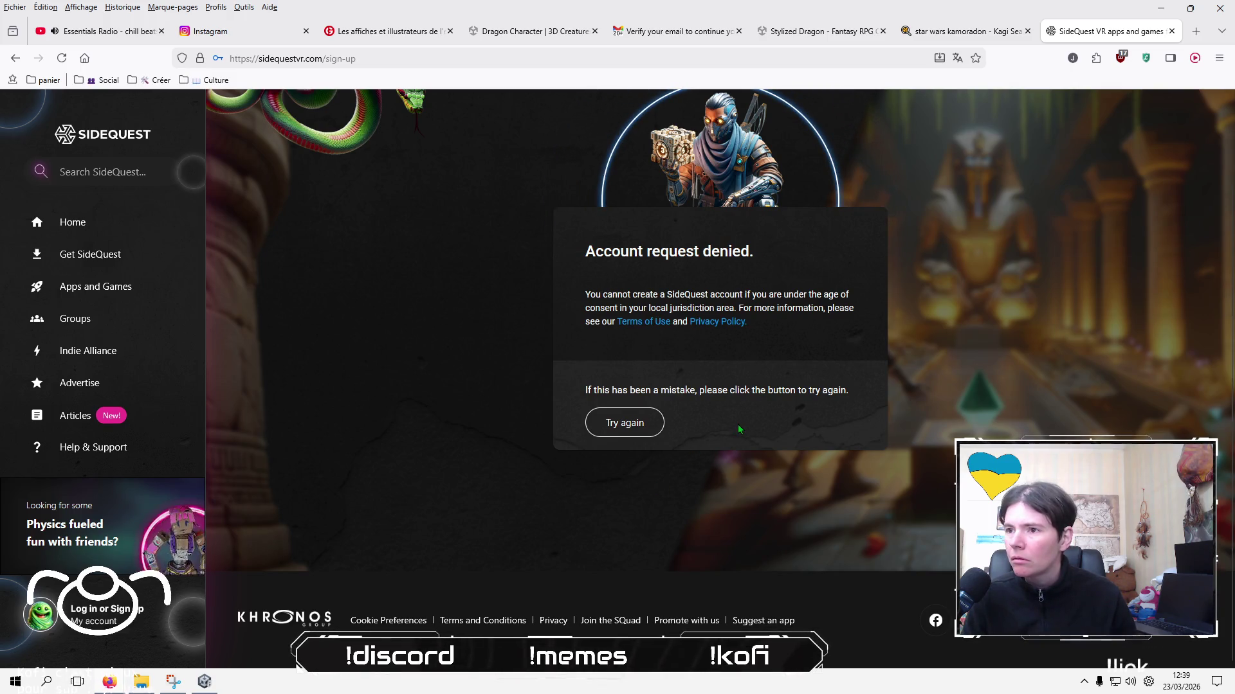
# Retry from the login page using Google sign-in, choosing the account and allowing access
pyautogui.click(633, 422)
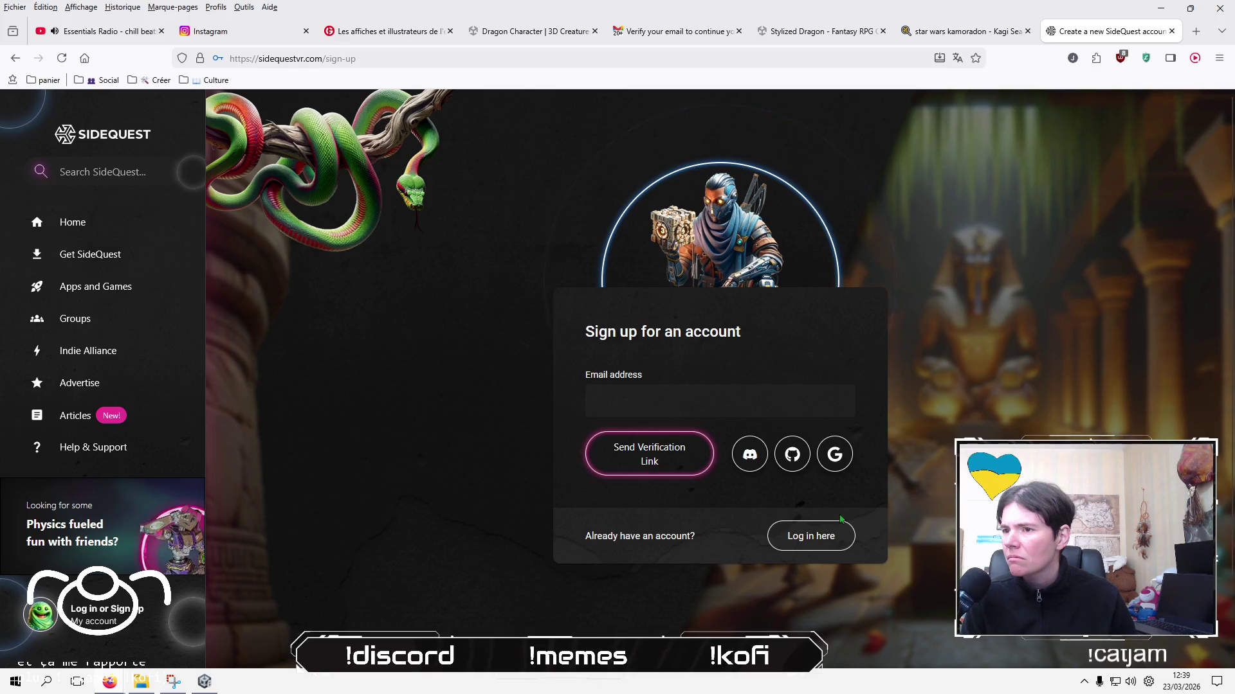
pyautogui.click(827, 538)
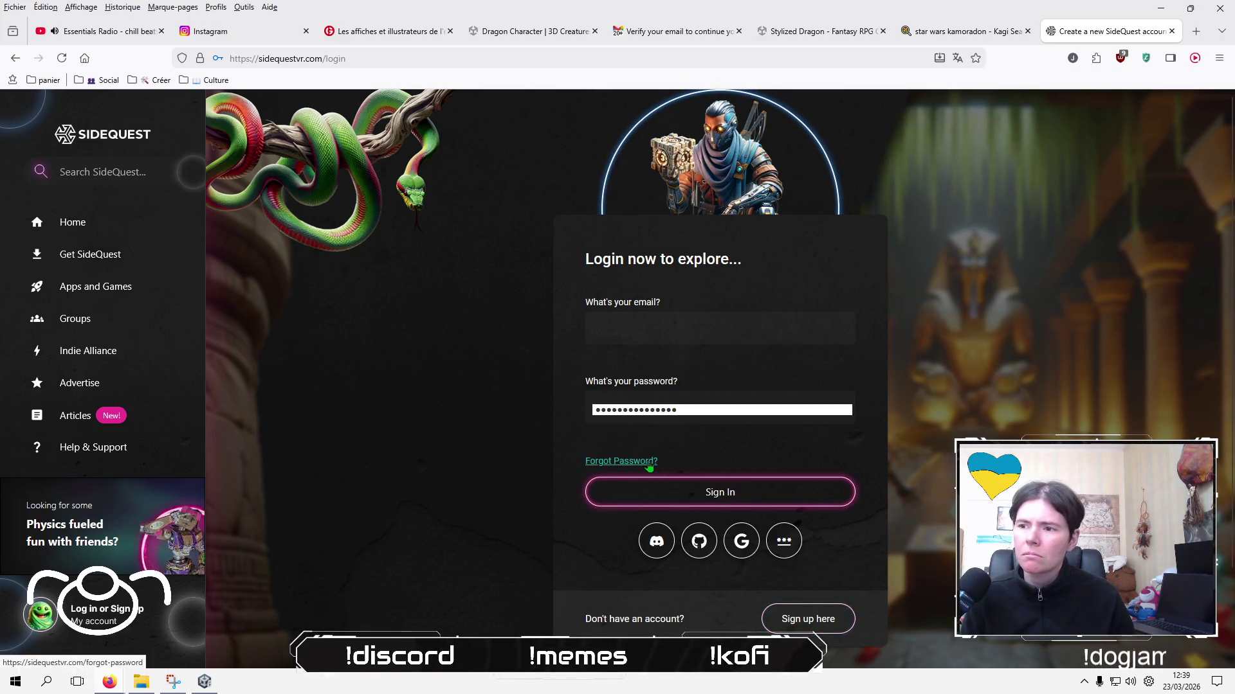
pyautogui.click(707, 328)
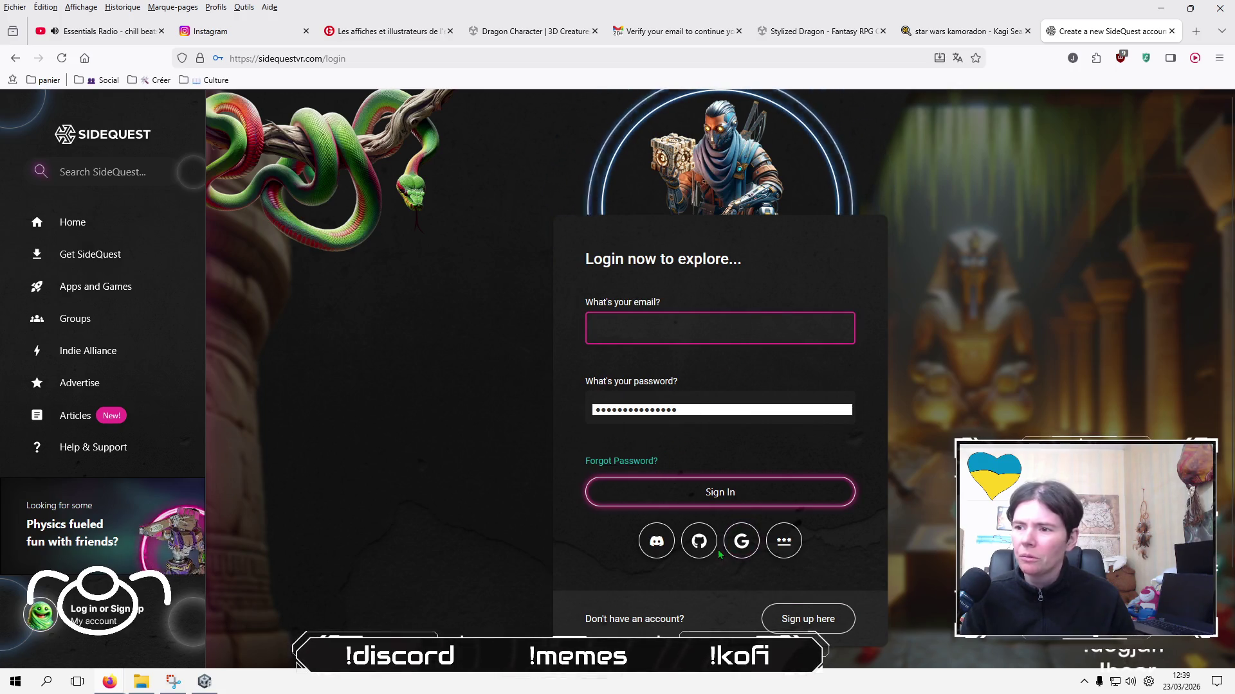
pyautogui.click(739, 544)
pyautogui.click(785, 305)
pyautogui.click(866, 512)
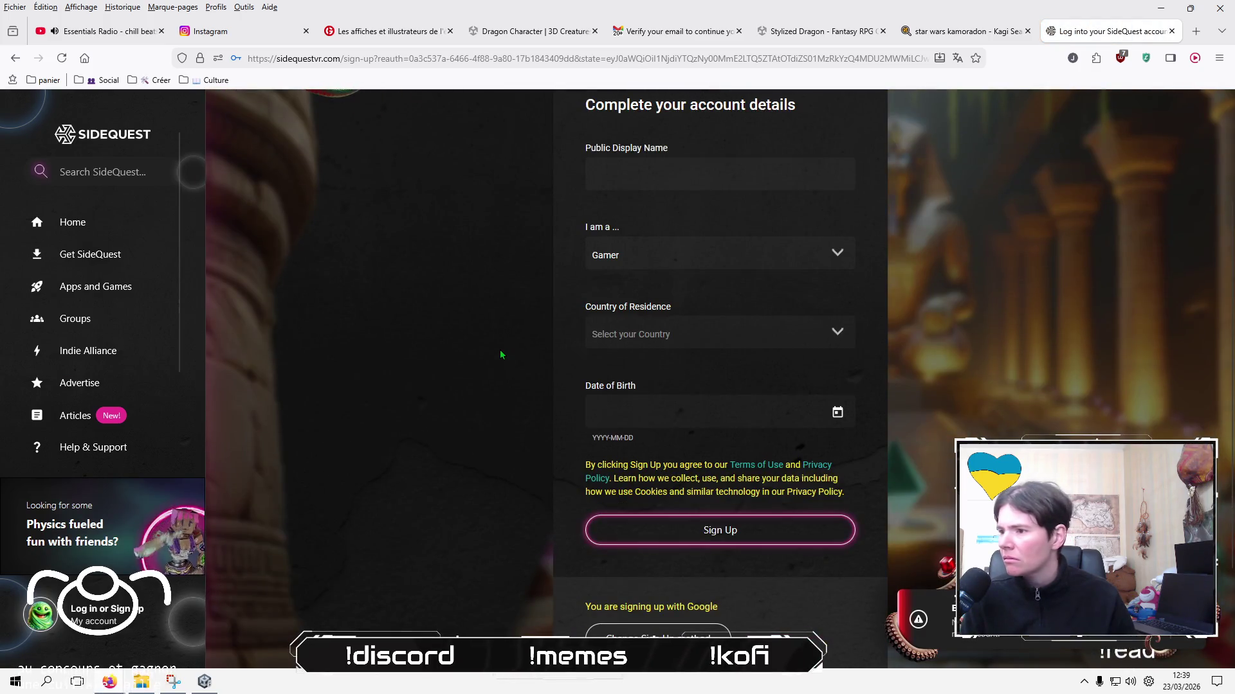
# Choose Developer as the role, enter the display name and pick France as country
pyautogui.scroll(-2, 679, 461)
pyautogui.click(717, 354)
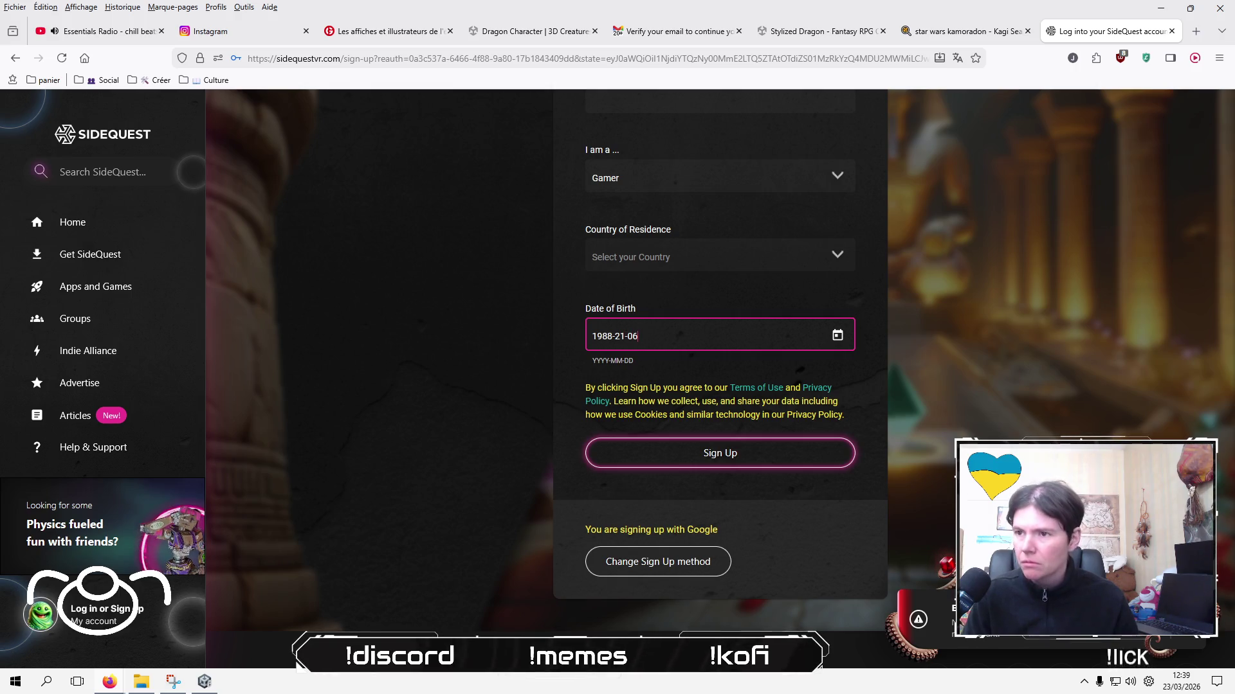
pyautogui.scroll(3, 708, 335)
pyautogui.click(708, 331)
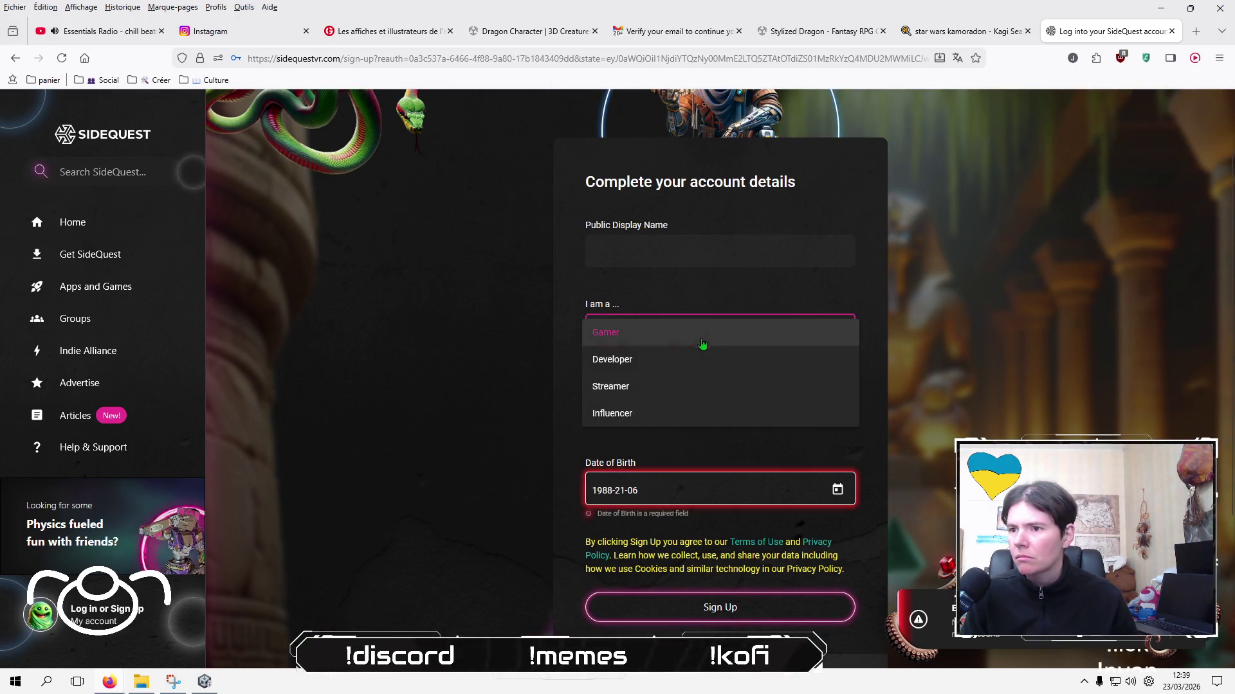
pyautogui.click(695, 360)
pyautogui.click(726, 245)
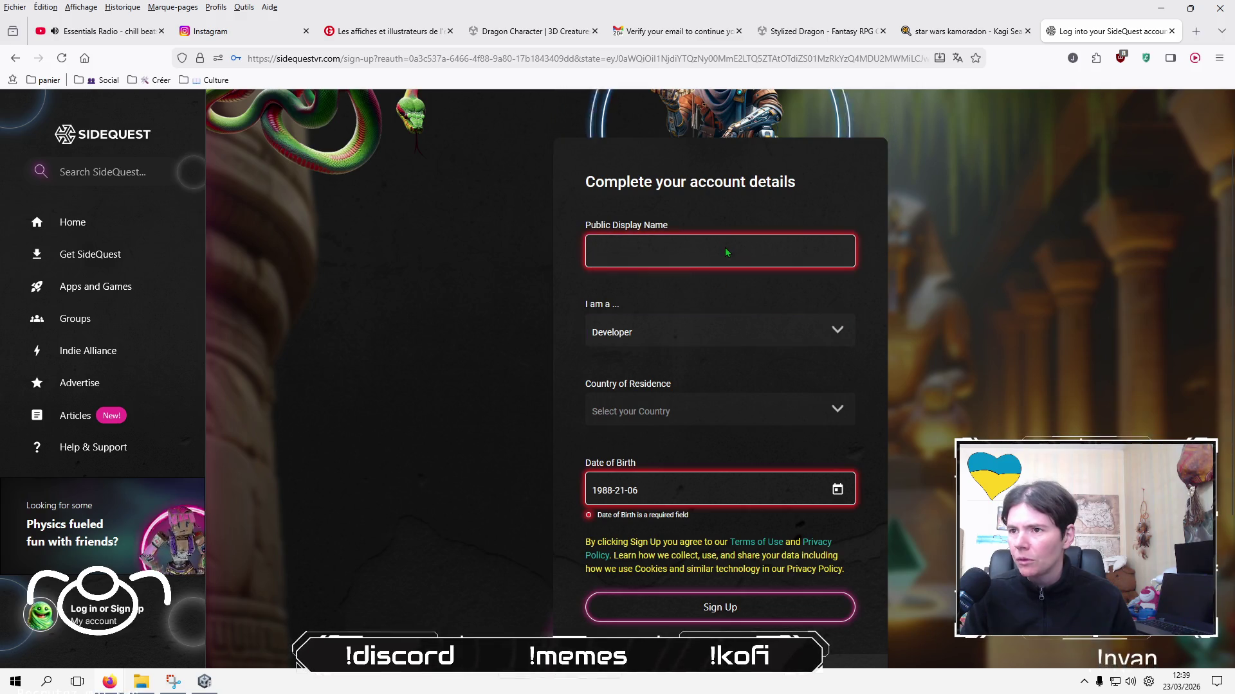
pyautogui.click(720, 255)
pyautogui.write('M4keuse')
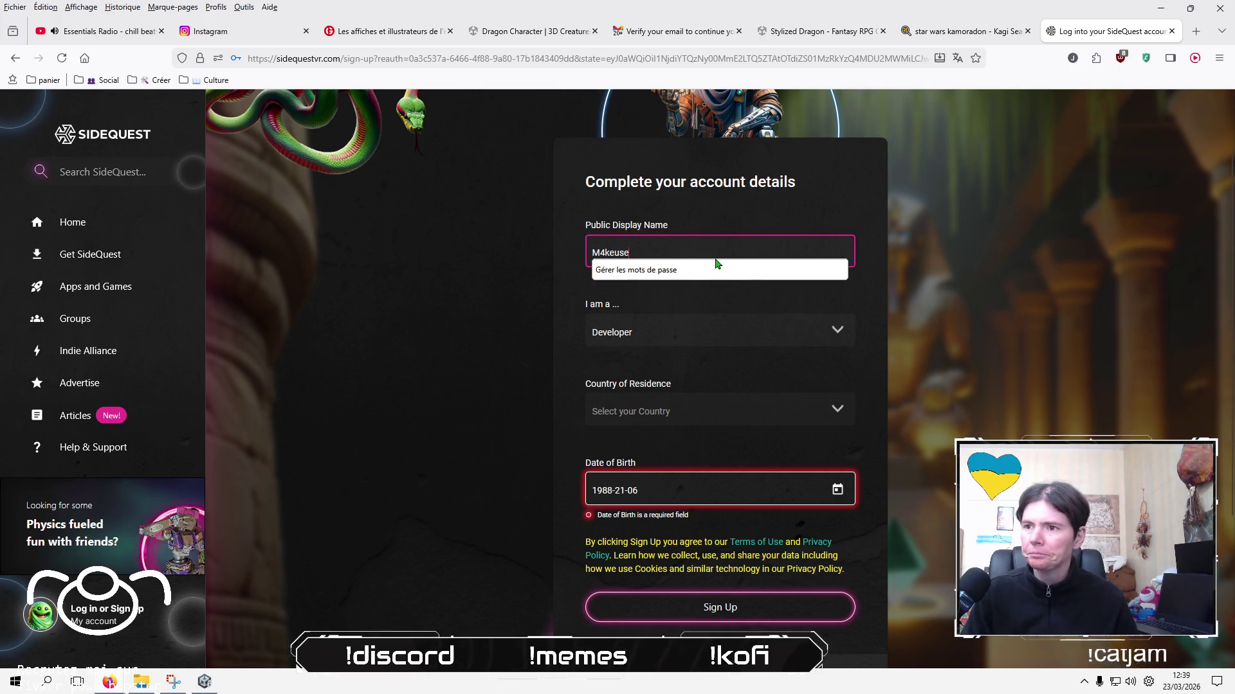
pyautogui.click(706, 412)
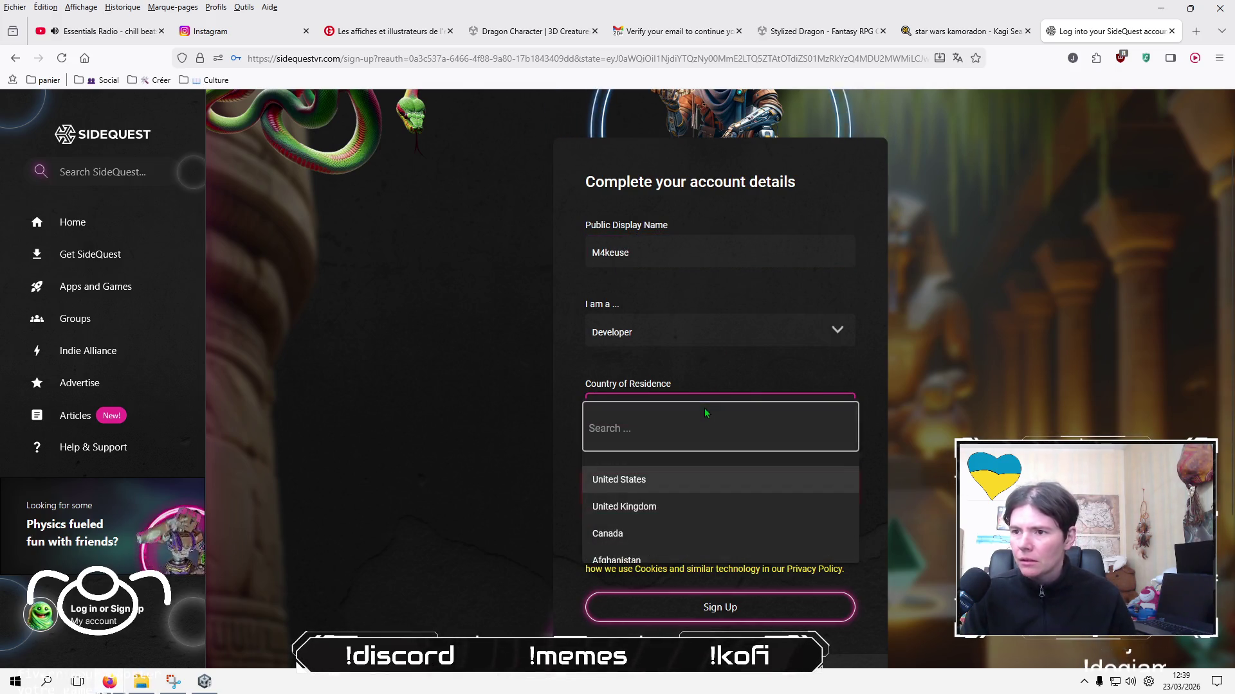
pyautogui.scroll(-10, 704, 412)
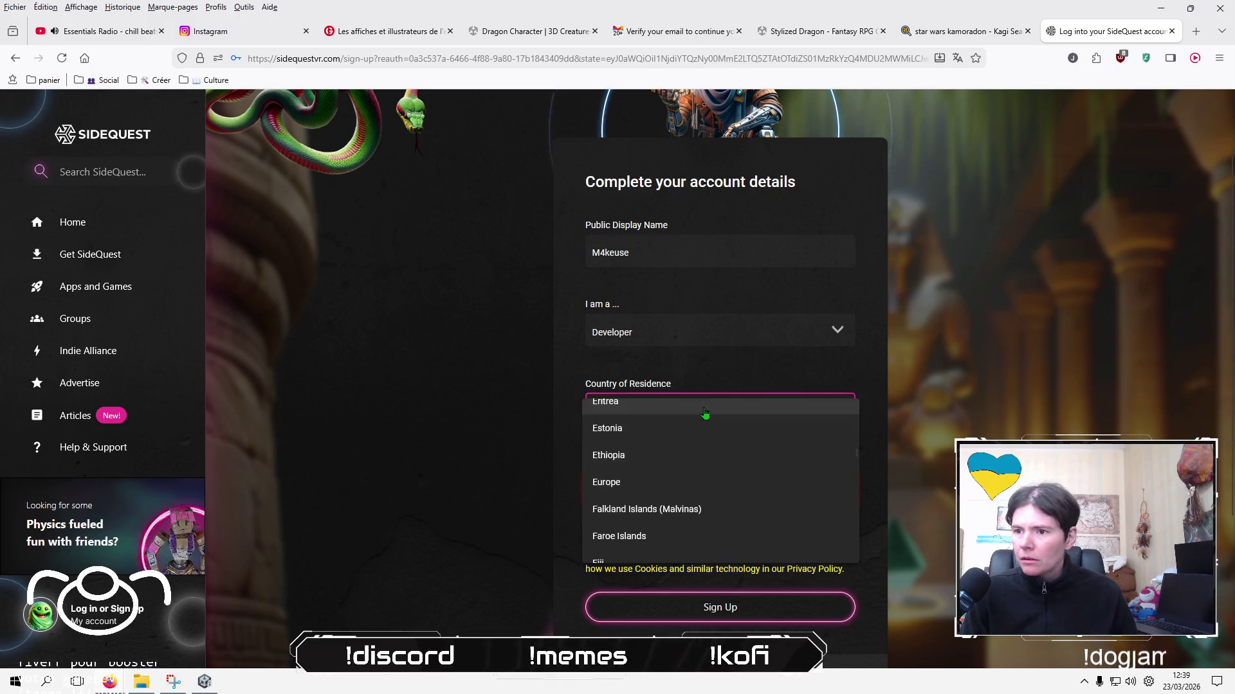
pyautogui.scroll(-1, 672, 533)
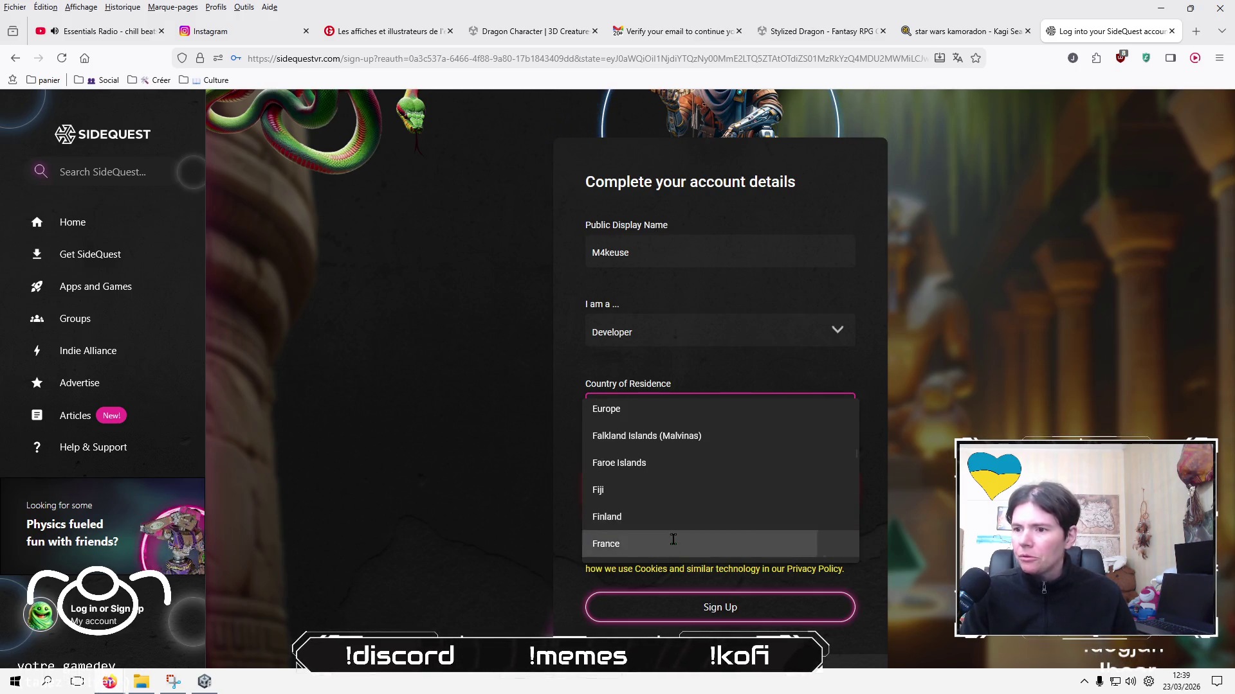
pyautogui.click(671, 541)
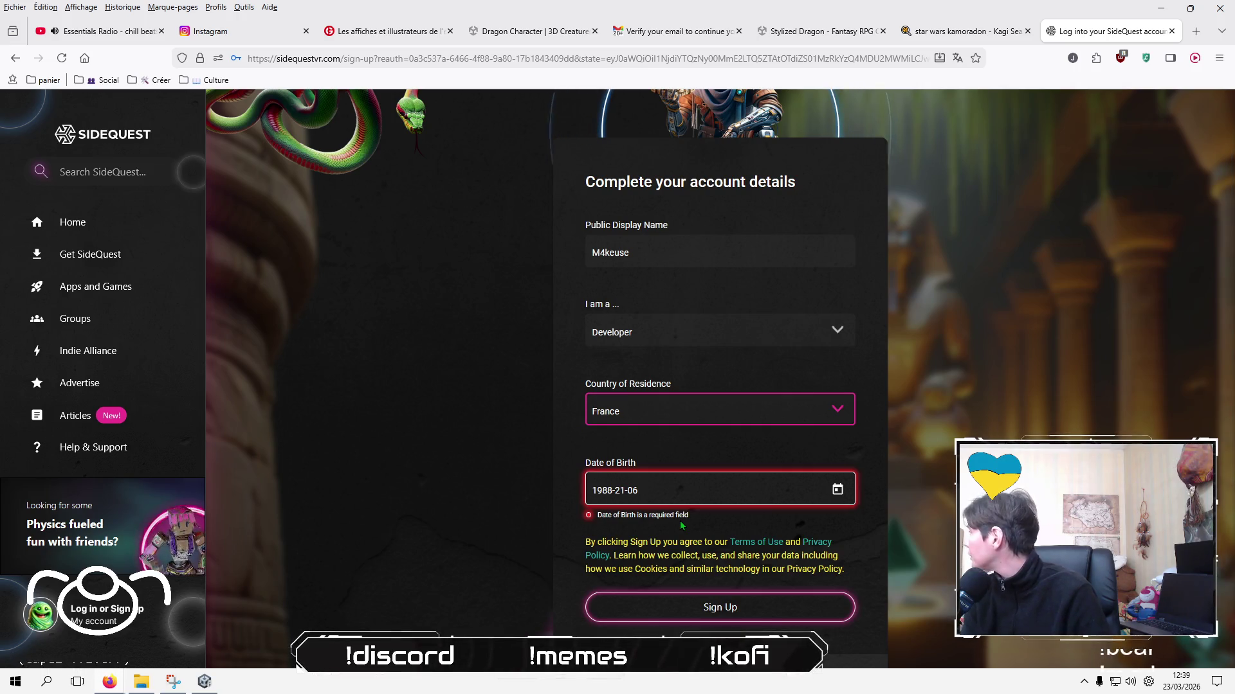
pyautogui.click(745, 493)
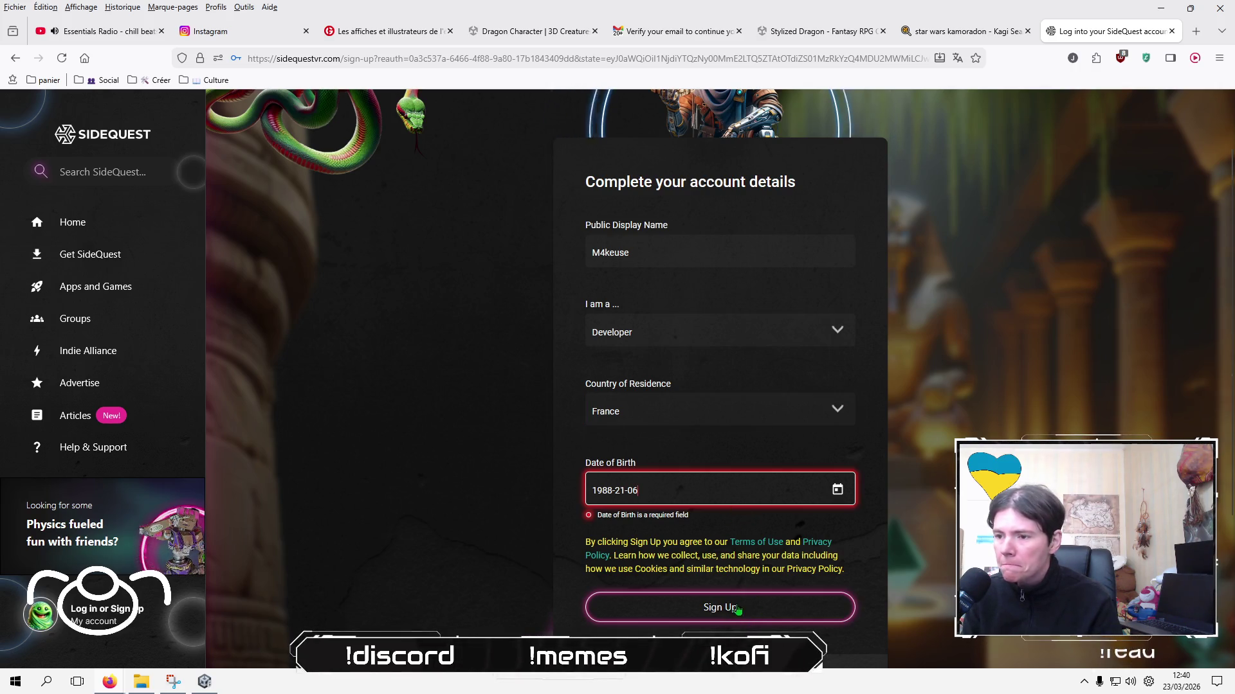
pyautogui.click(838, 491)
pyautogui.click(625, 268)
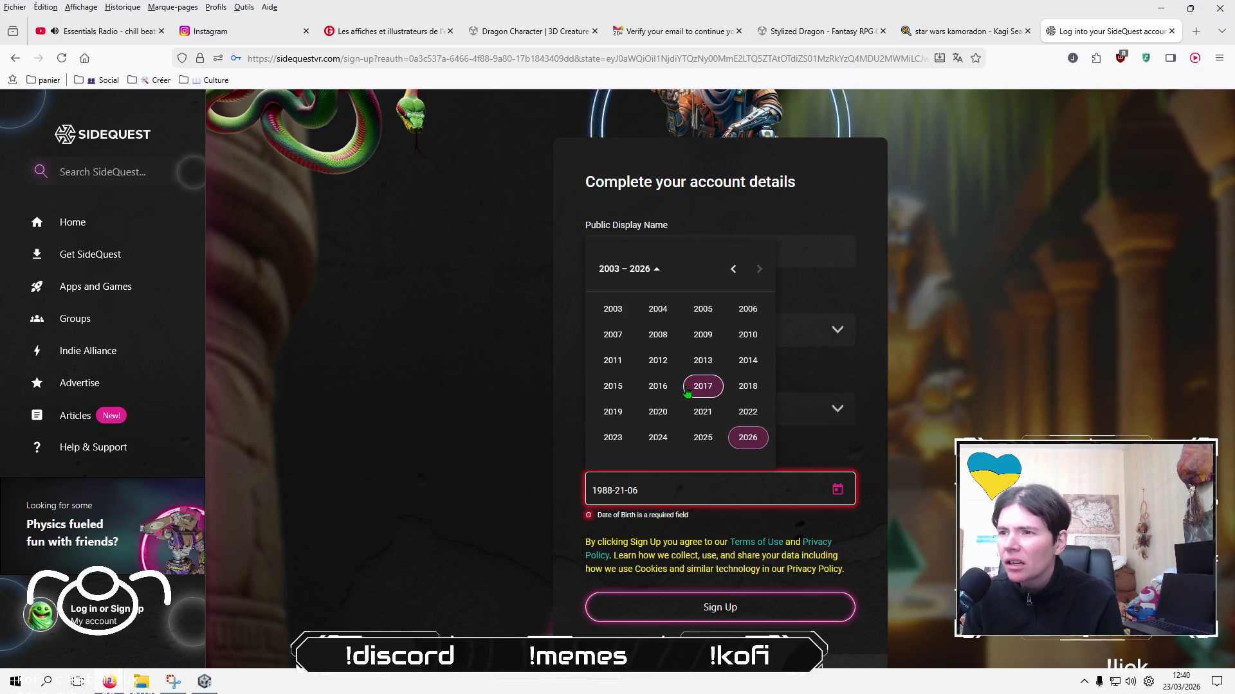
pyautogui.click(733, 270)
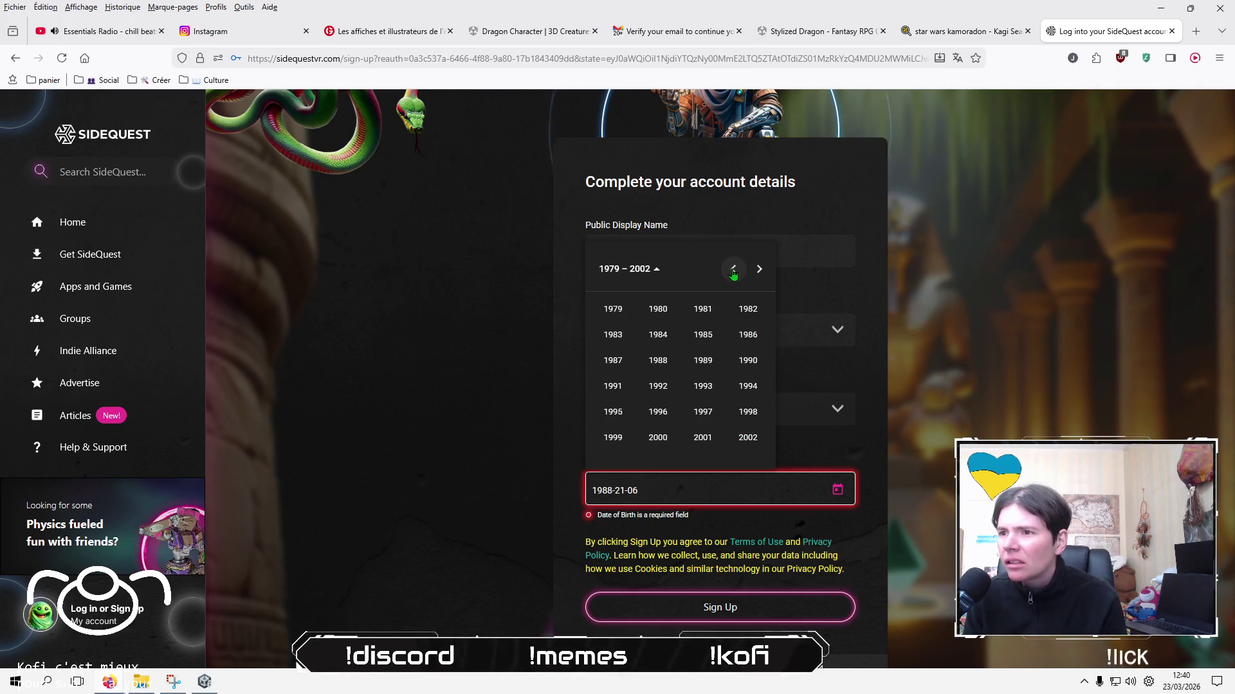
pyautogui.click(658, 360)
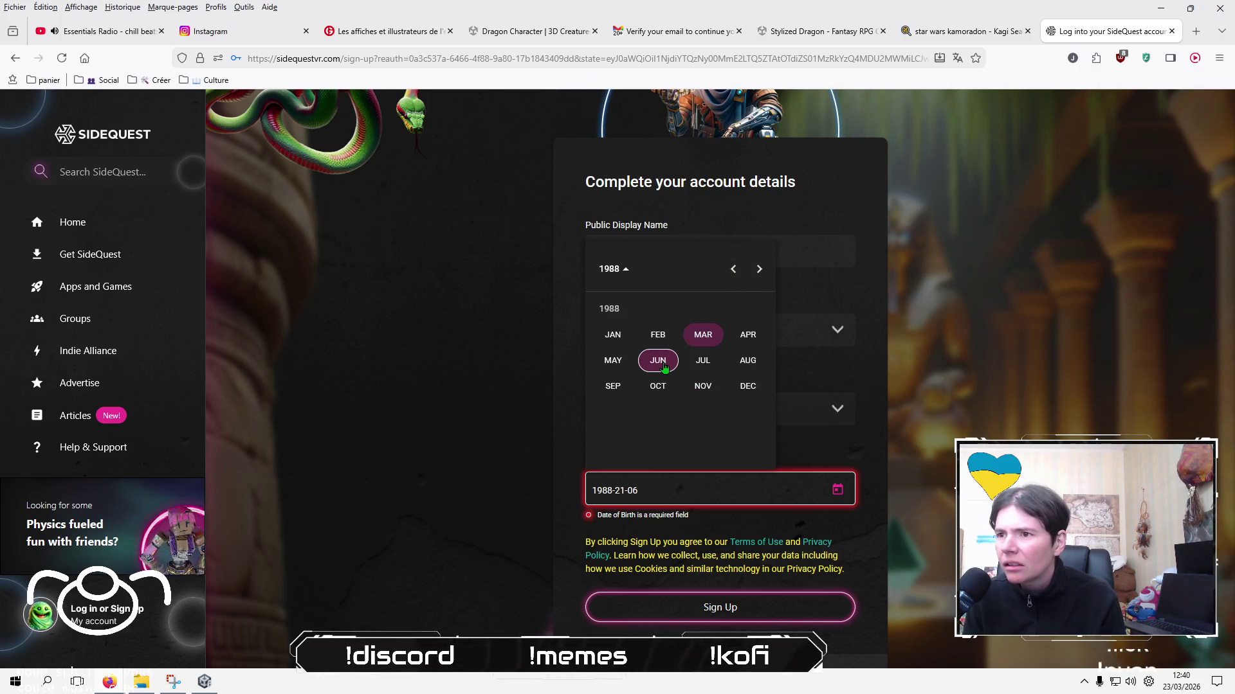
pyautogui.click(658, 360)
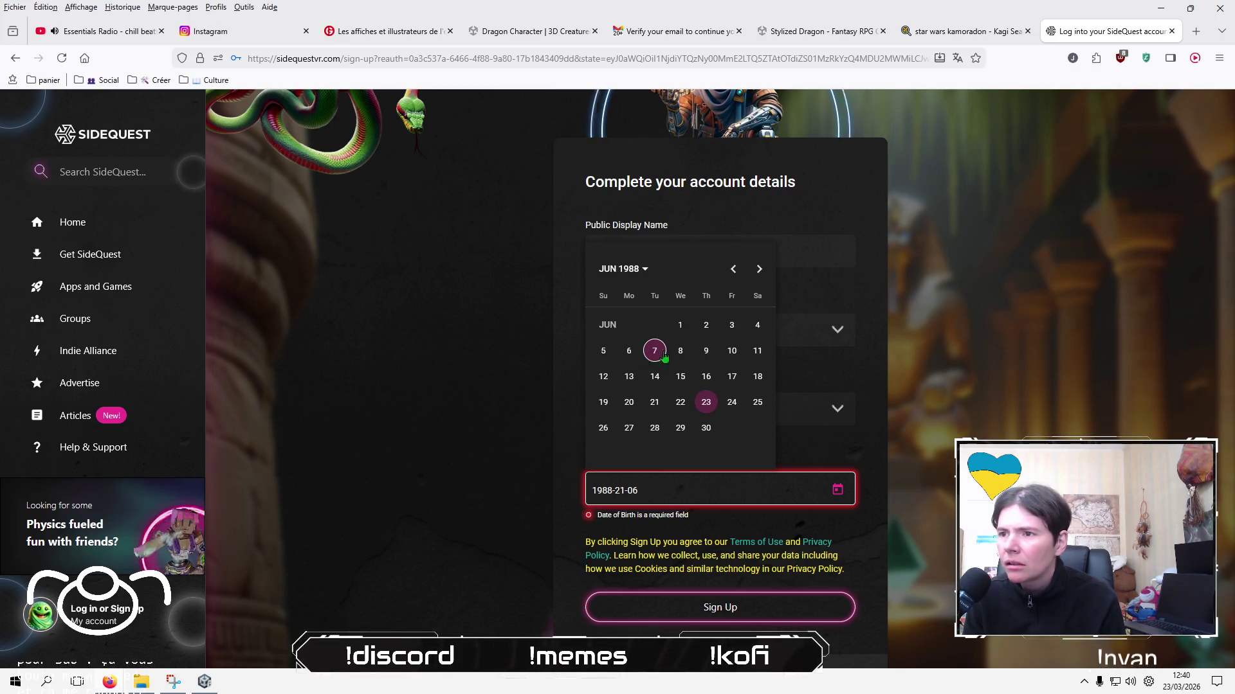
pyautogui.click(656, 402)
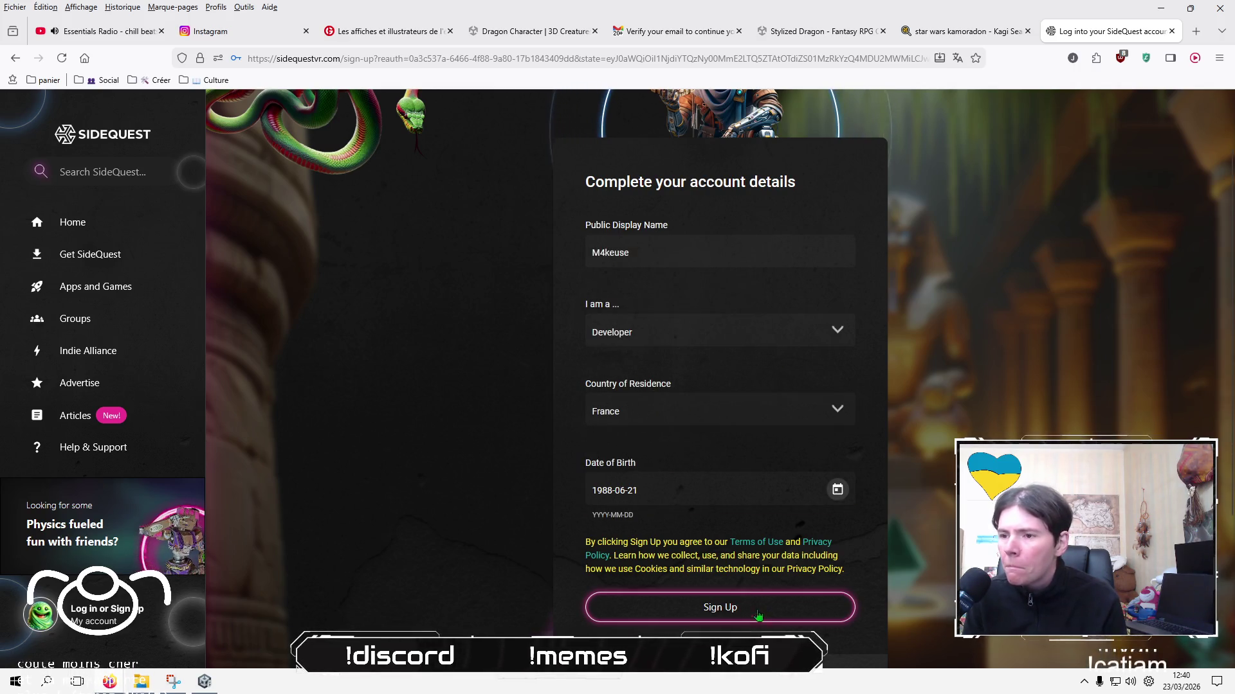
pyautogui.scroll(-2, 758, 614)
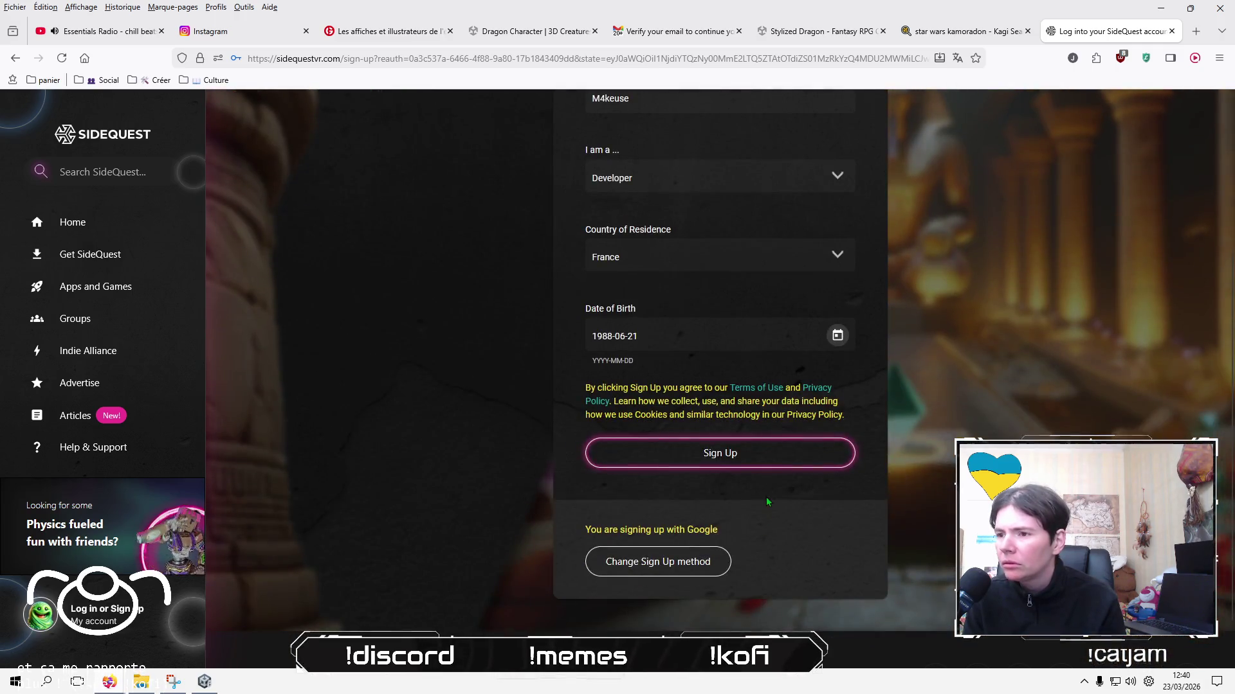
pyautogui.click(758, 463)
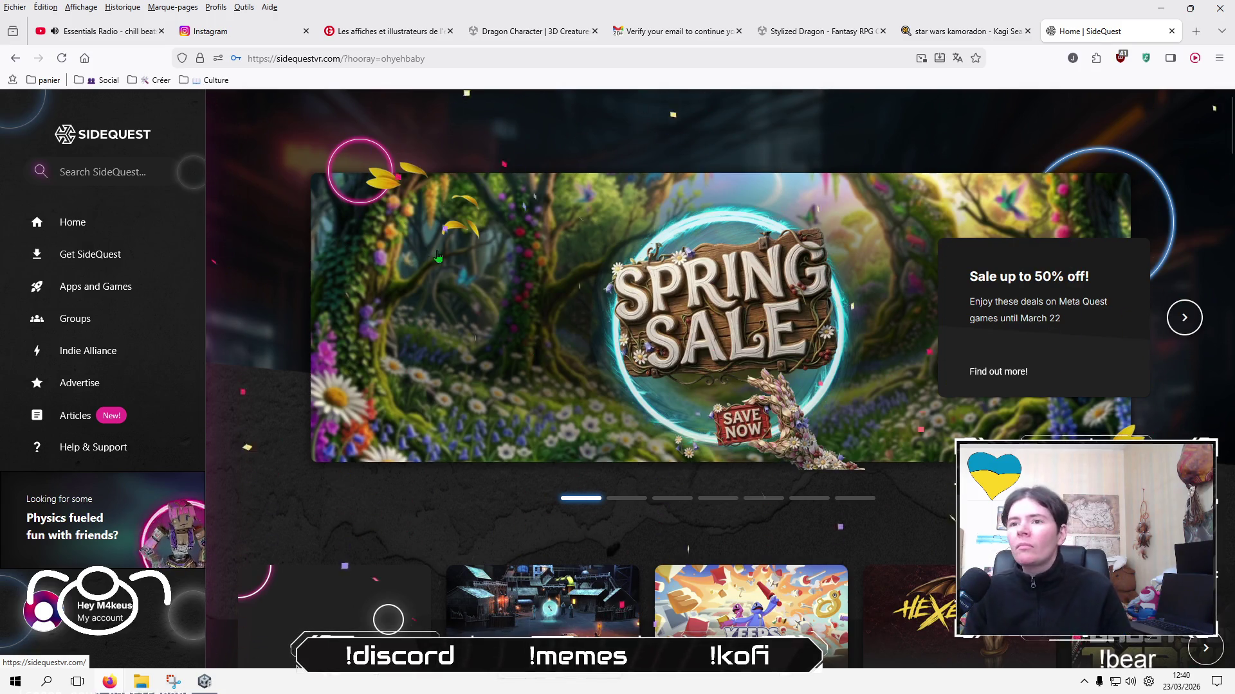
# Visit Home and My account, then open Apps and Games and reveal more categories
pyautogui.scroll(-10, 905, 527)
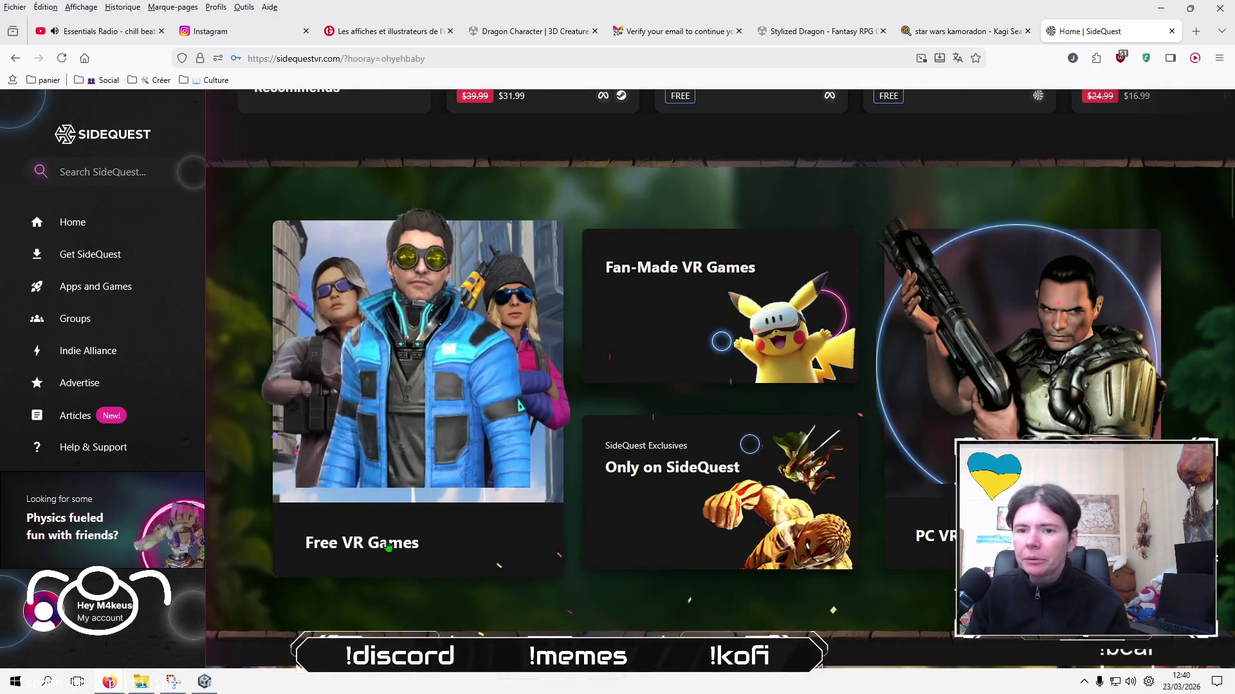
pyautogui.scroll(10, 388, 546)
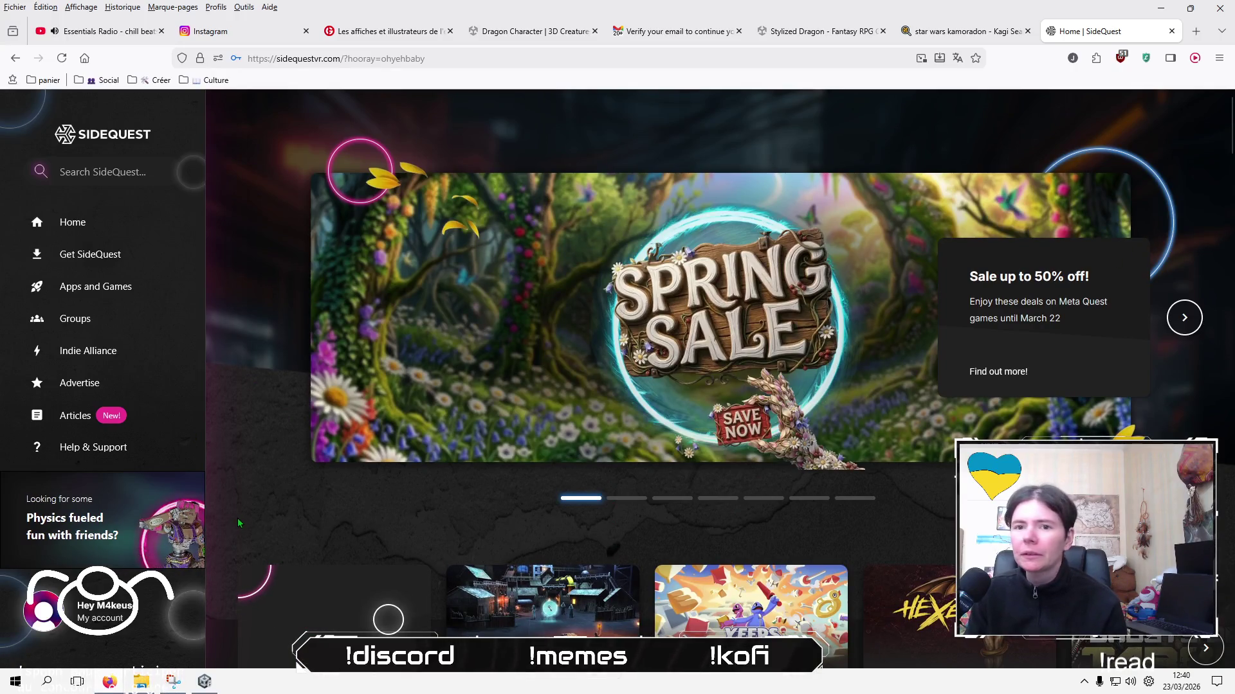
pyautogui.click(87, 228)
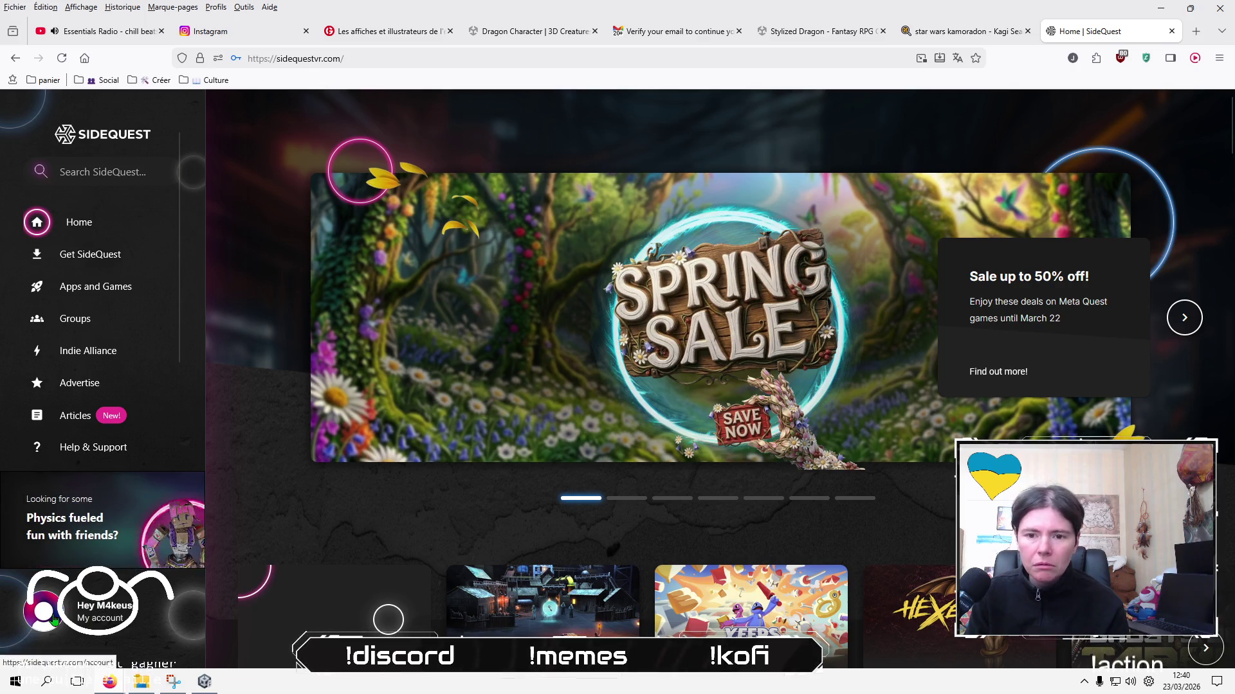
pyautogui.click(100, 615)
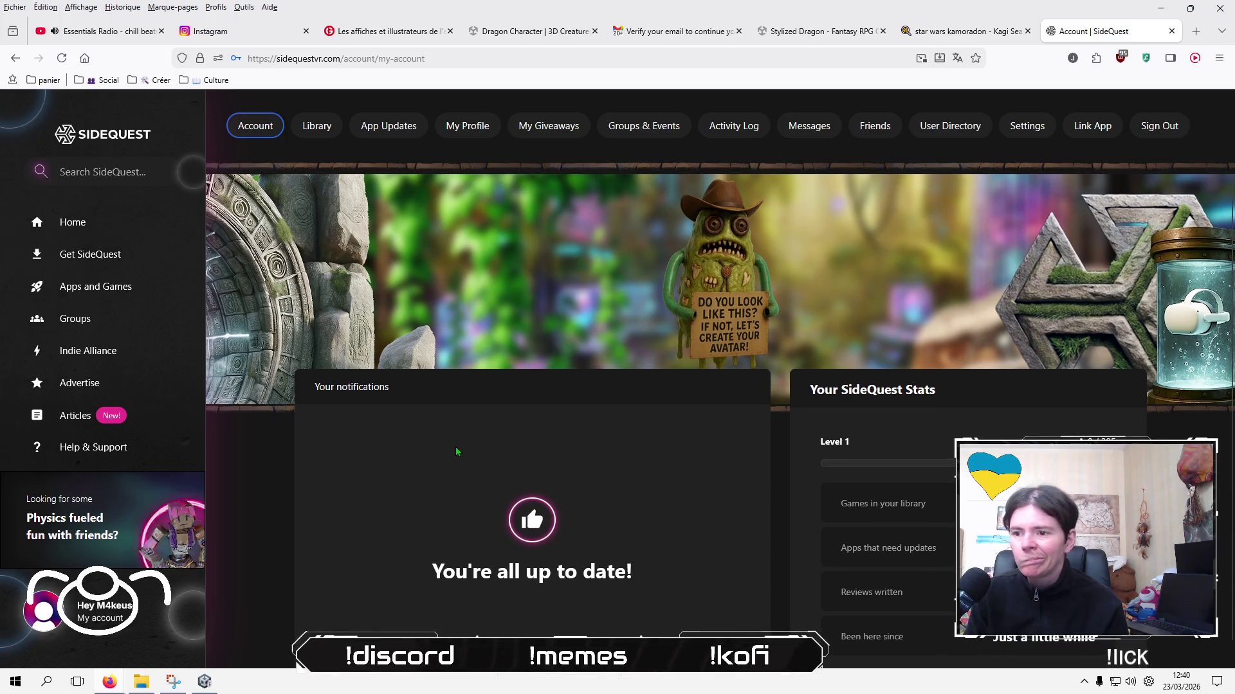
pyautogui.click(101, 291)
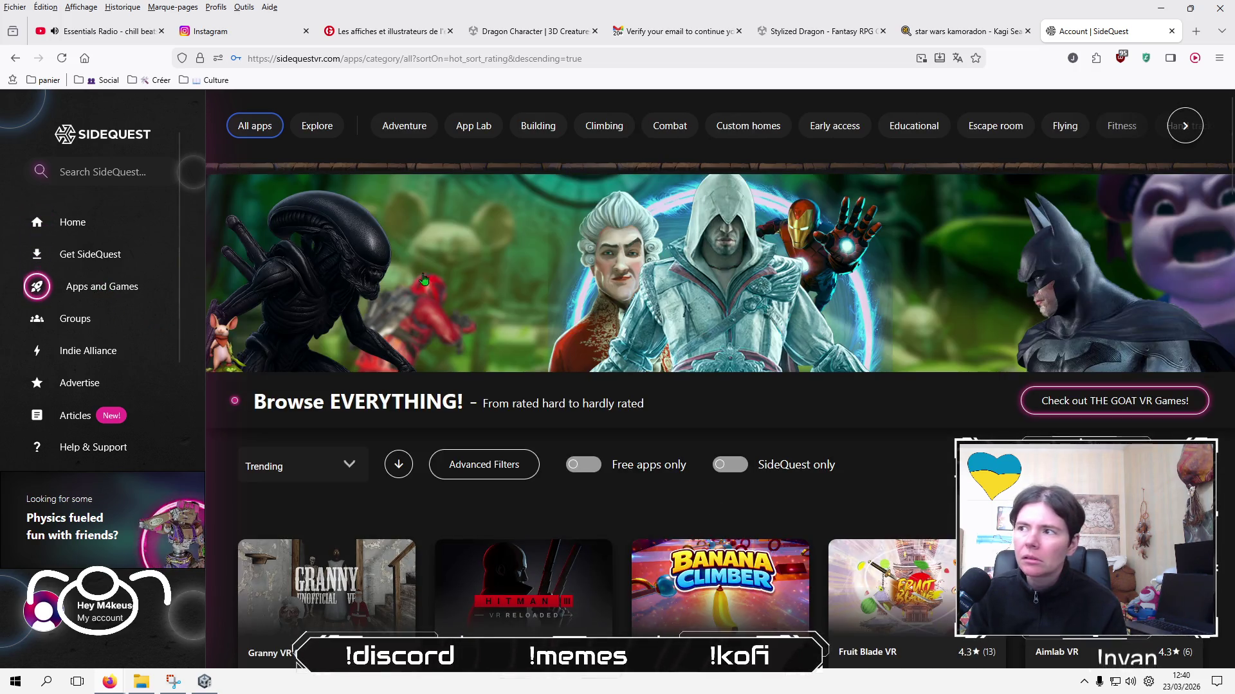
pyautogui.click(1185, 128)
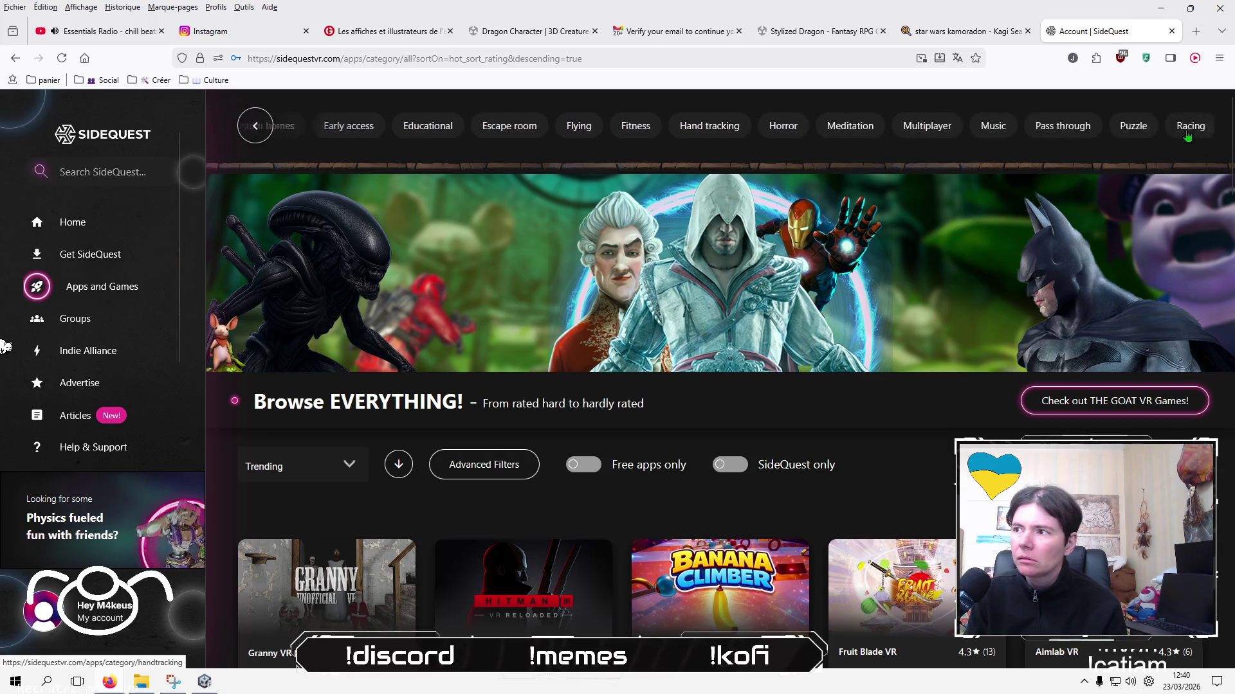
pyautogui.scroll(-2, 138, 468)
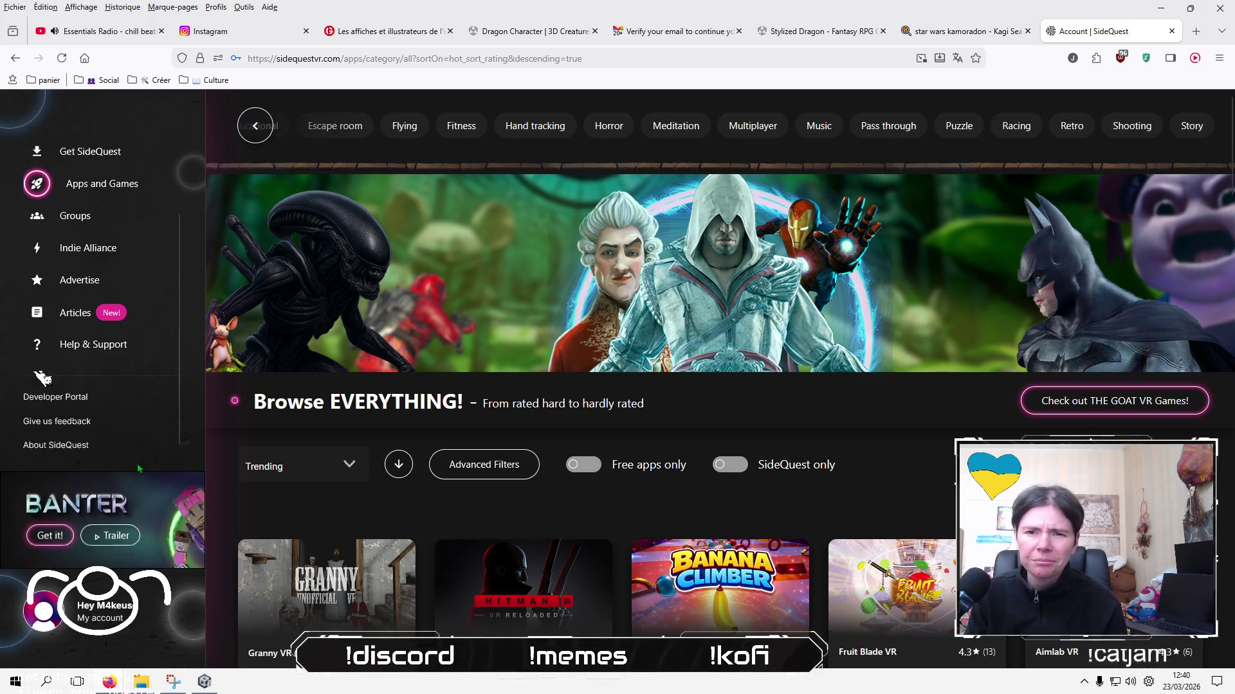
# Open SideQuest's Developer Portal and look at My Apps and My Organisations
pyautogui.click(67, 398)
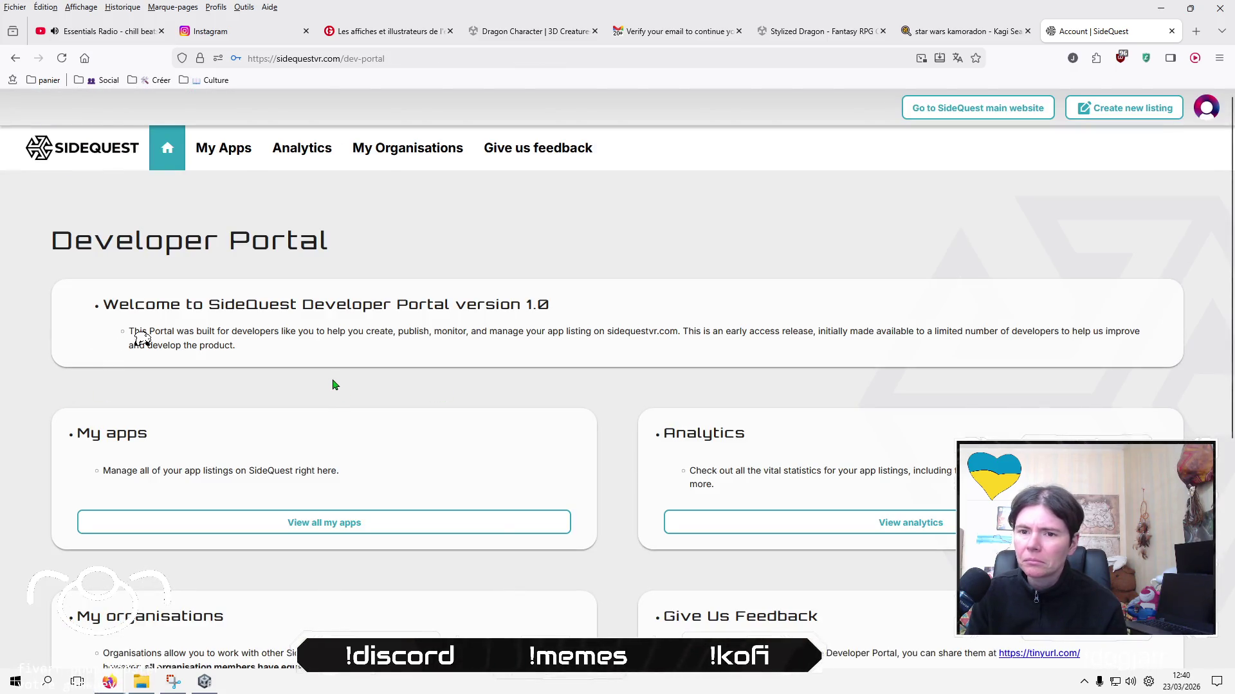
pyautogui.click(226, 155)
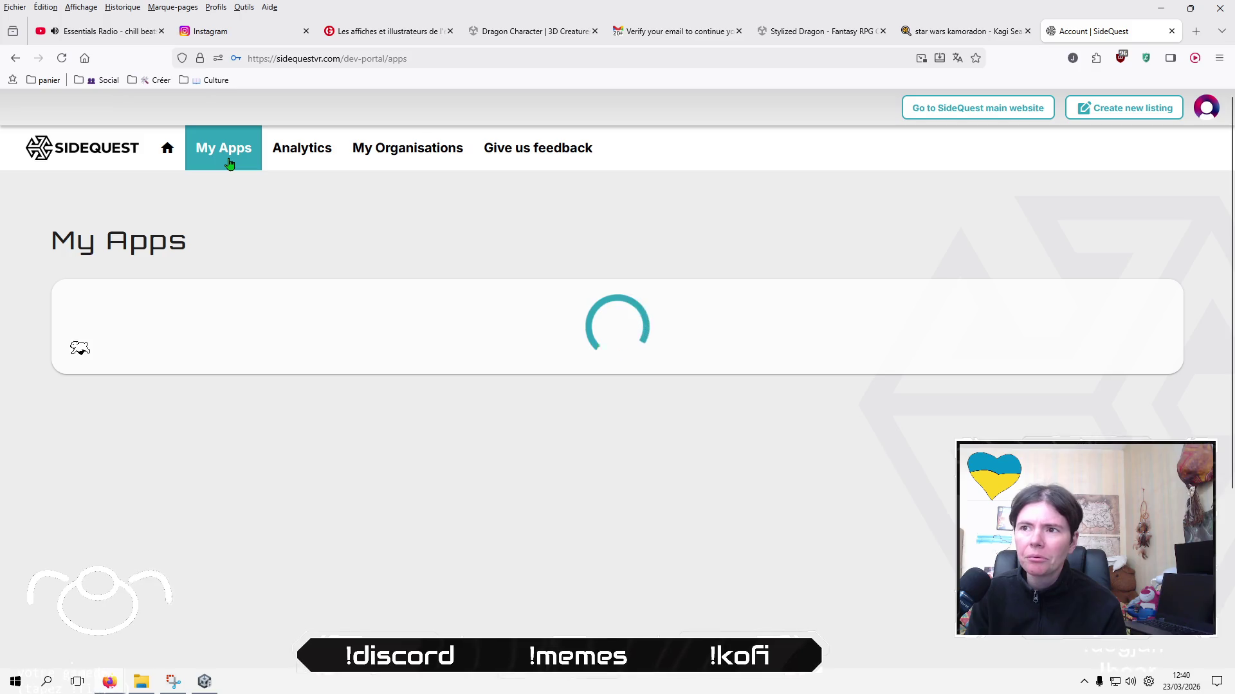
pyautogui.click(395, 153)
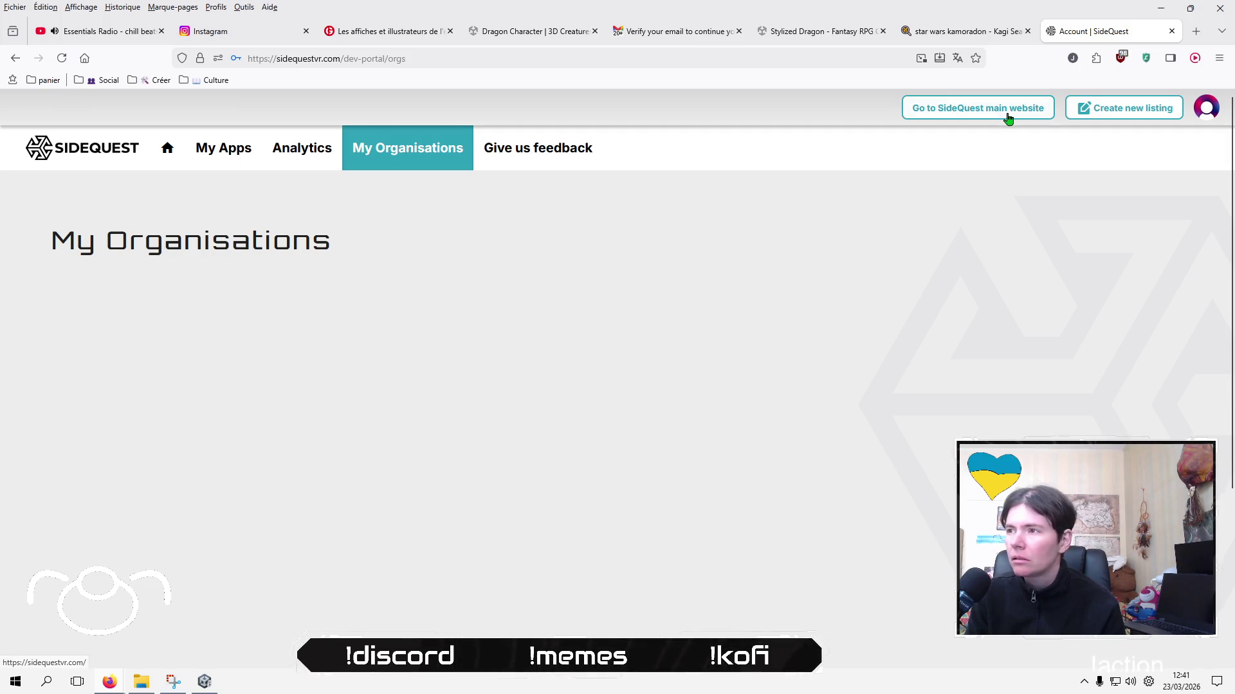
# Browse the SideQuest home and Help & Support community, then return to the portal's organisations
pyautogui.click(1208, 110)
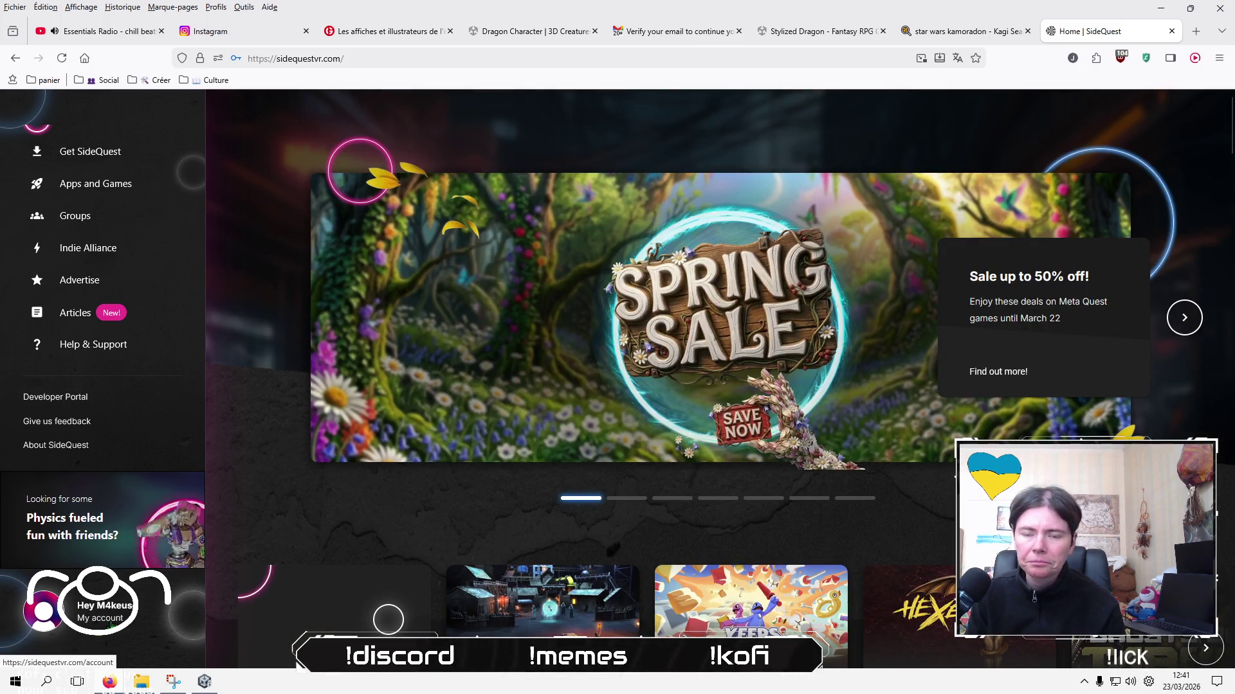
pyautogui.click(101, 355)
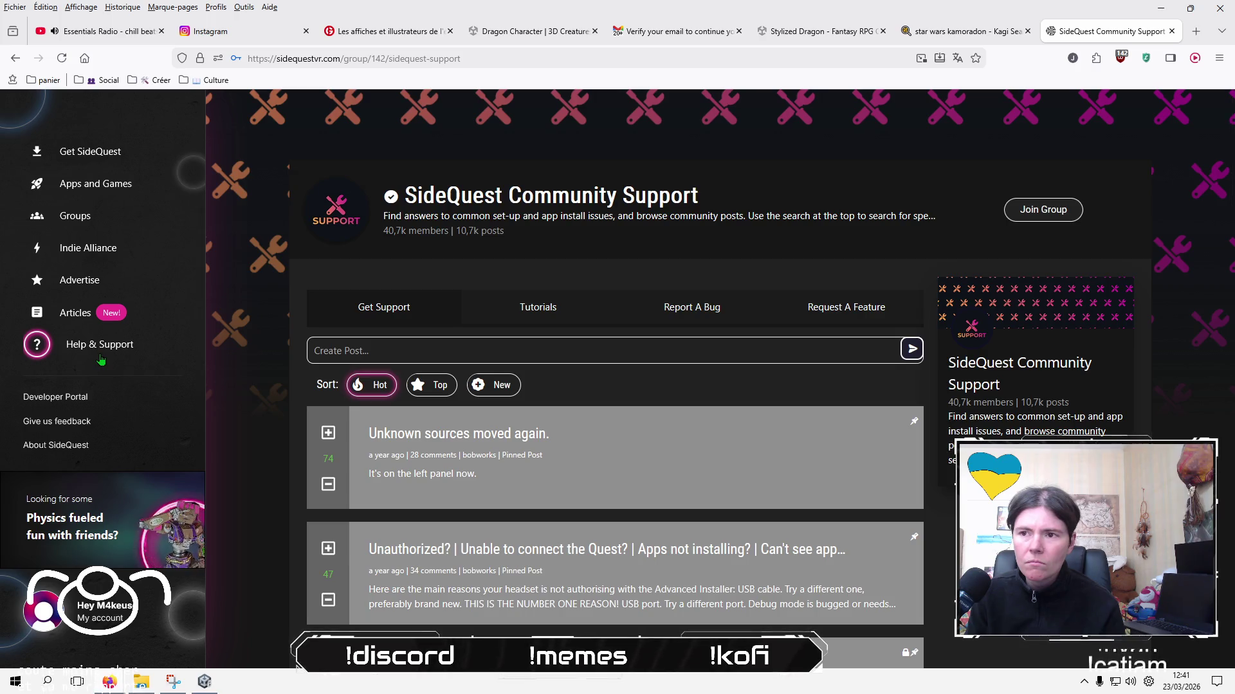
pyautogui.scroll(-8, 266, 445)
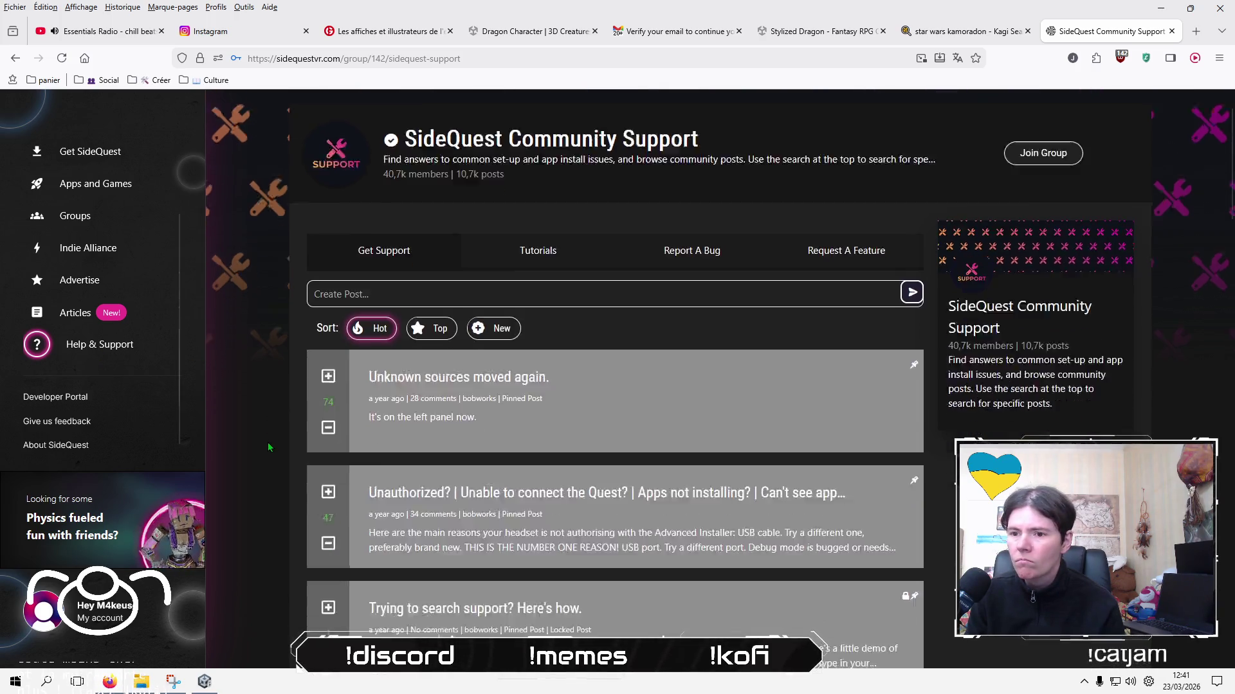
pyautogui.scroll(10, 265, 439)
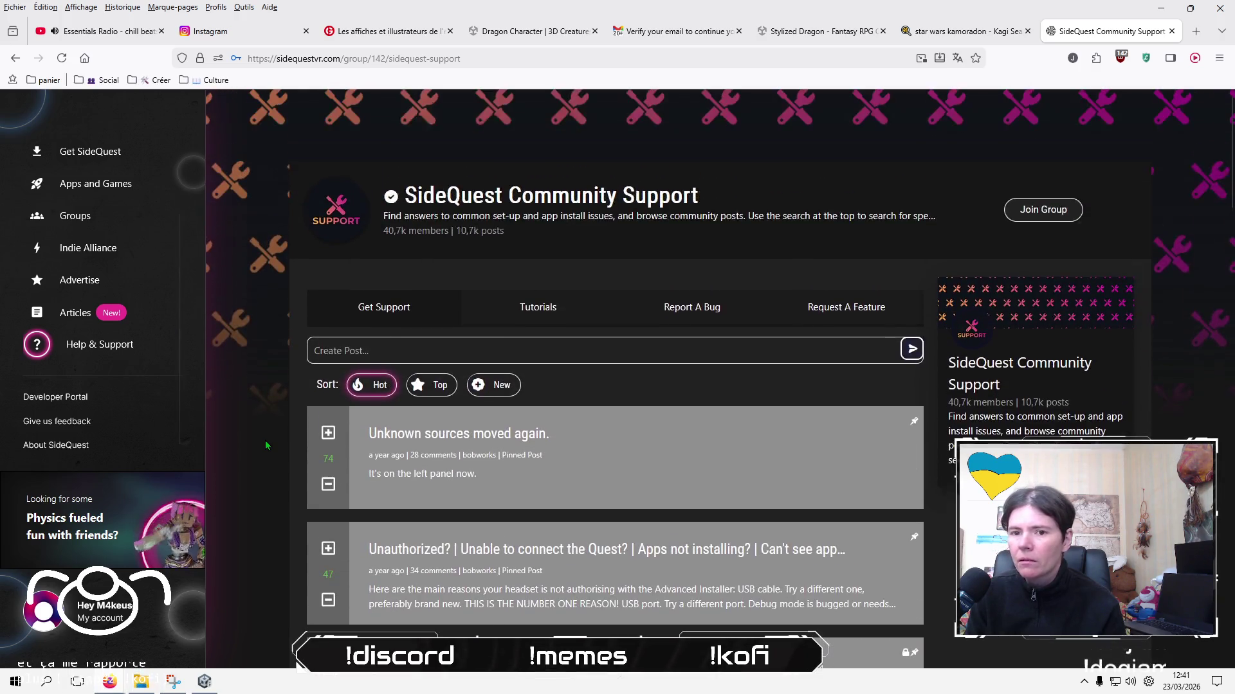
pyautogui.scroll(2, 109, 384)
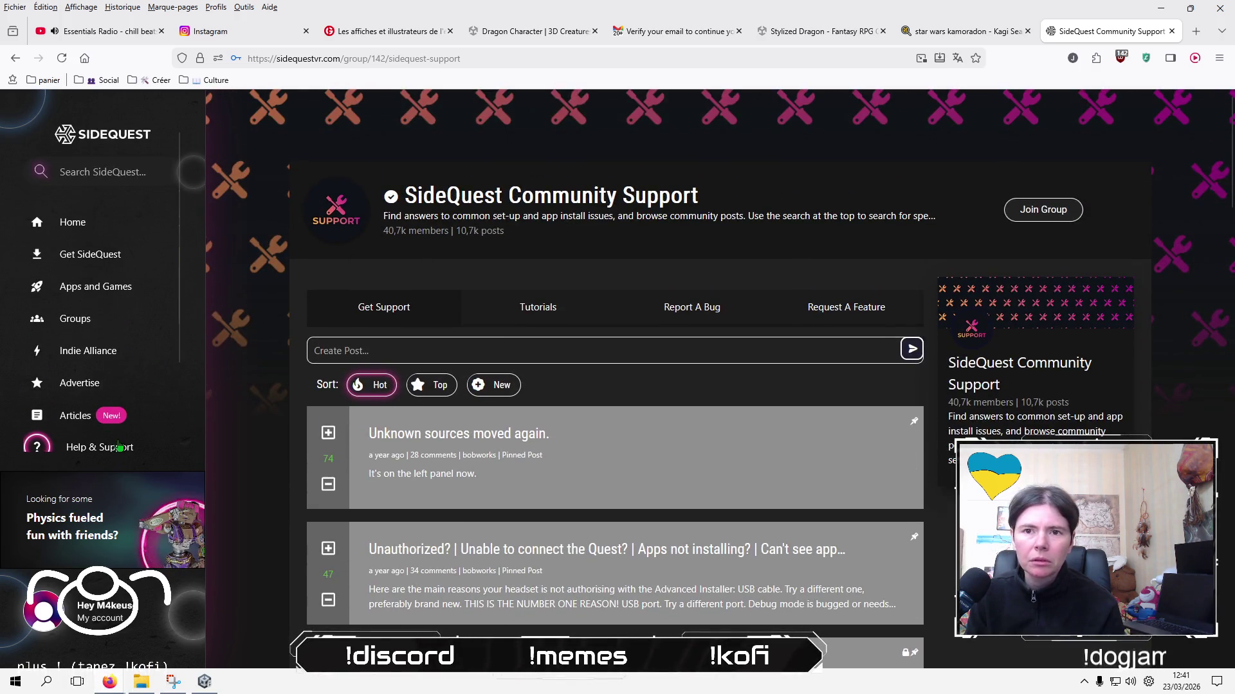
pyautogui.scroll(-2, 119, 434)
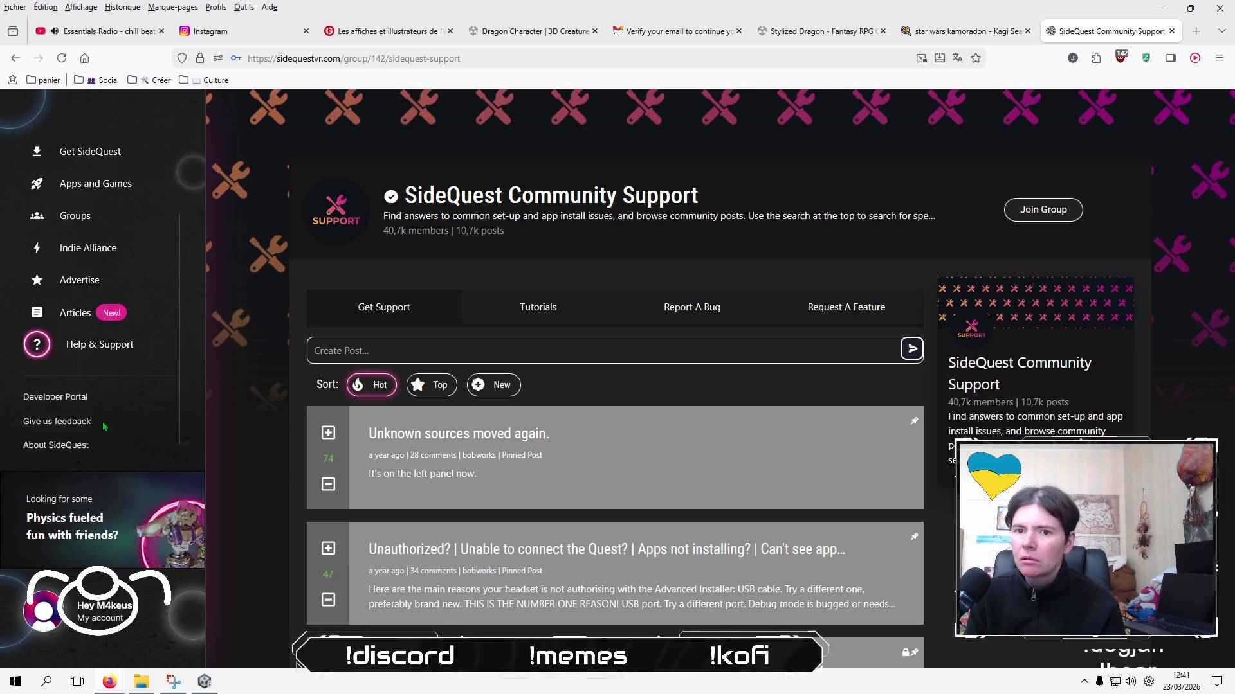
pyautogui.click(68, 398)
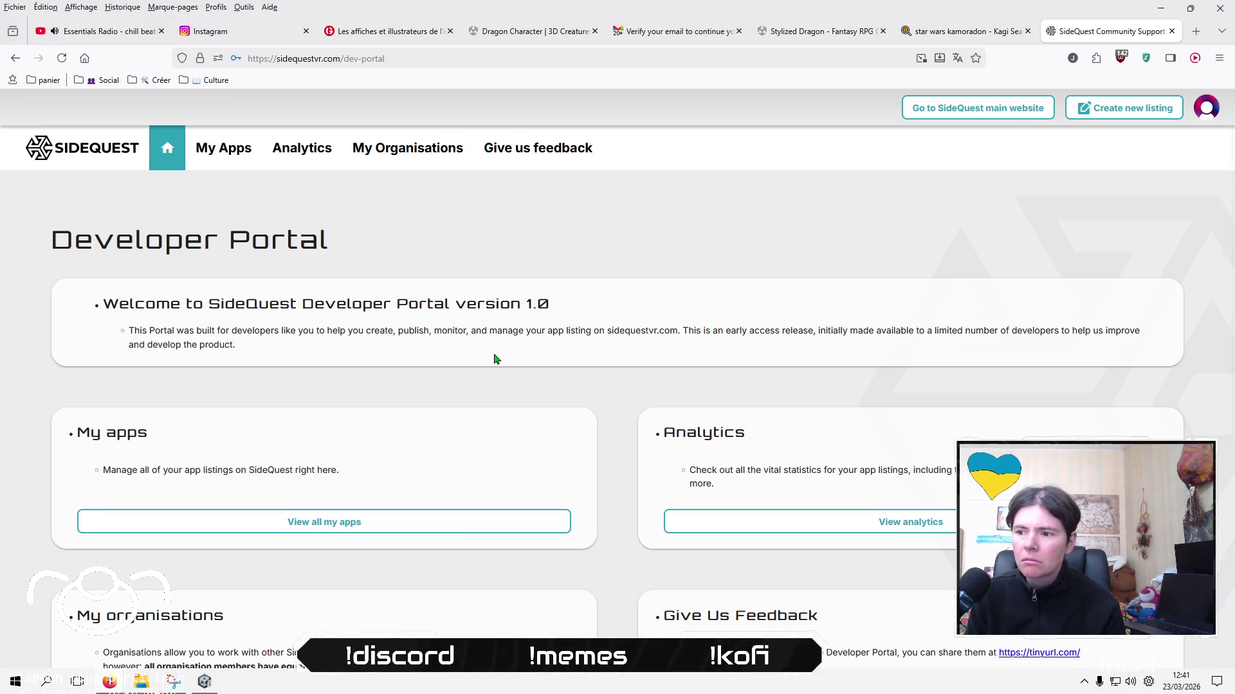
pyautogui.scroll(-5, 495, 359)
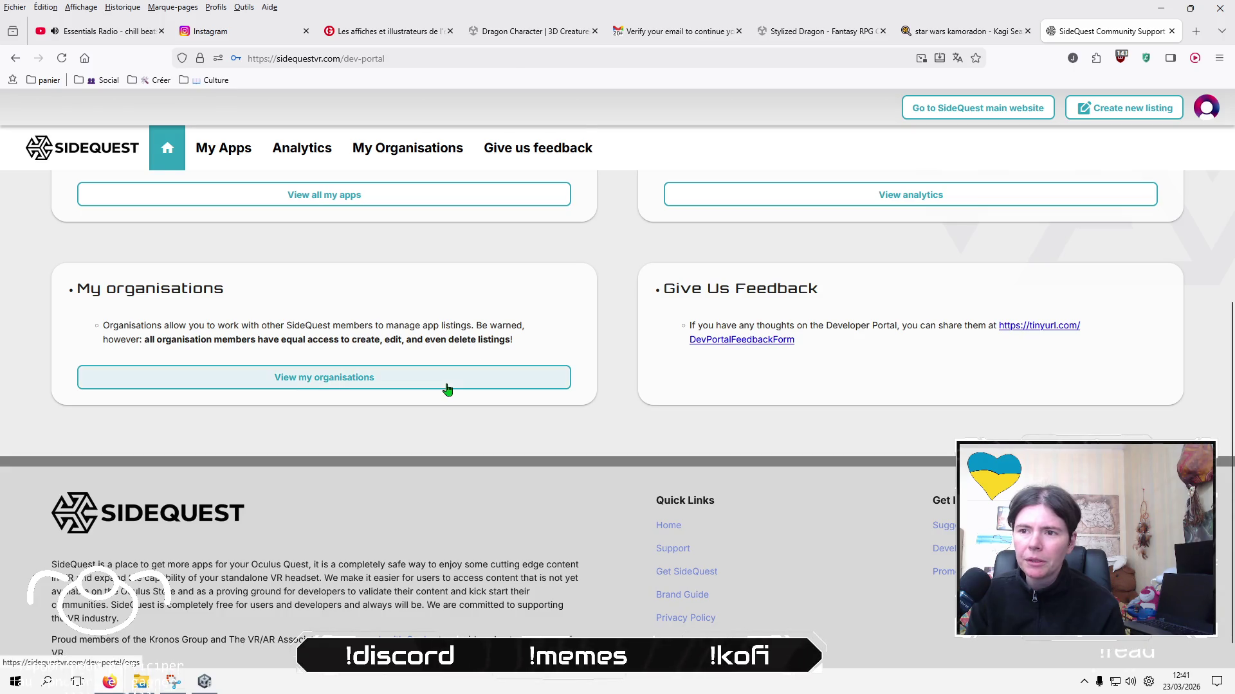
pyautogui.click(448, 386)
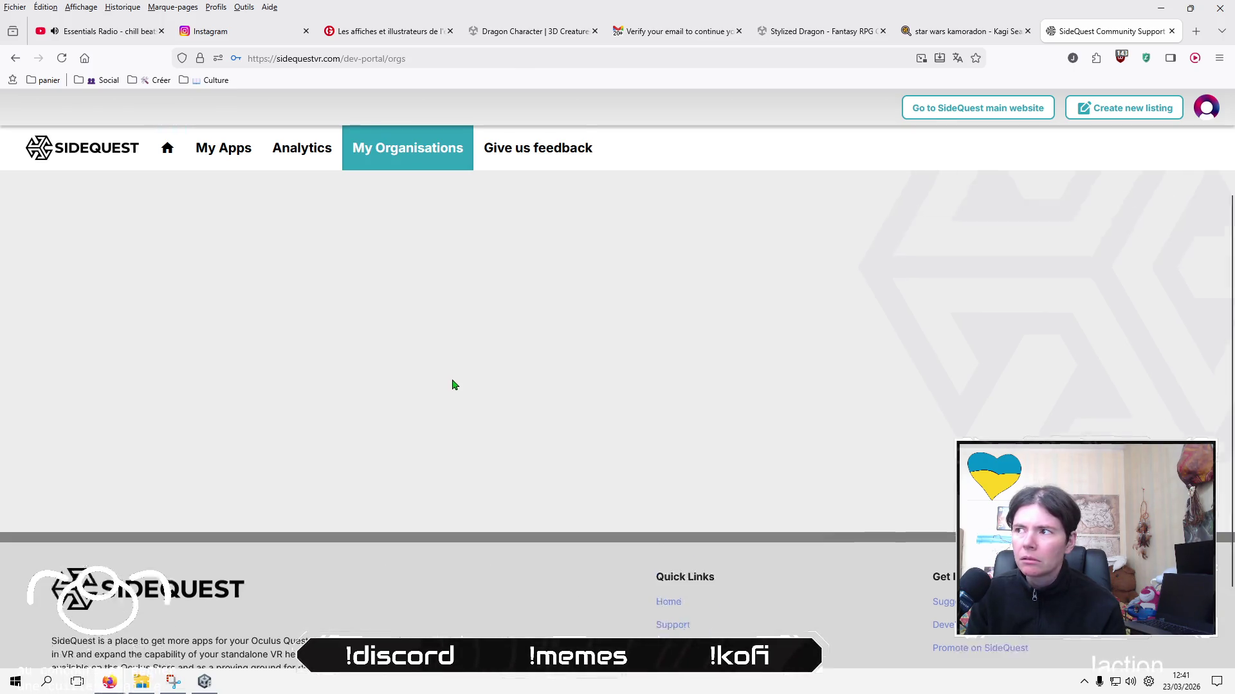
# Start a new app listing titled KamoradonResearchCenter
pyautogui.click(1143, 117)
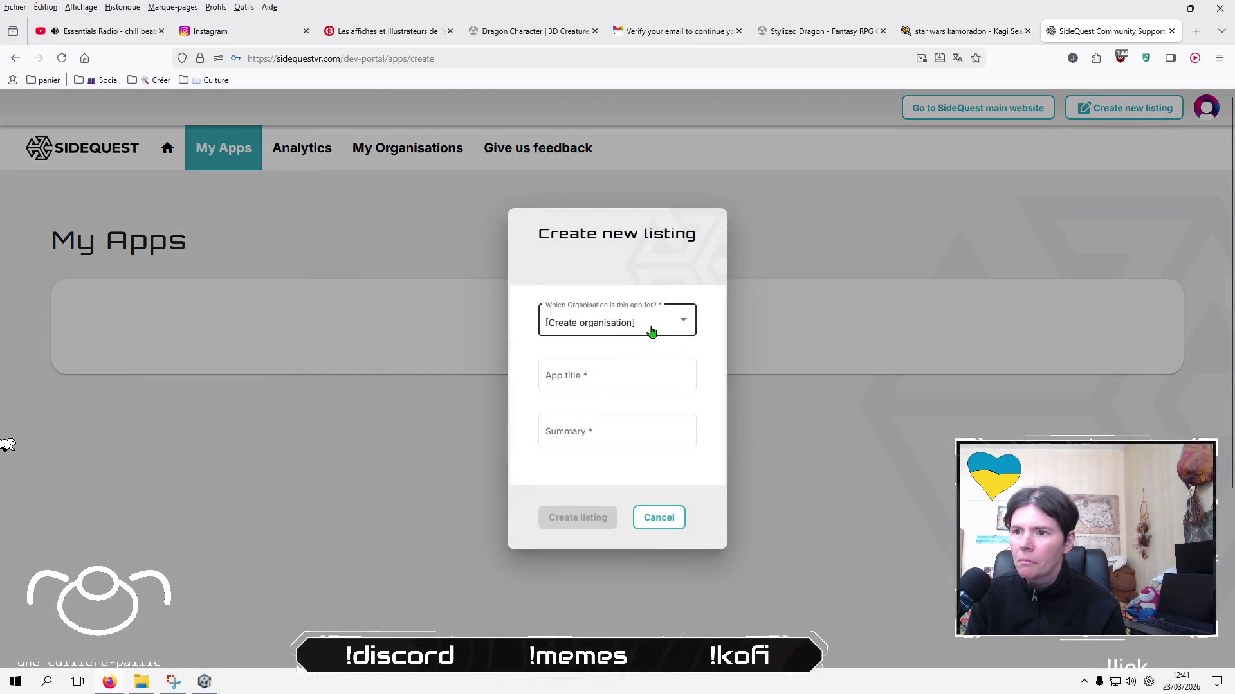
pyautogui.click(604, 378)
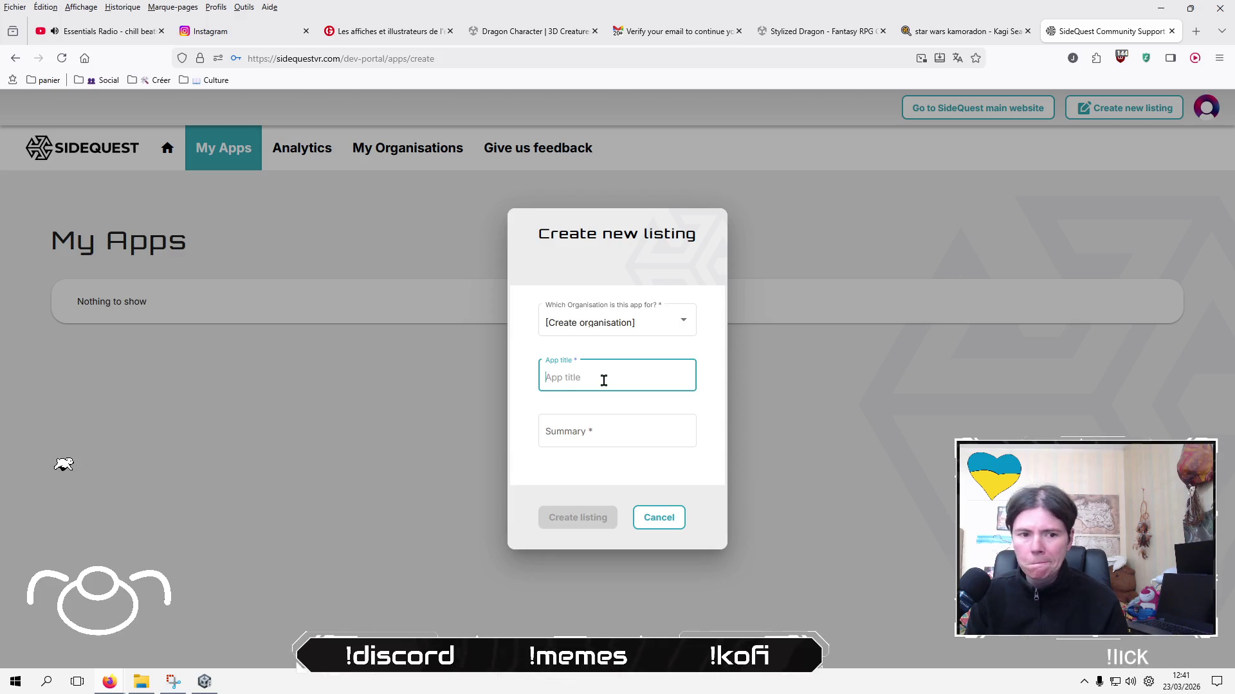
pyautogui.write('M')
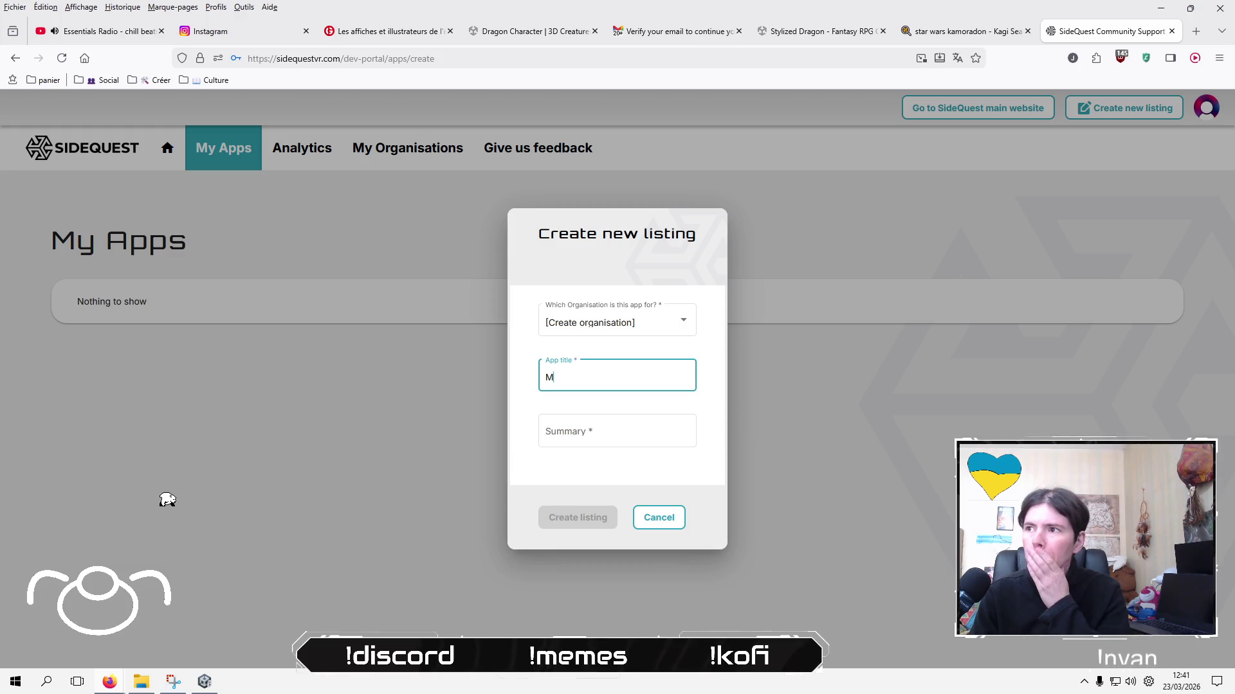
pyautogui.write('KamoradonResearchCenter')
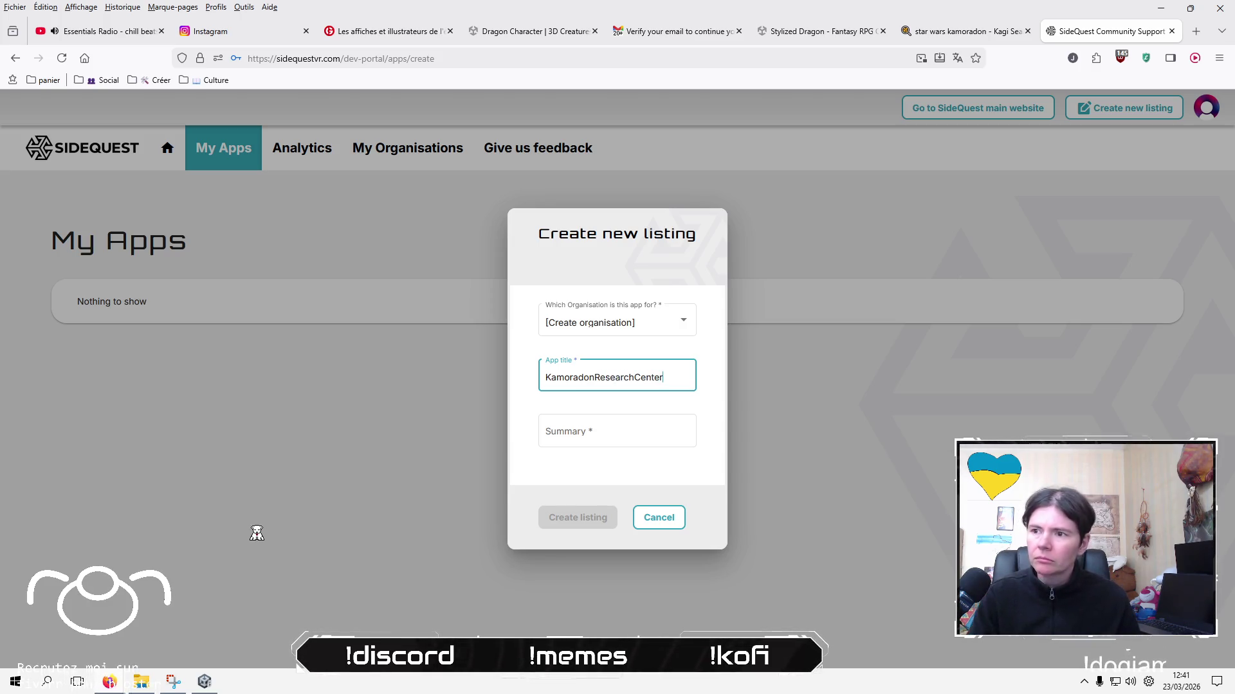
# Enter the summary 'Survive the giant of the ocean' and keep the default organisation
pyautogui.click(601, 433)
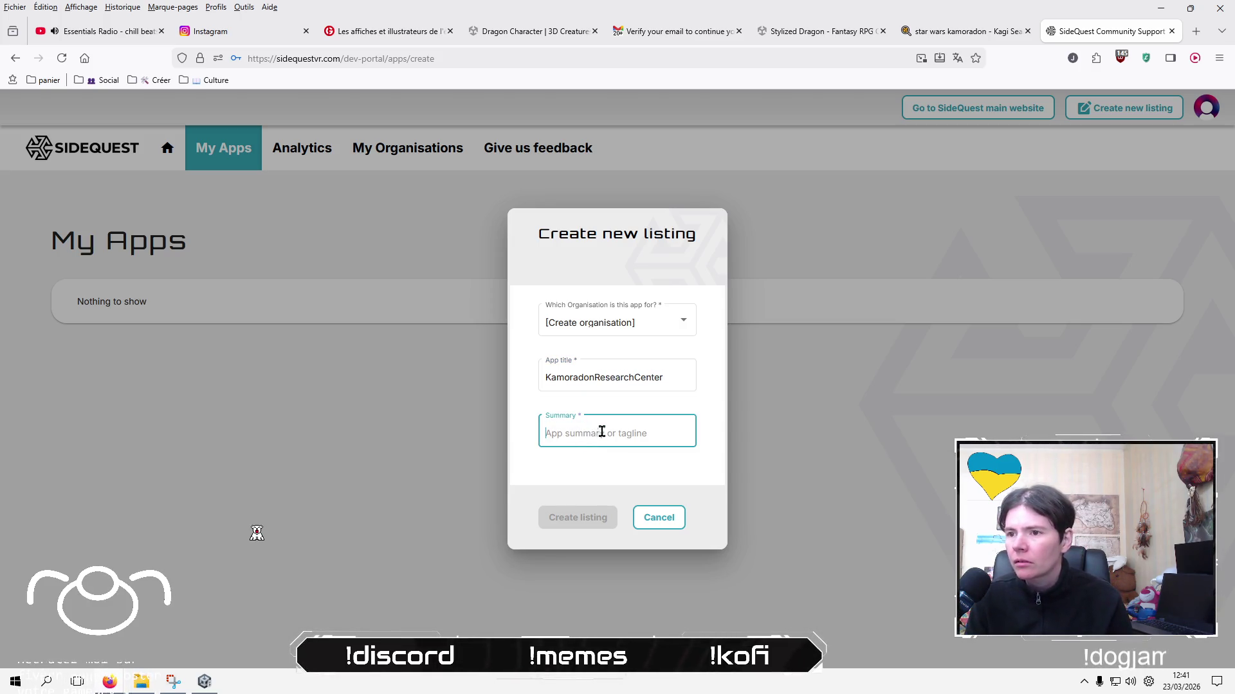
pyautogui.write('Survive the giant')
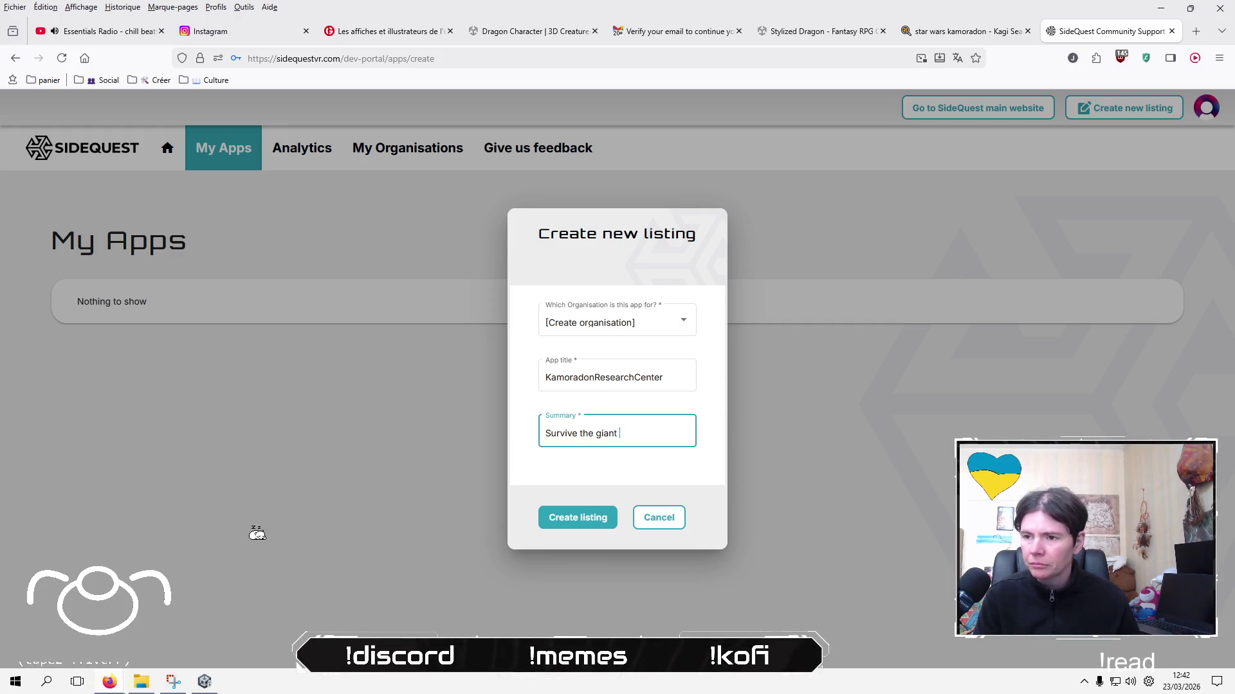
pyautogui.write('of the')
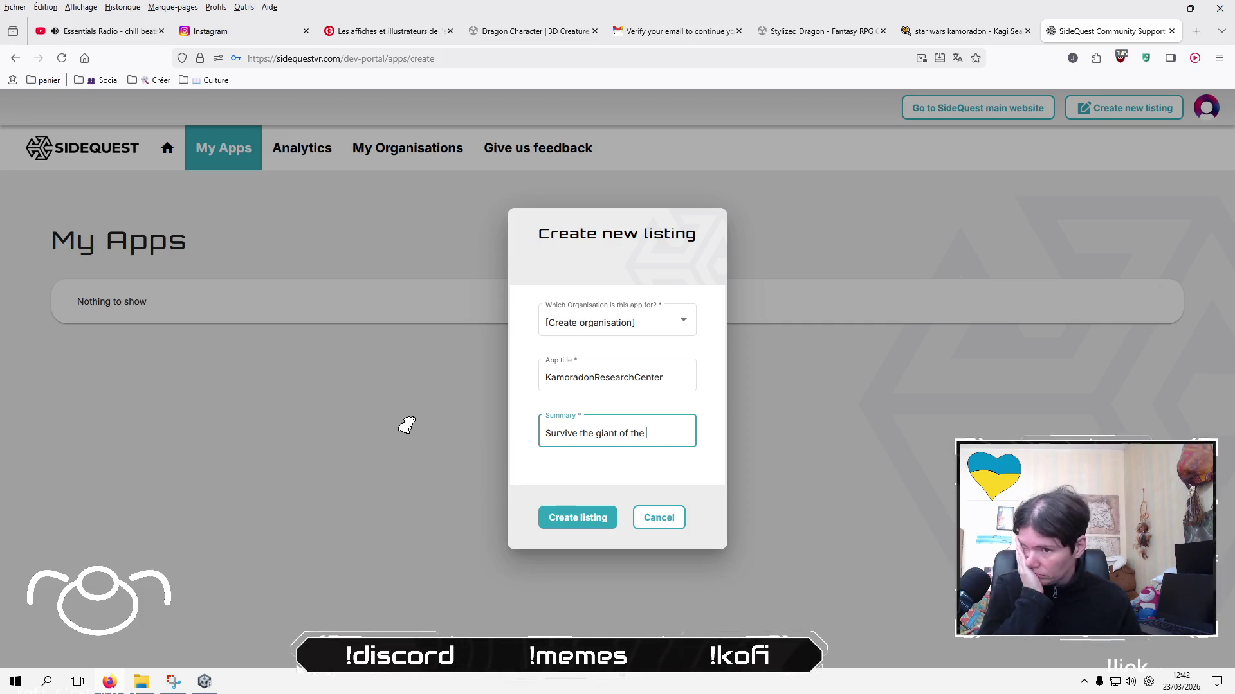
pyautogui.write('a')
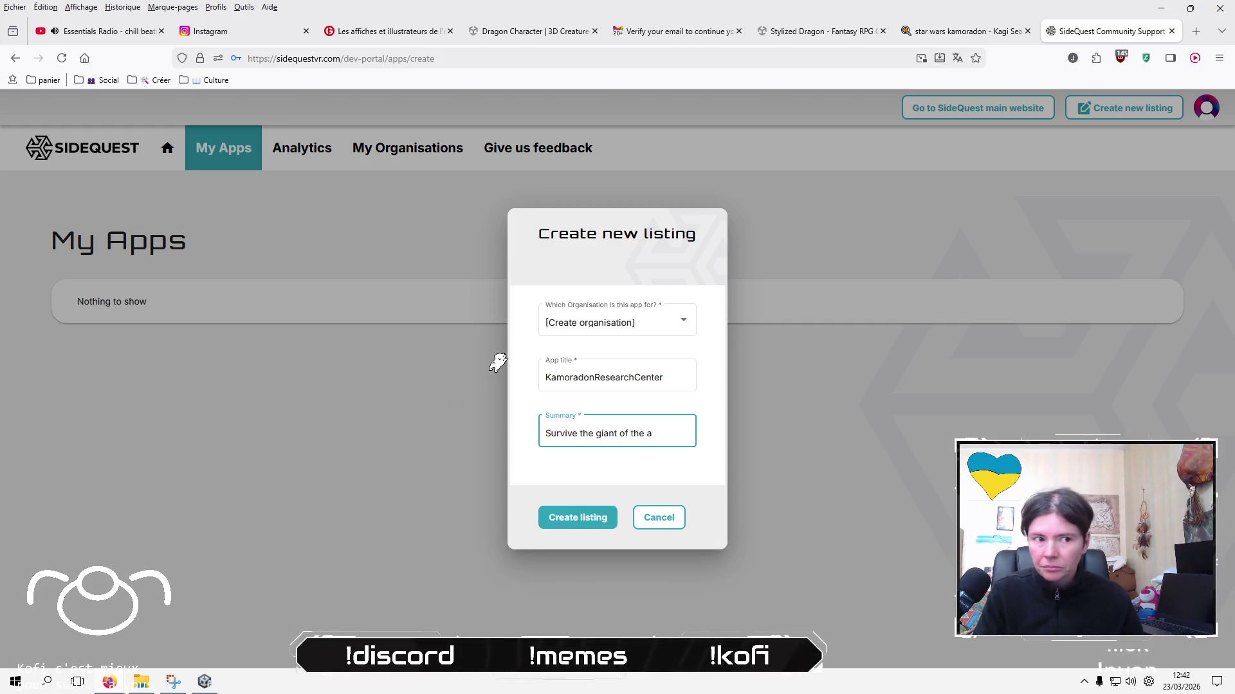
pyautogui.press('BackSpace')
pyautogui.write('ocean')
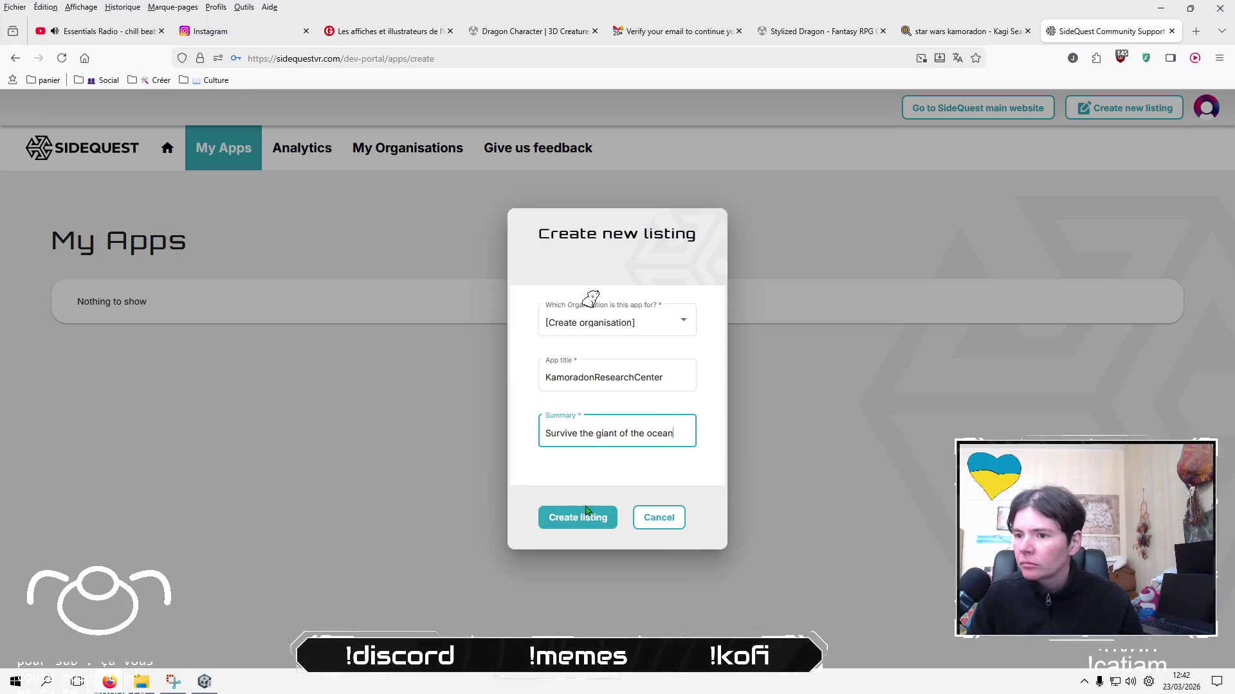
pyautogui.click(686, 324)
pyautogui.click(686, 324)
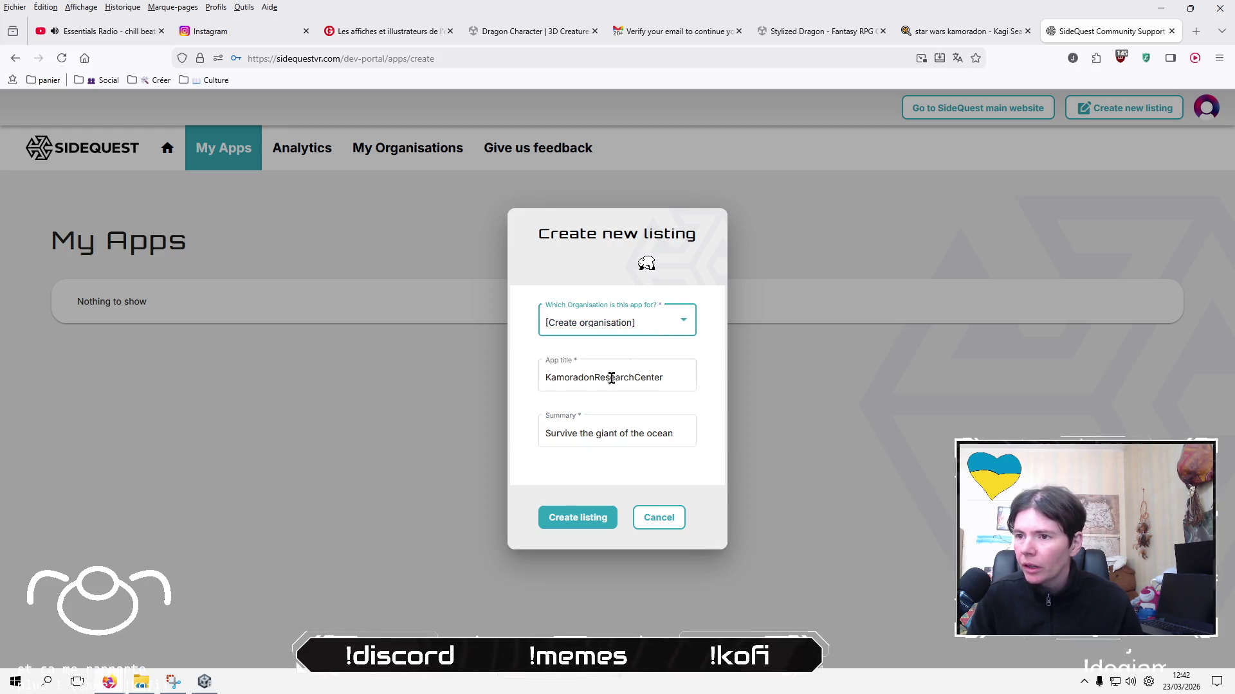
# Create the KamoradonResearchCenter draft, mark it Quest-compatible in Device list, then open Distribution
pyautogui.click(575, 520)
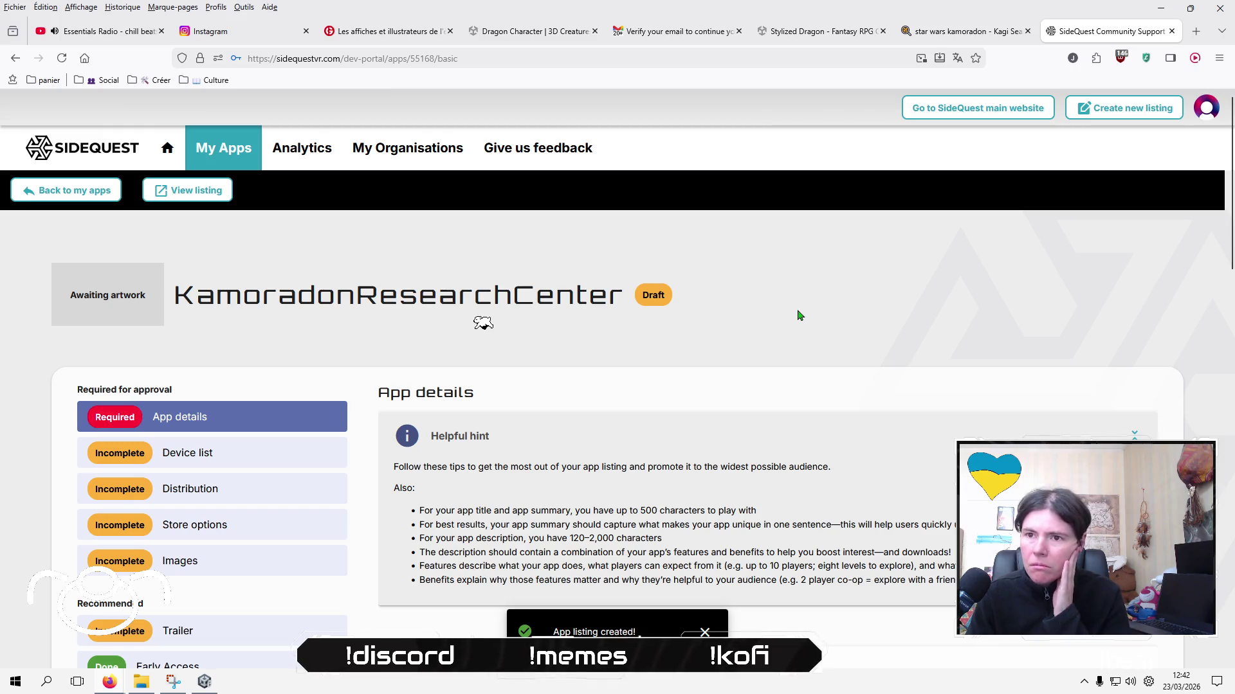
pyautogui.click(275, 463)
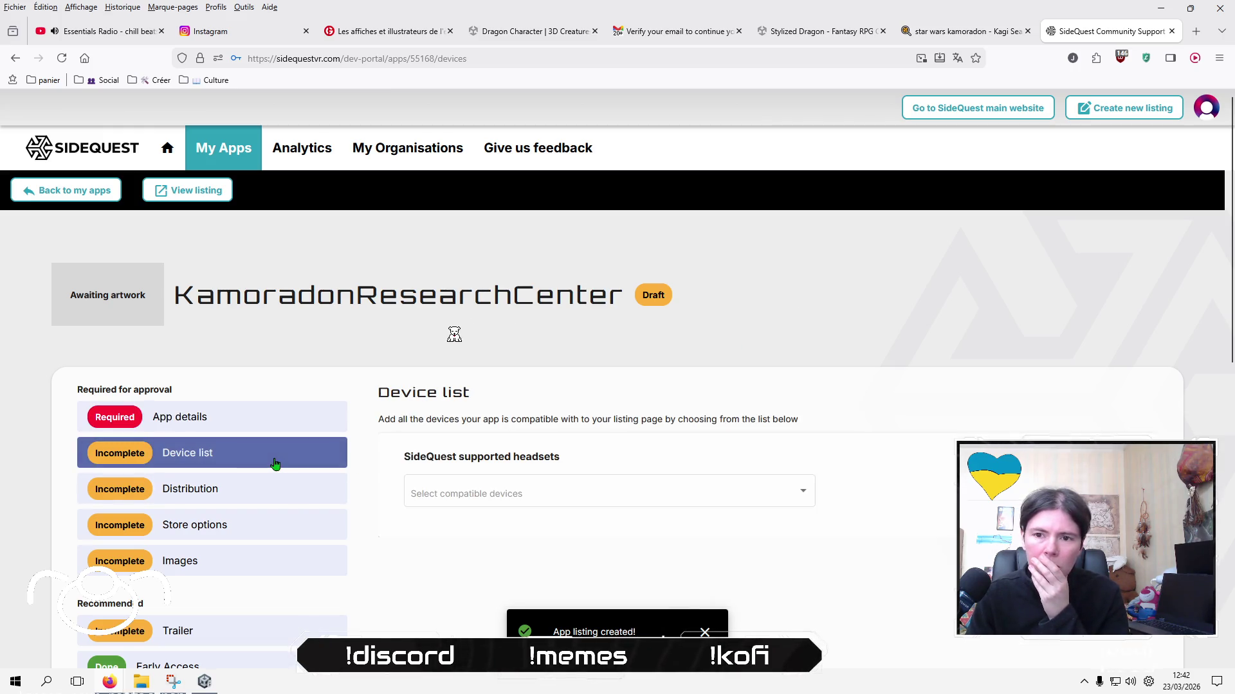
pyautogui.click(543, 494)
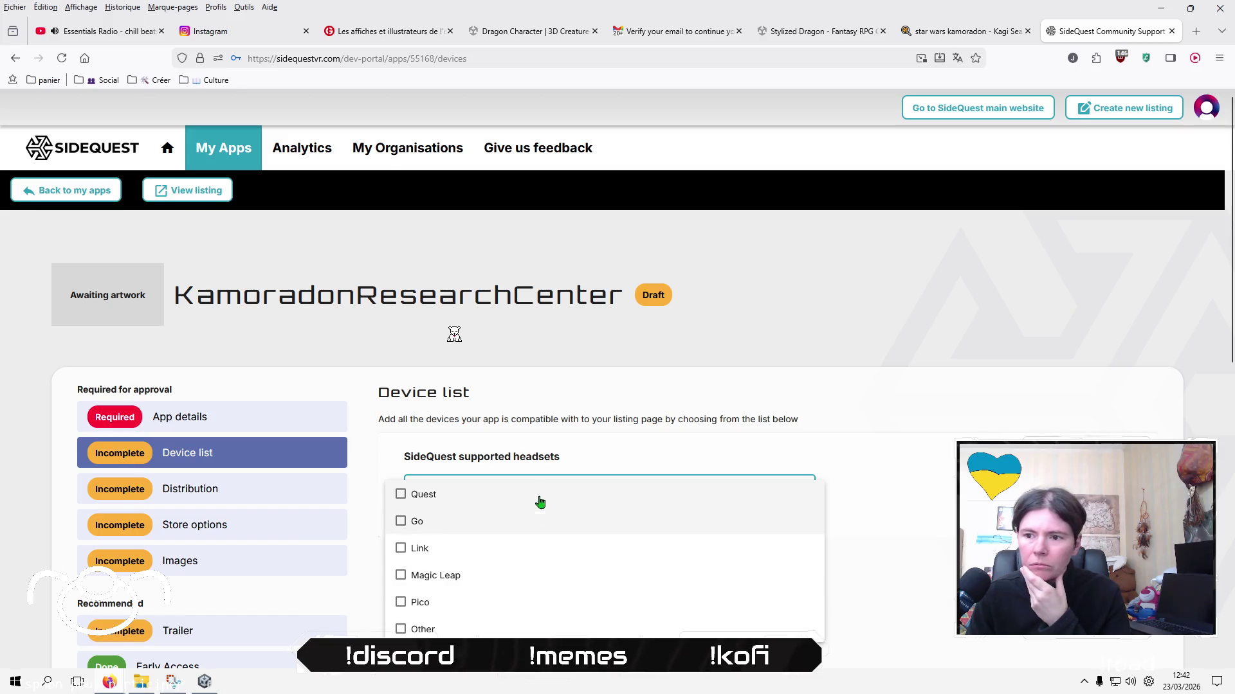
pyautogui.click(540, 492)
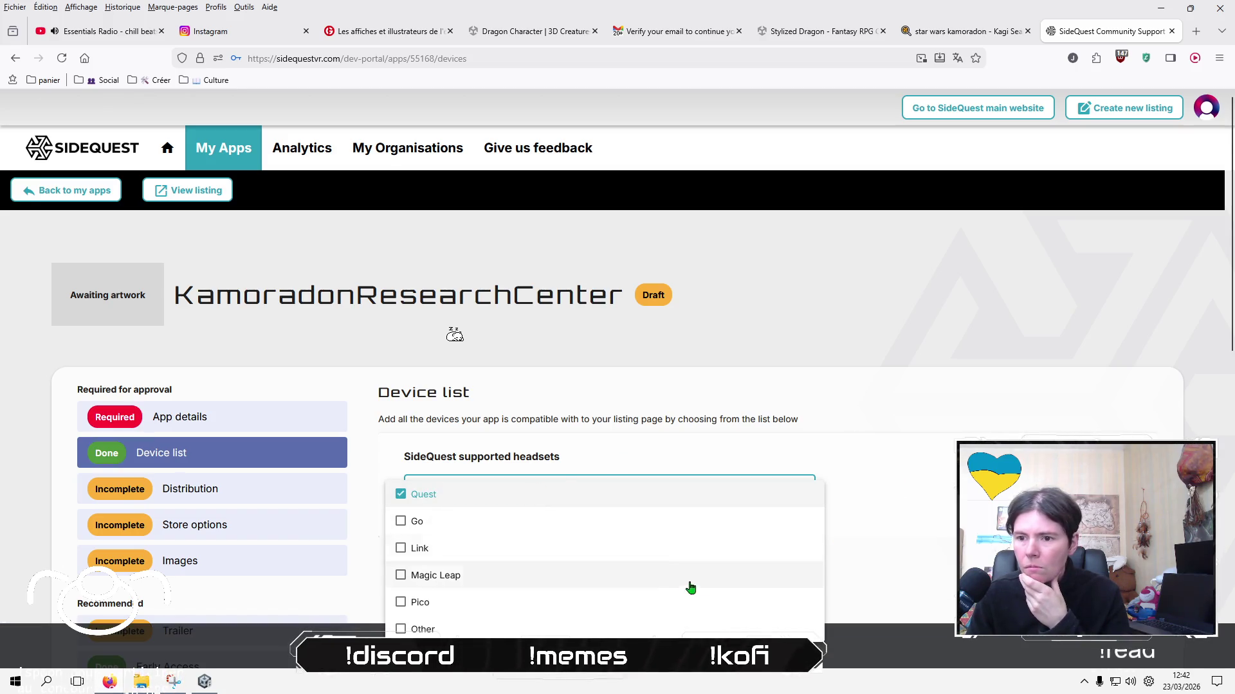
pyautogui.click(454, 334)
pyautogui.scroll(-1, 275, 435)
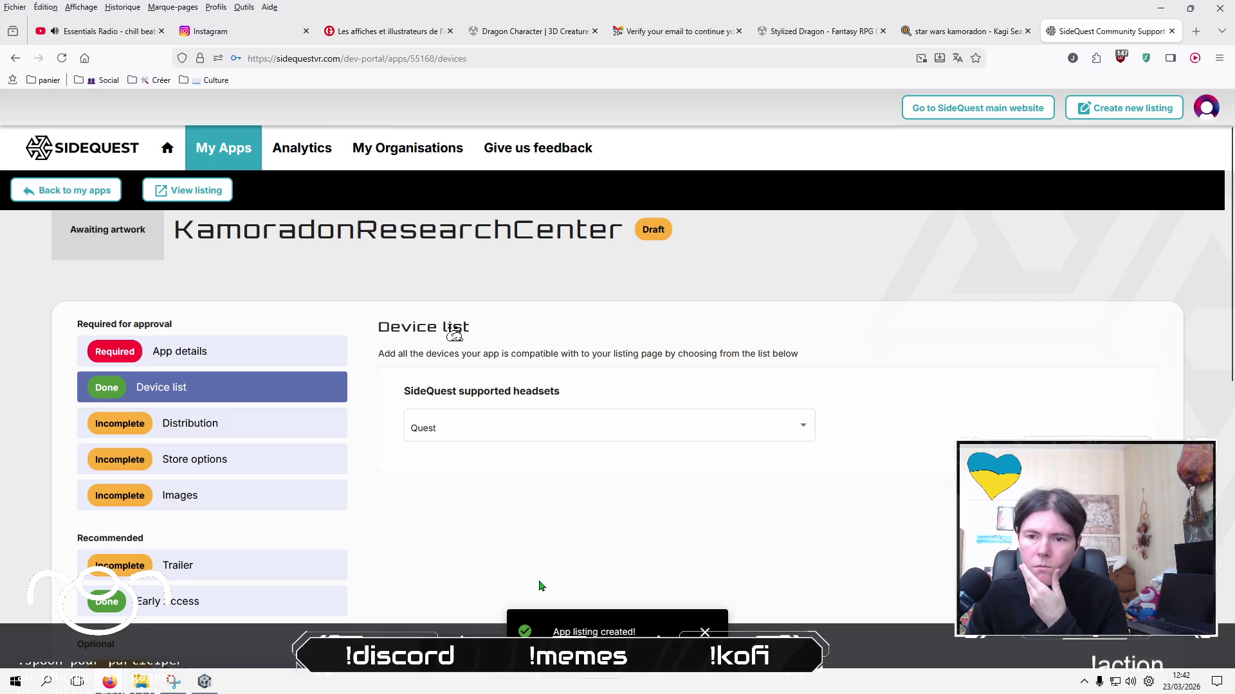
pyautogui.click(274, 430)
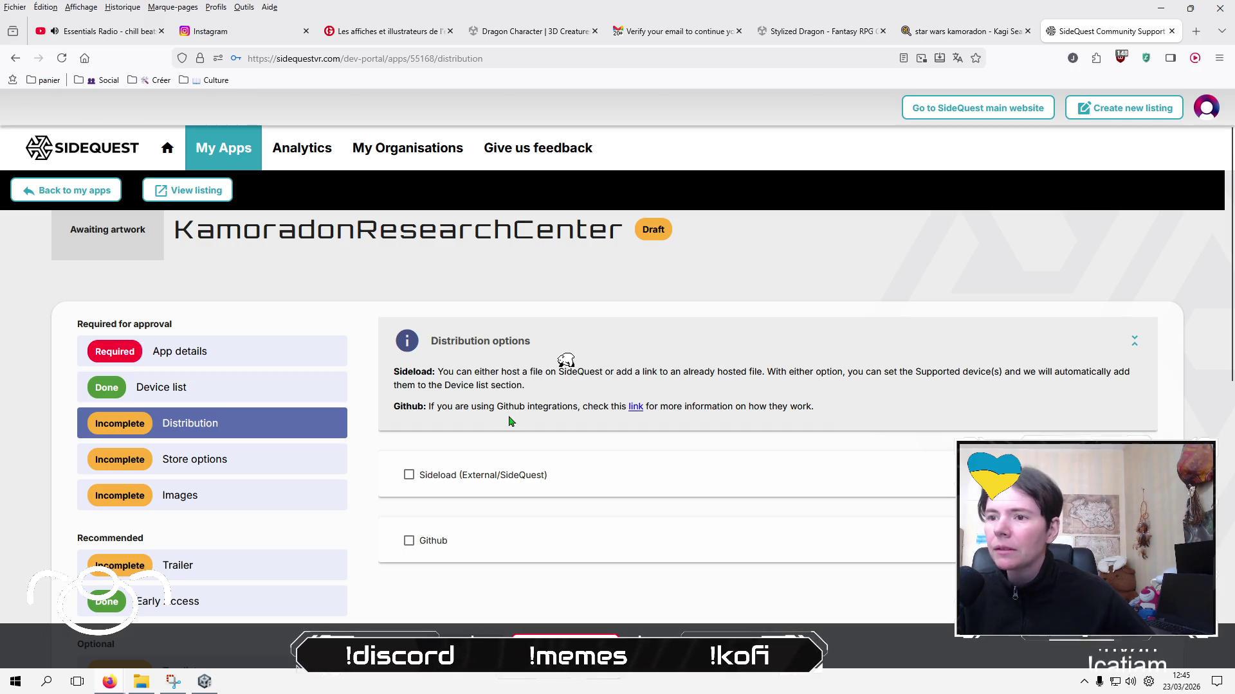
# Enable Sideload distribution and tick Itch.io as a store channel, then go to the Stylized Dragon tab
pyautogui.click(408, 475)
pyautogui.scroll(-2, 630, 366)
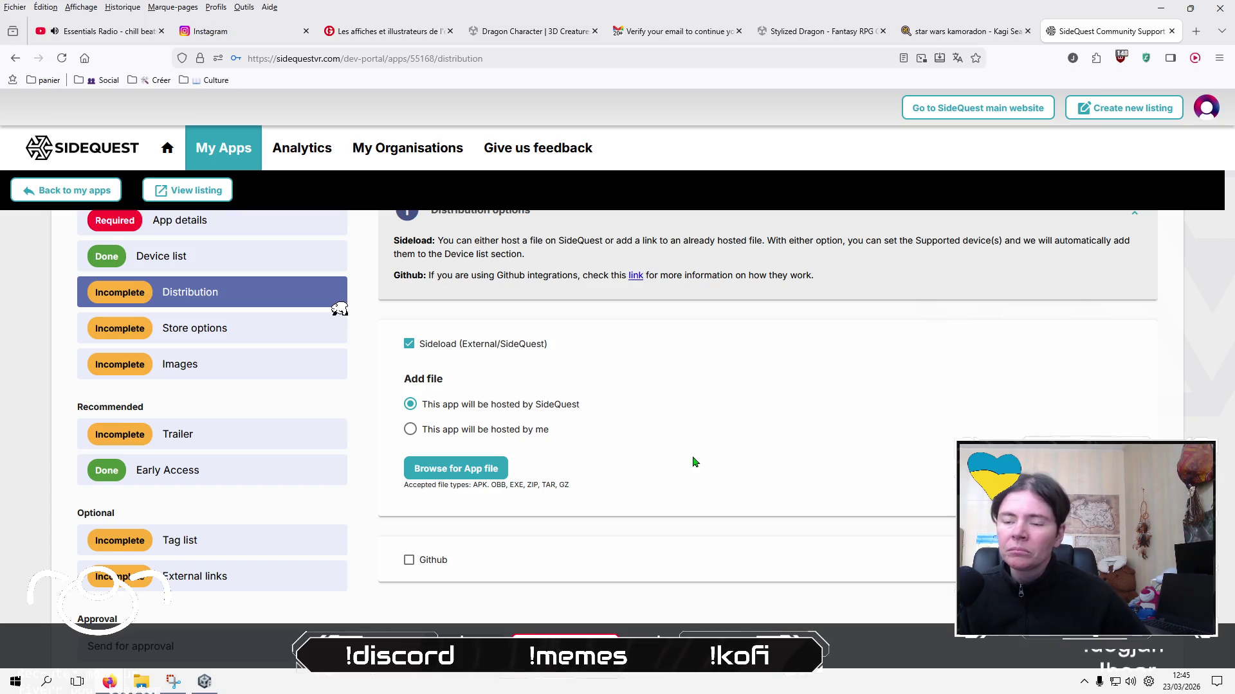
pyautogui.click(225, 330)
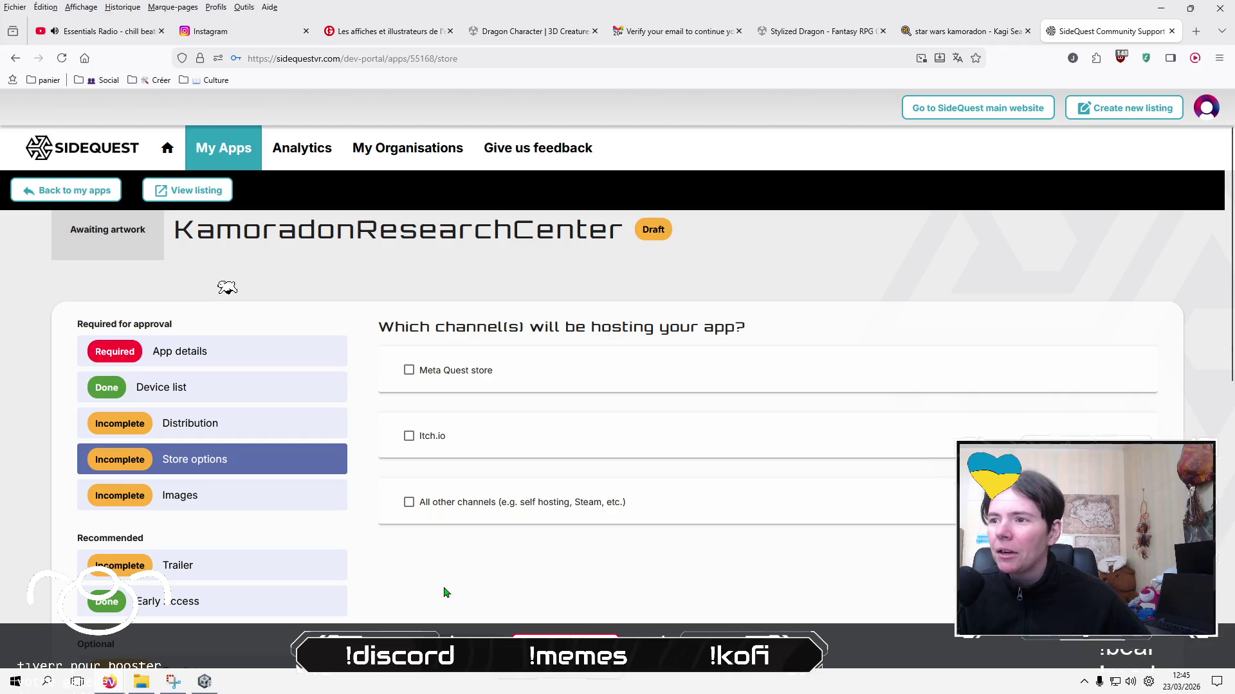
pyautogui.click(408, 436)
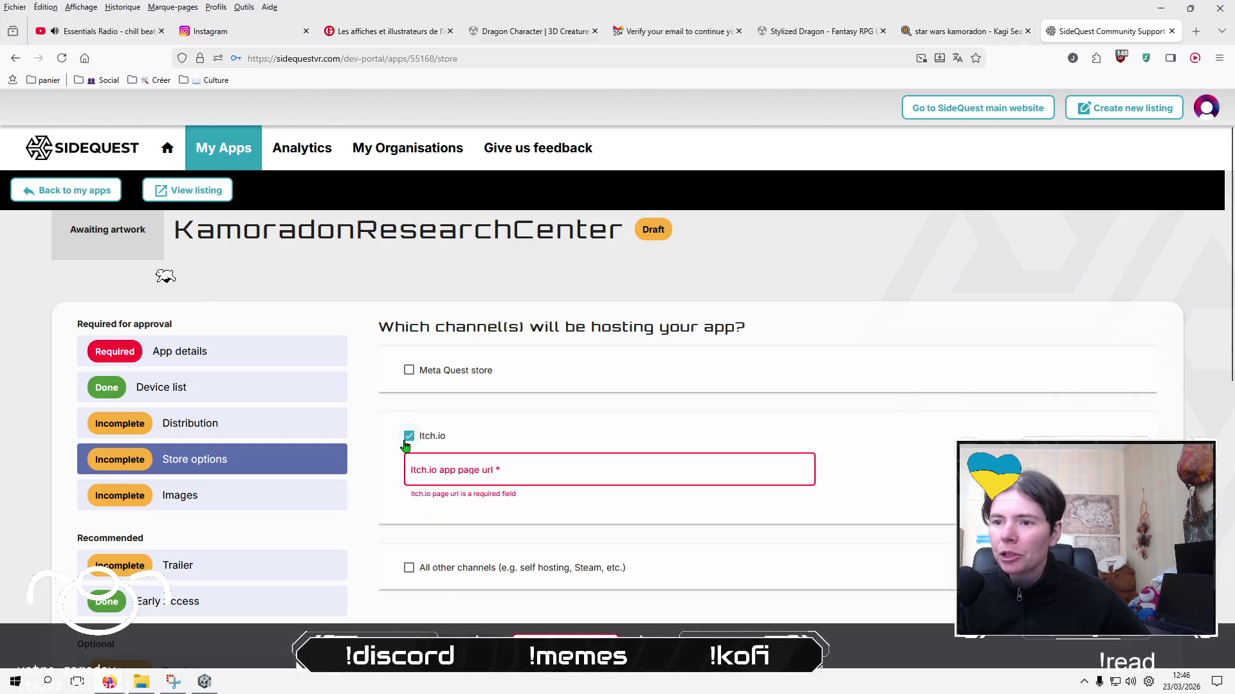
pyautogui.click(574, 469)
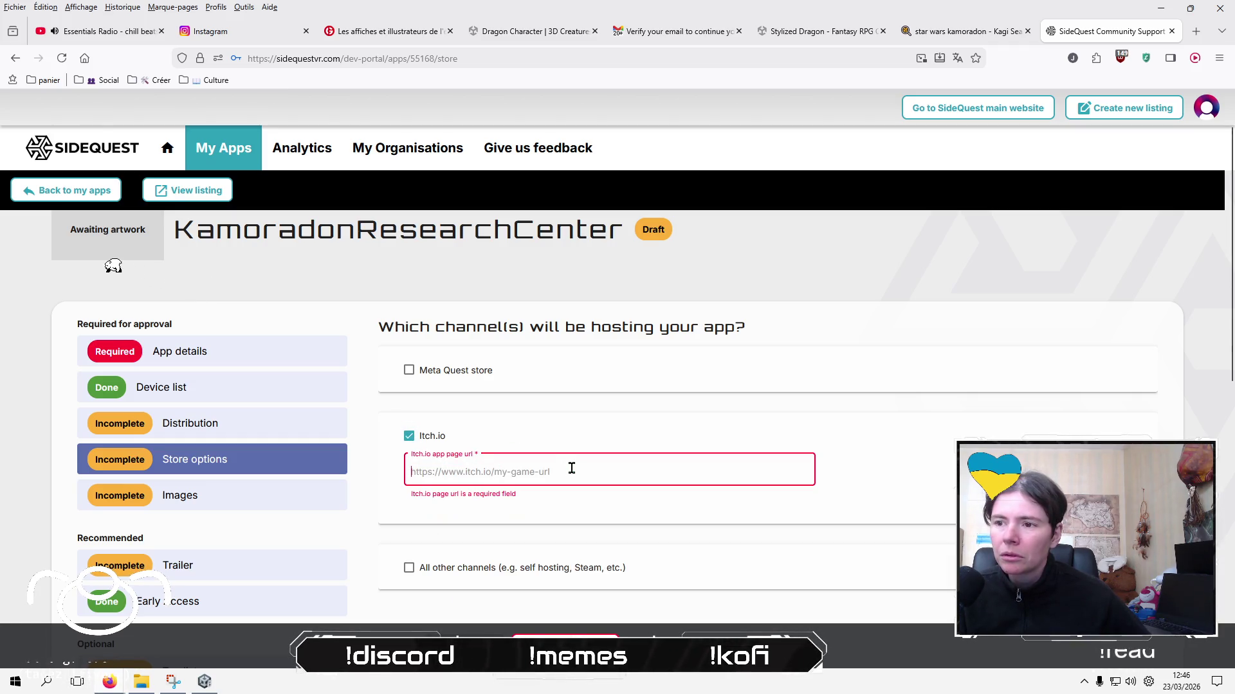
pyautogui.click(817, 31)
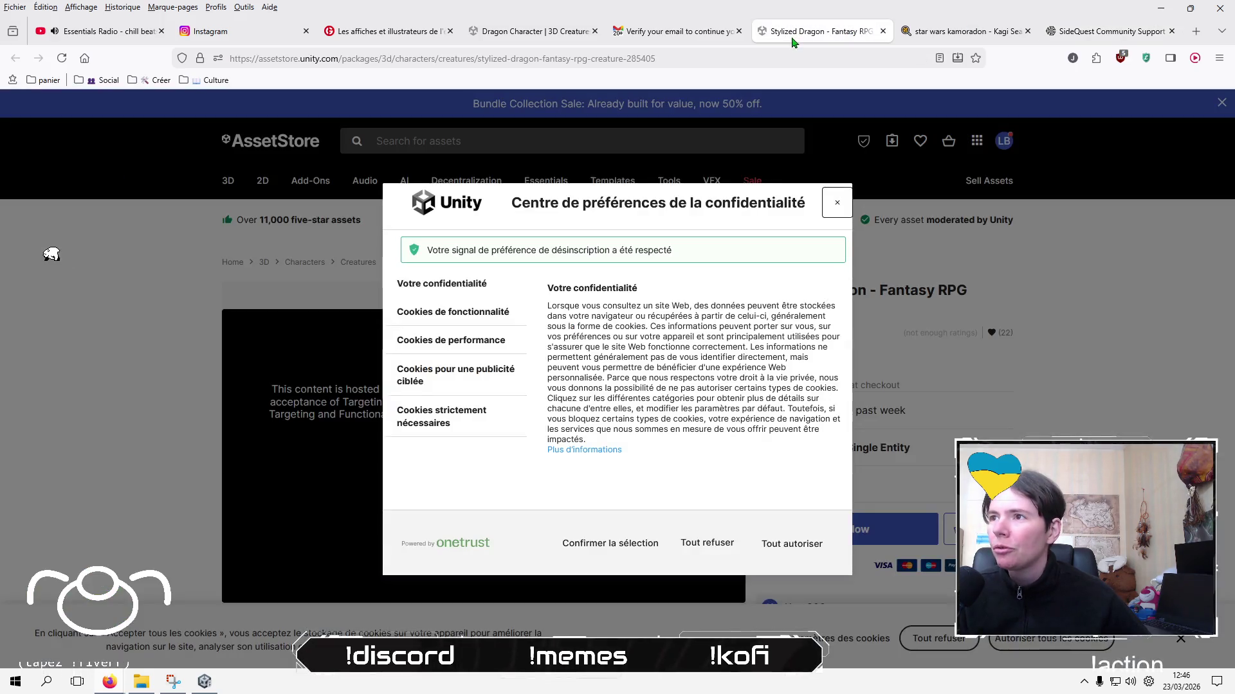
# Navigate the current Firefox tab to itch.io
pyautogui.click(705, 60)
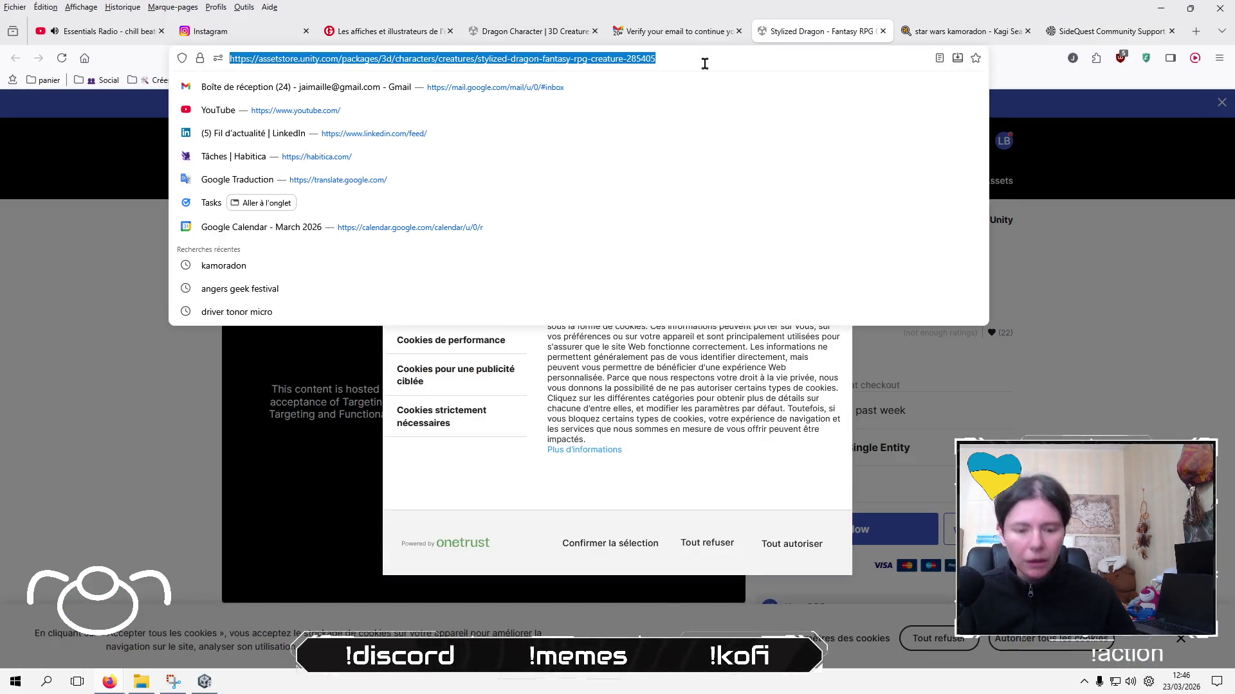
pyautogui.write('itch.io/')
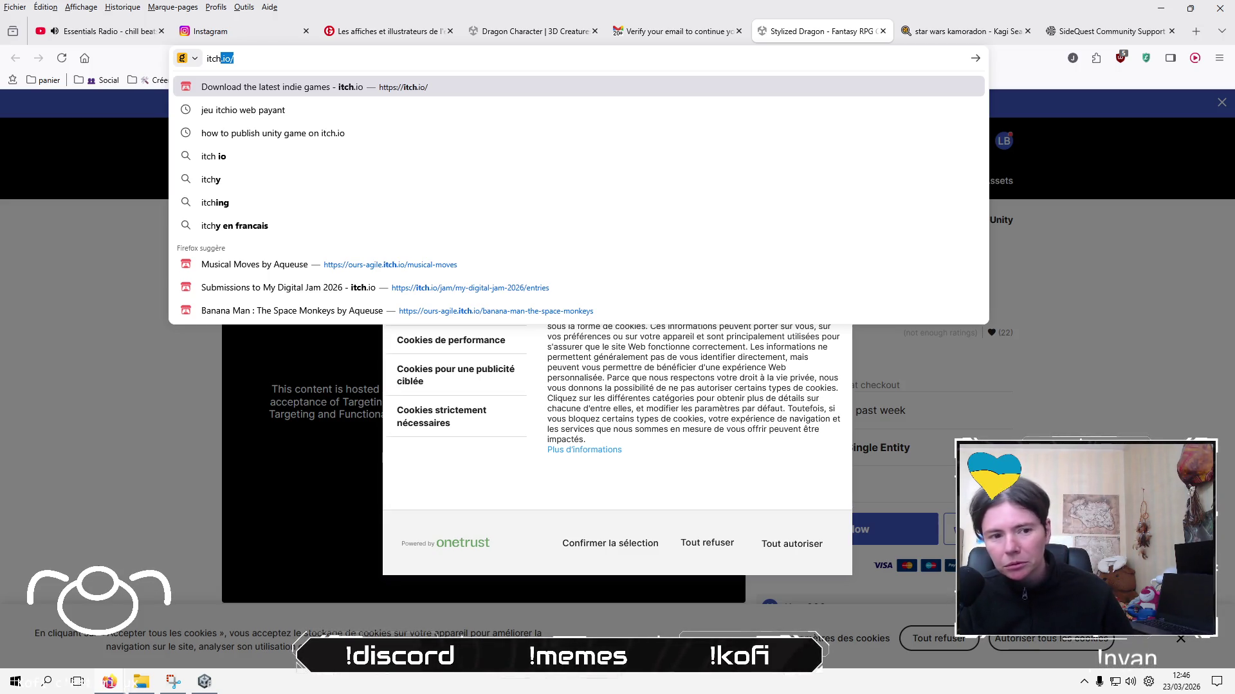
pyautogui.press('Return')
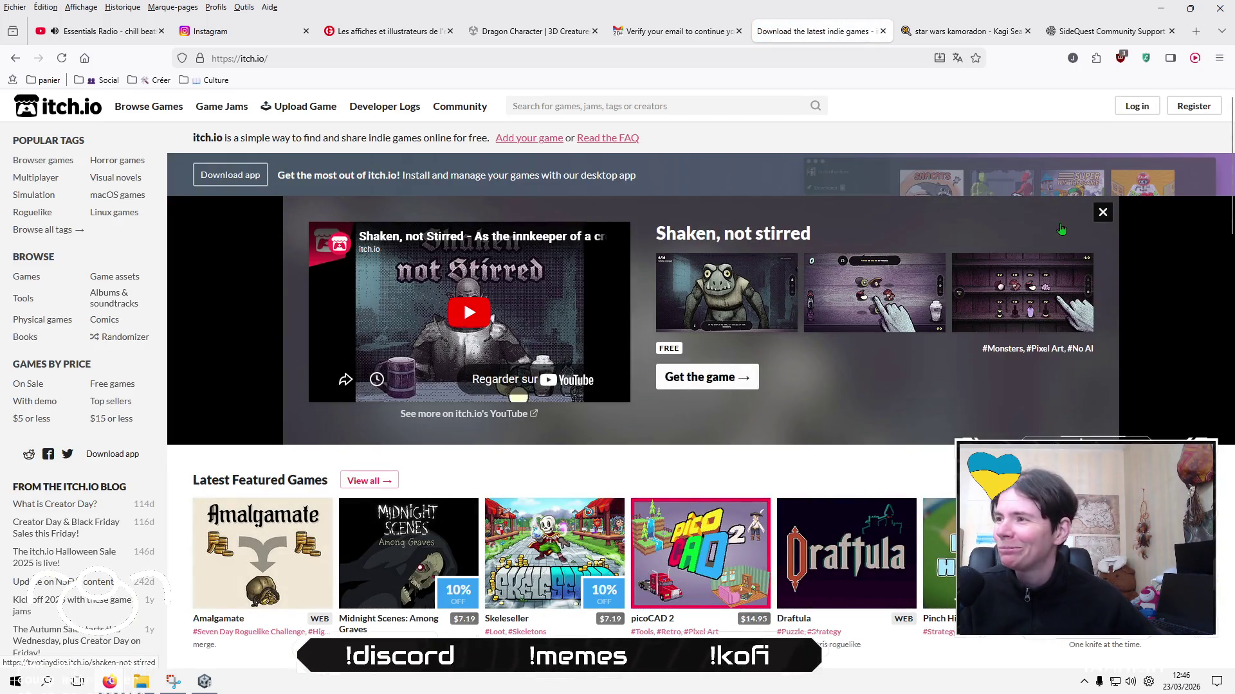
# Log in to itch.io via GitHub, authorize it, then back out of registration to the login page
pyautogui.click(1128, 111)
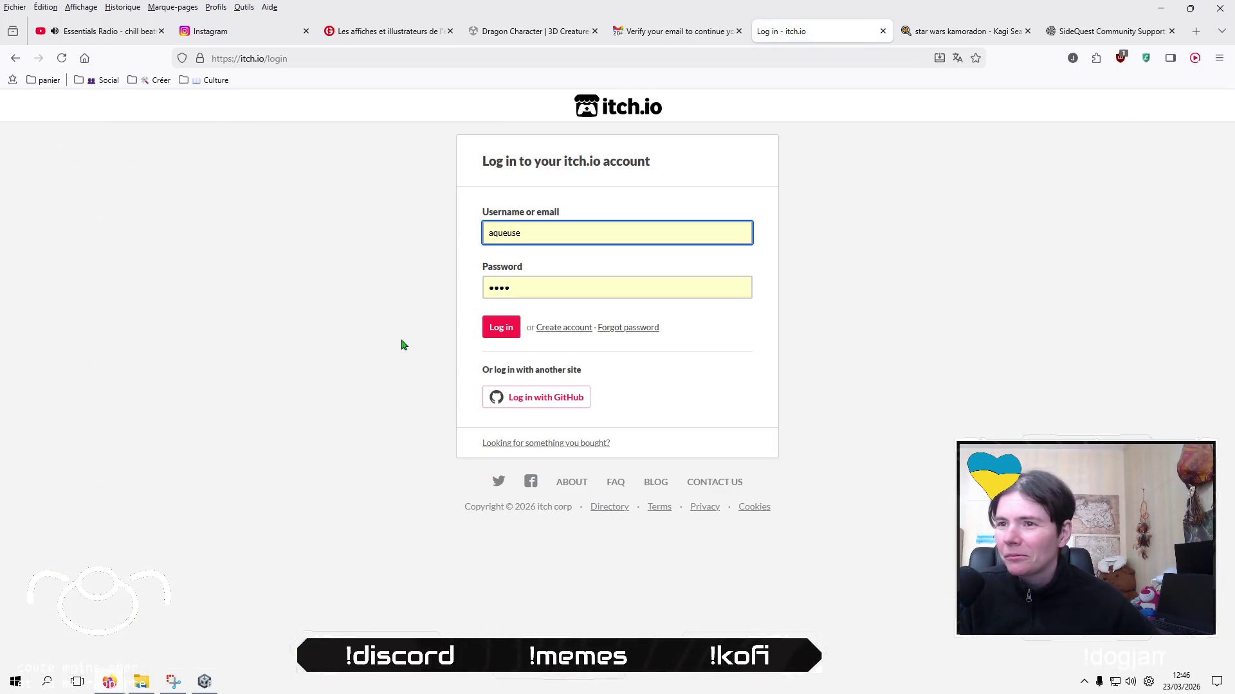
pyautogui.click(585, 292)
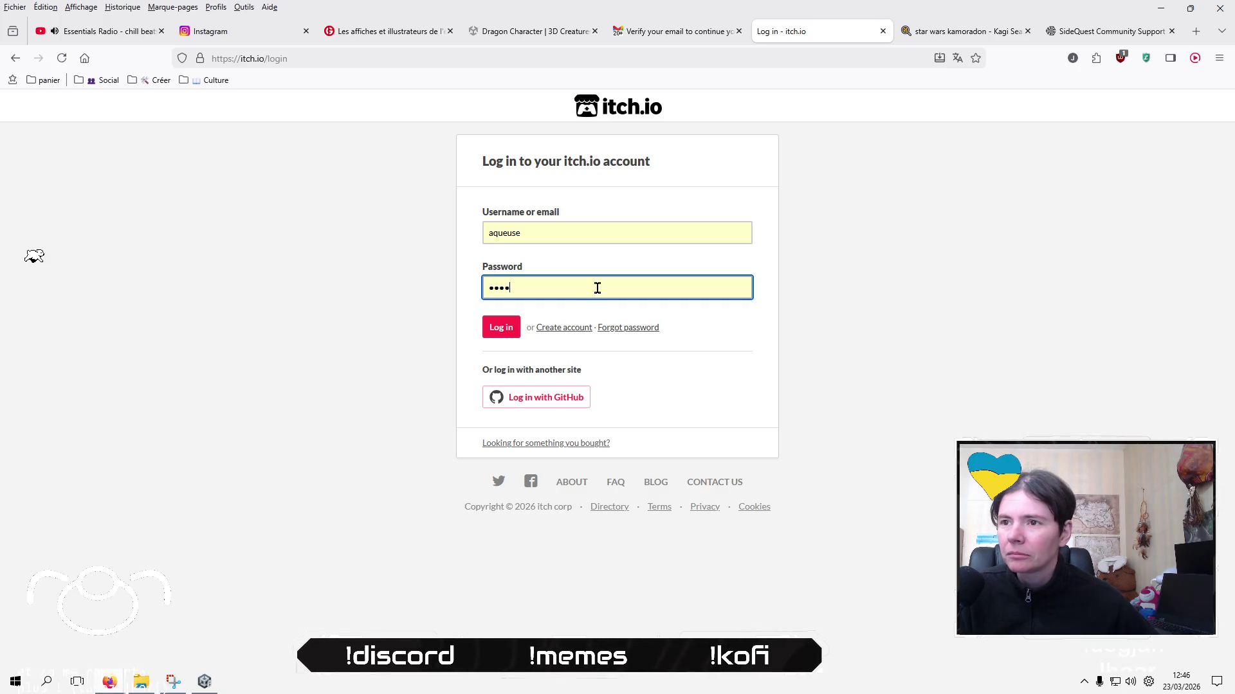
pyautogui.click(561, 399)
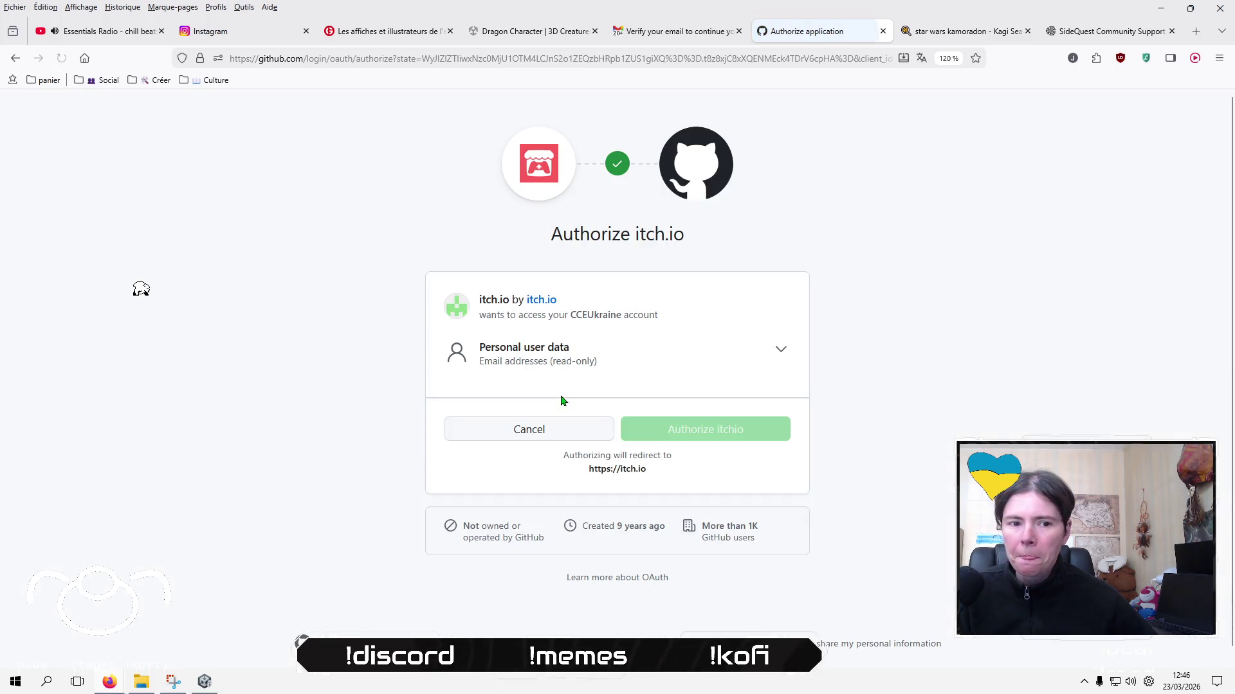
pyautogui.click(701, 436)
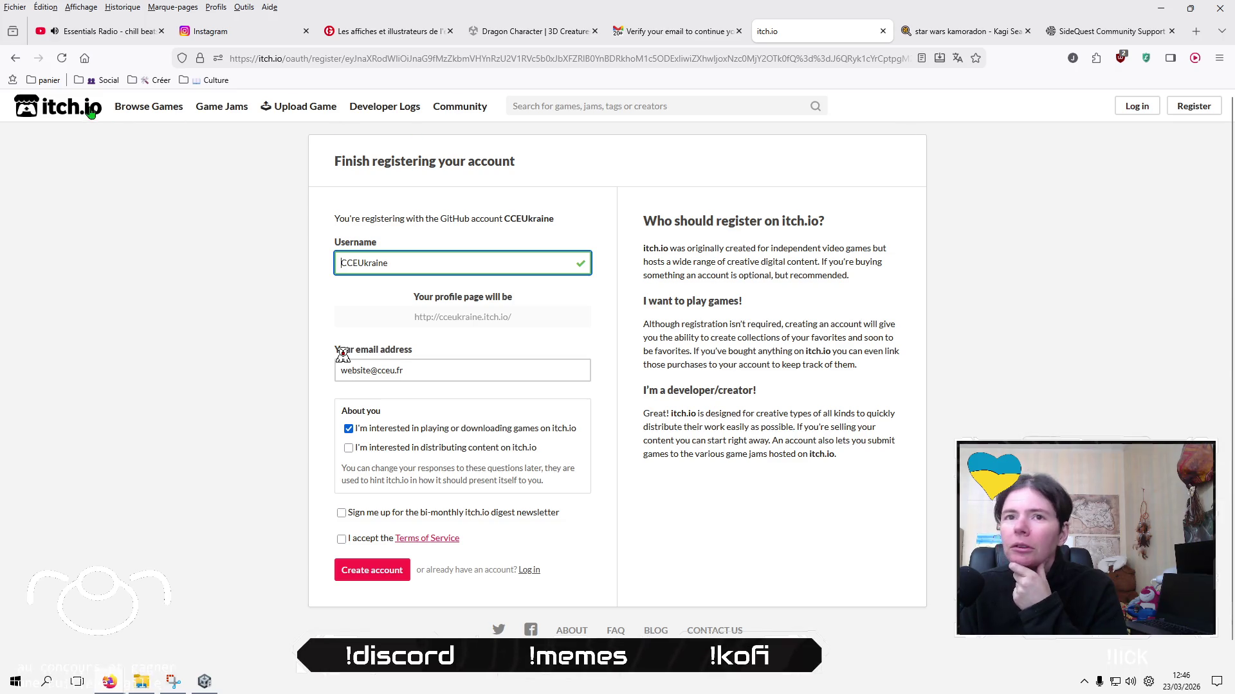
pyautogui.click(15, 59)
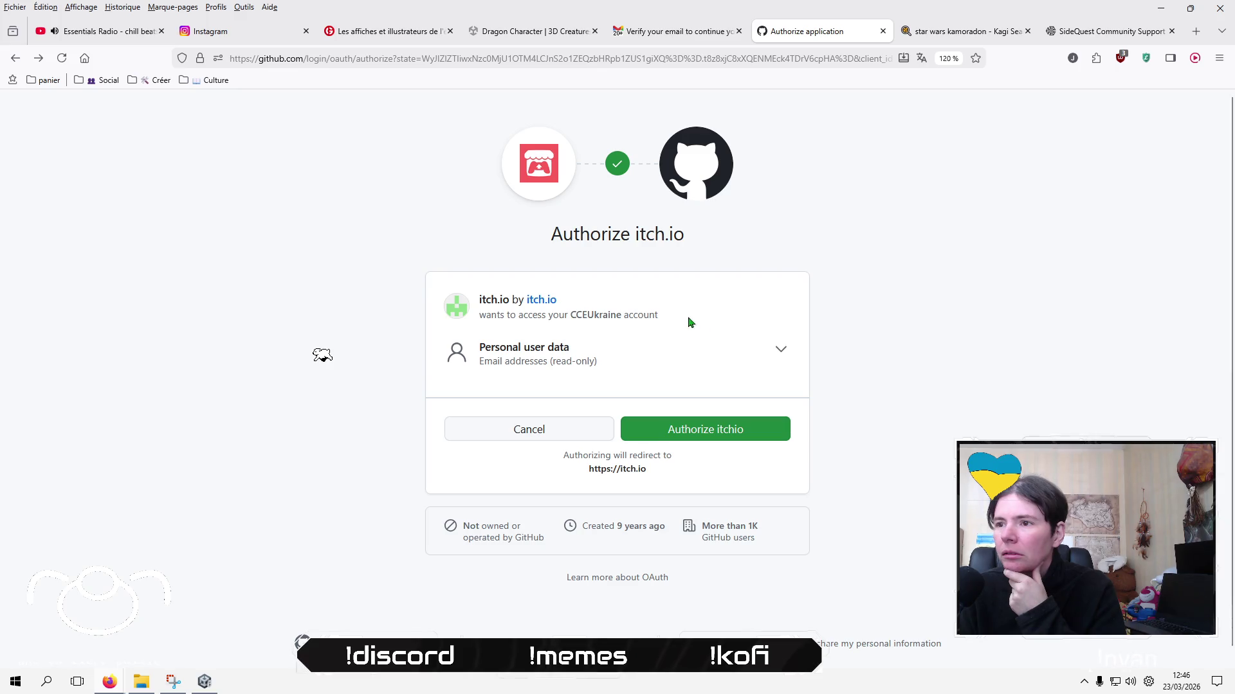
pyautogui.click(14, 58)
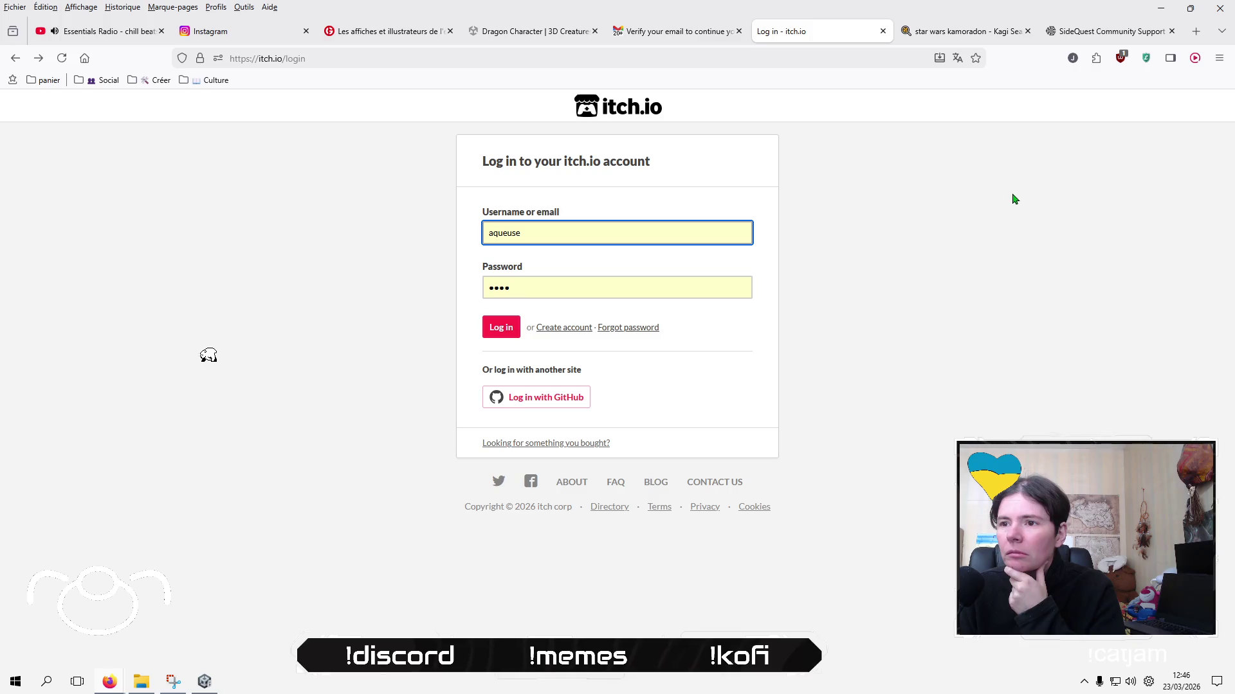
# Open github.com in a new browser tab
pyautogui.click(1075, 32)
pyautogui.click(767, 57)
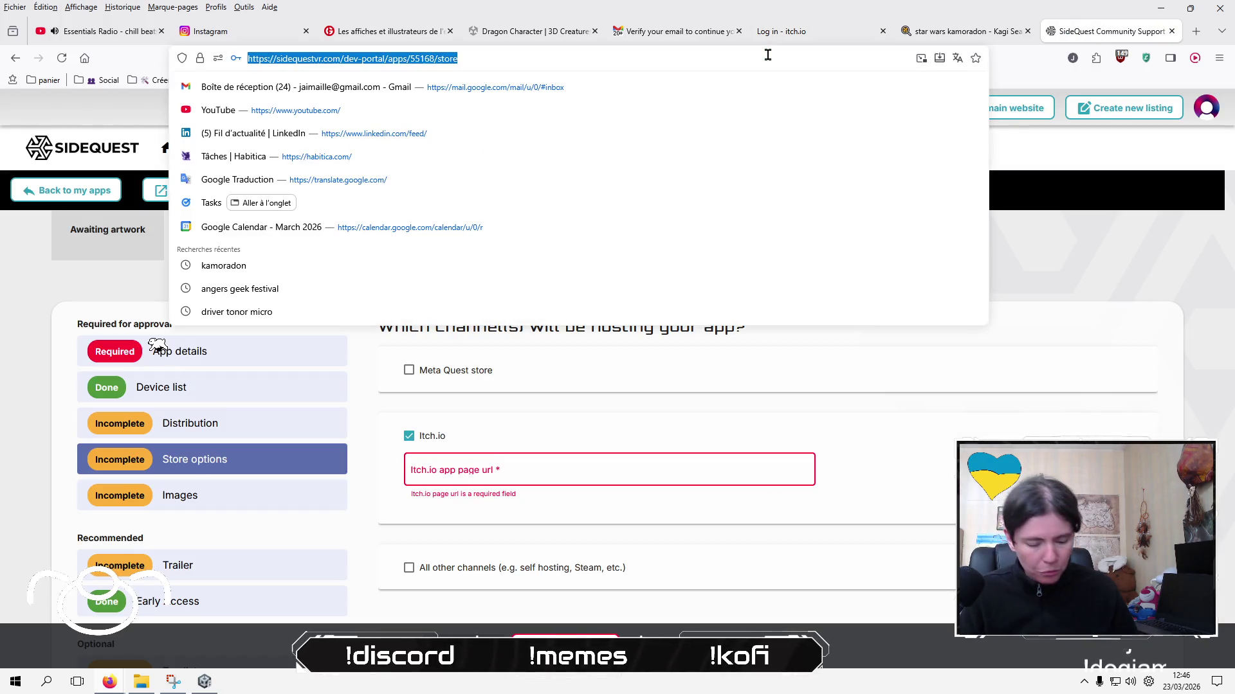
pyautogui.hotkey('ctrl', 't')
pyautogui.write('github.com/')
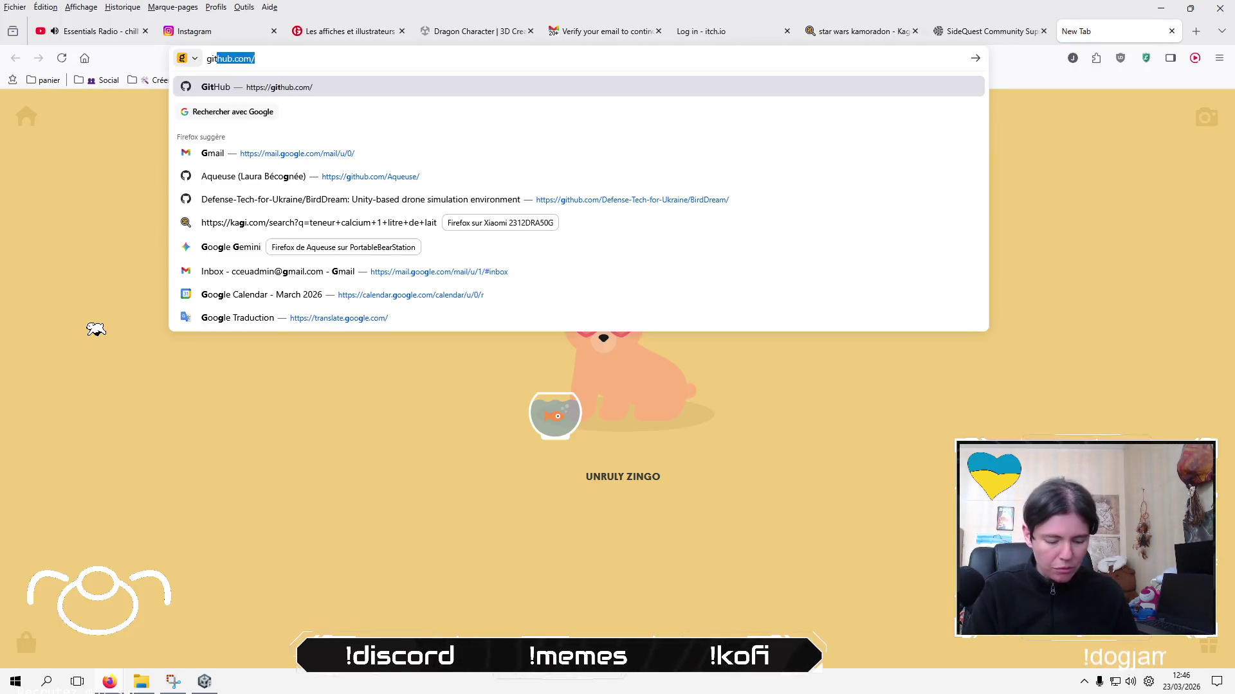
pyautogui.press('Return')
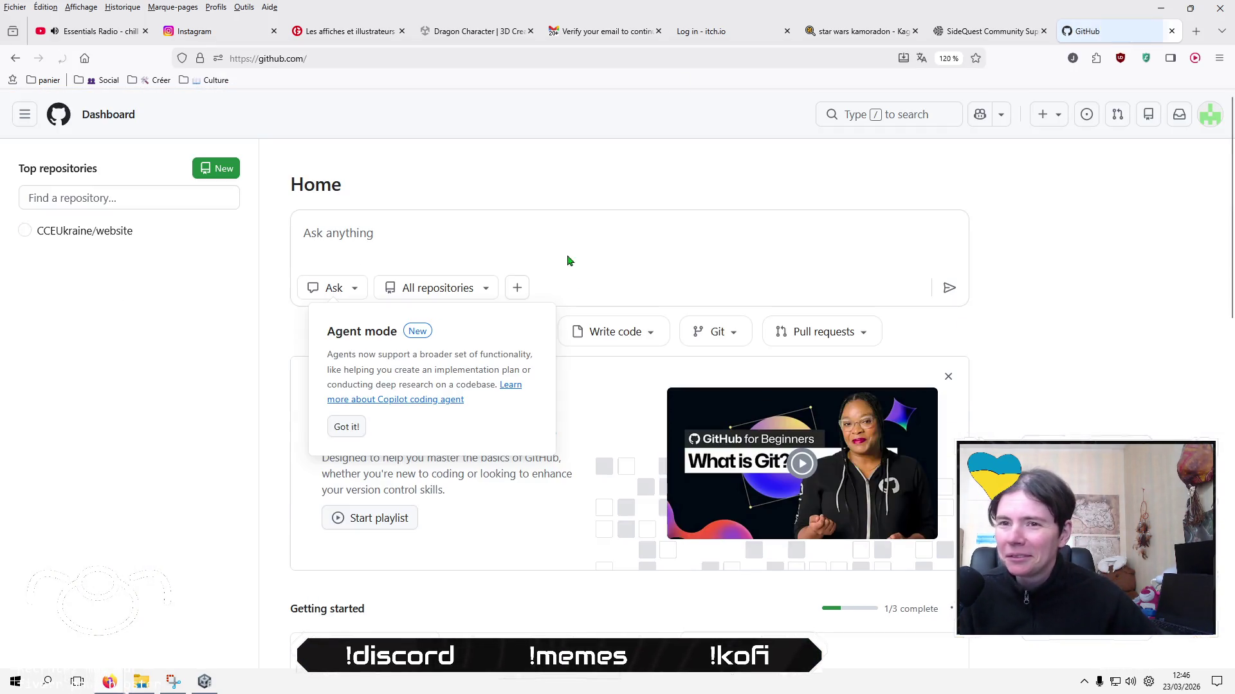
# Sign out of the current GitHub account
pyautogui.click(1208, 115)
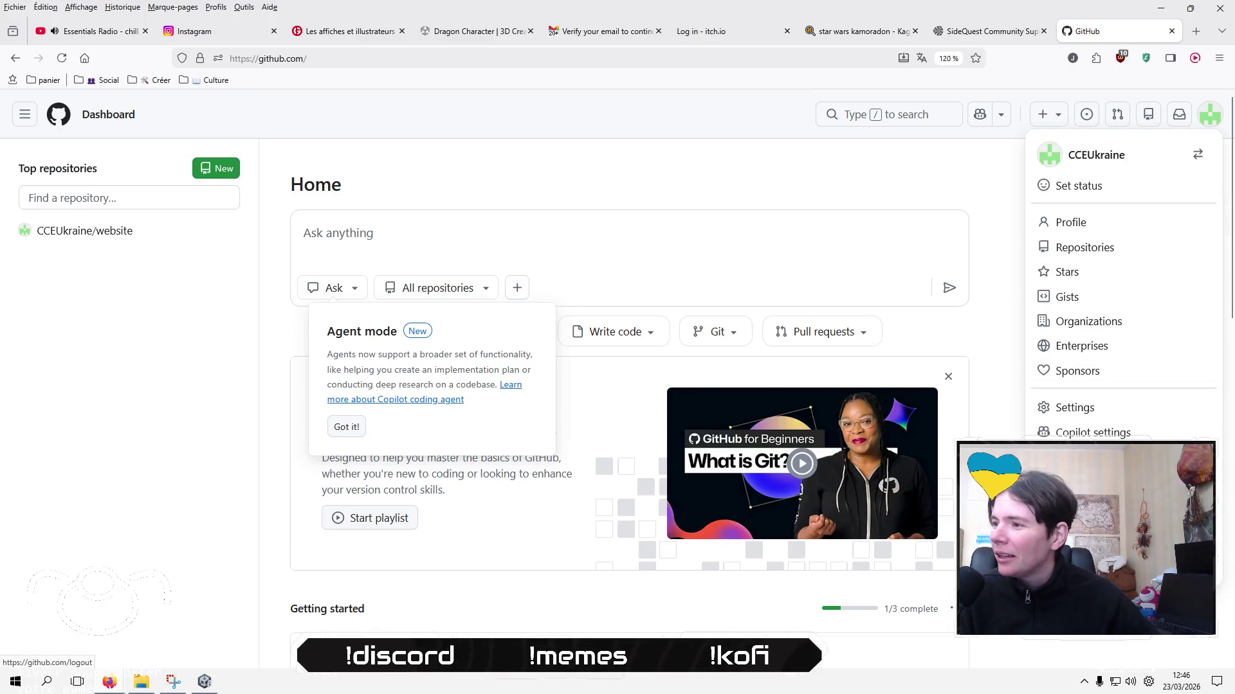
pyautogui.click(1080, 566)
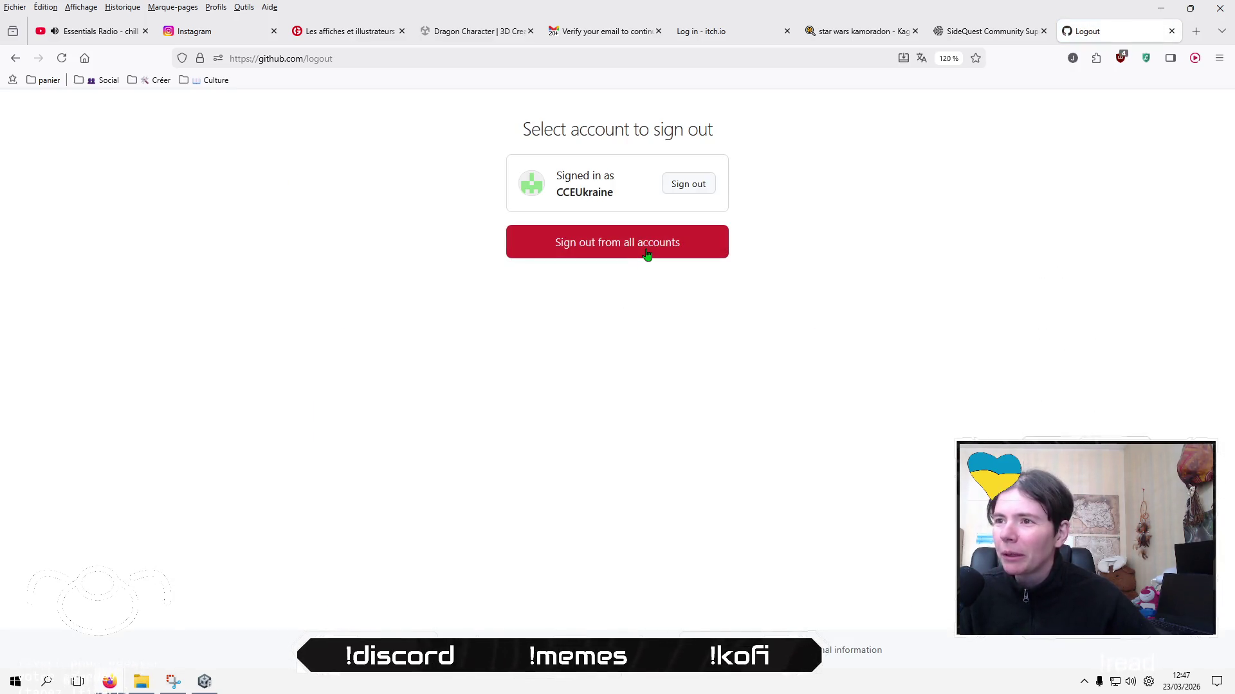
pyautogui.click(693, 191)
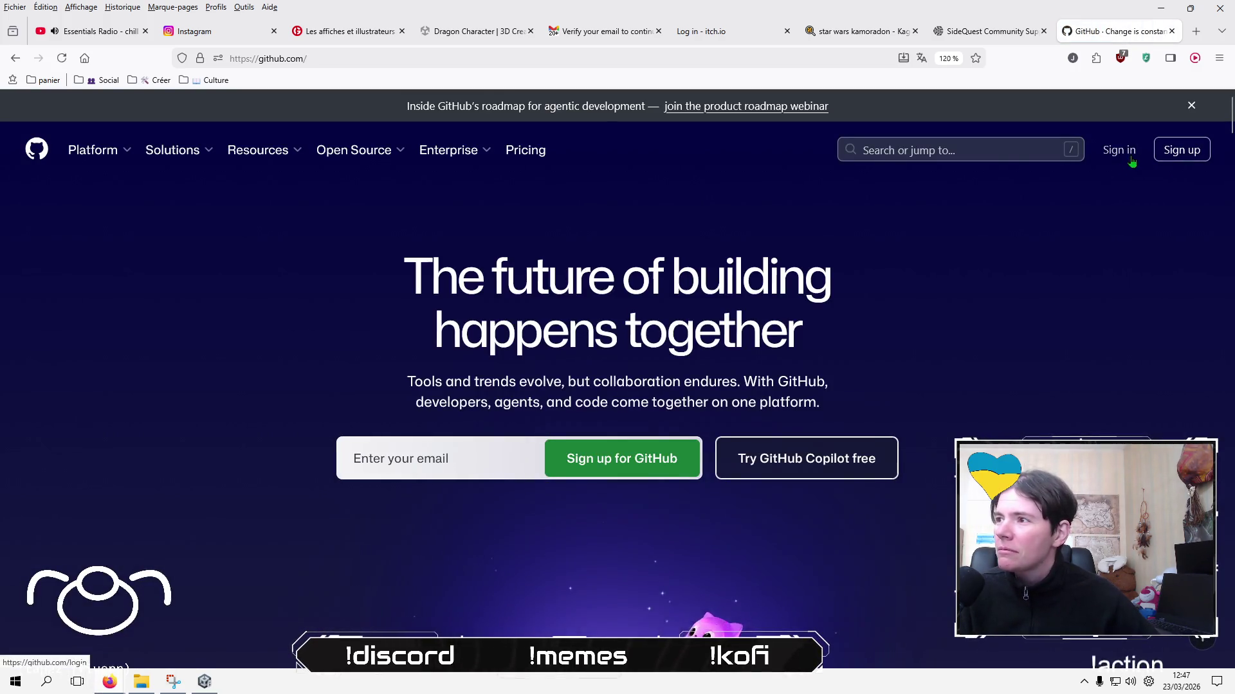
# Try signing in with a saved GitHub login and dismiss the incorrect credentials error
pyautogui.click(1120, 162)
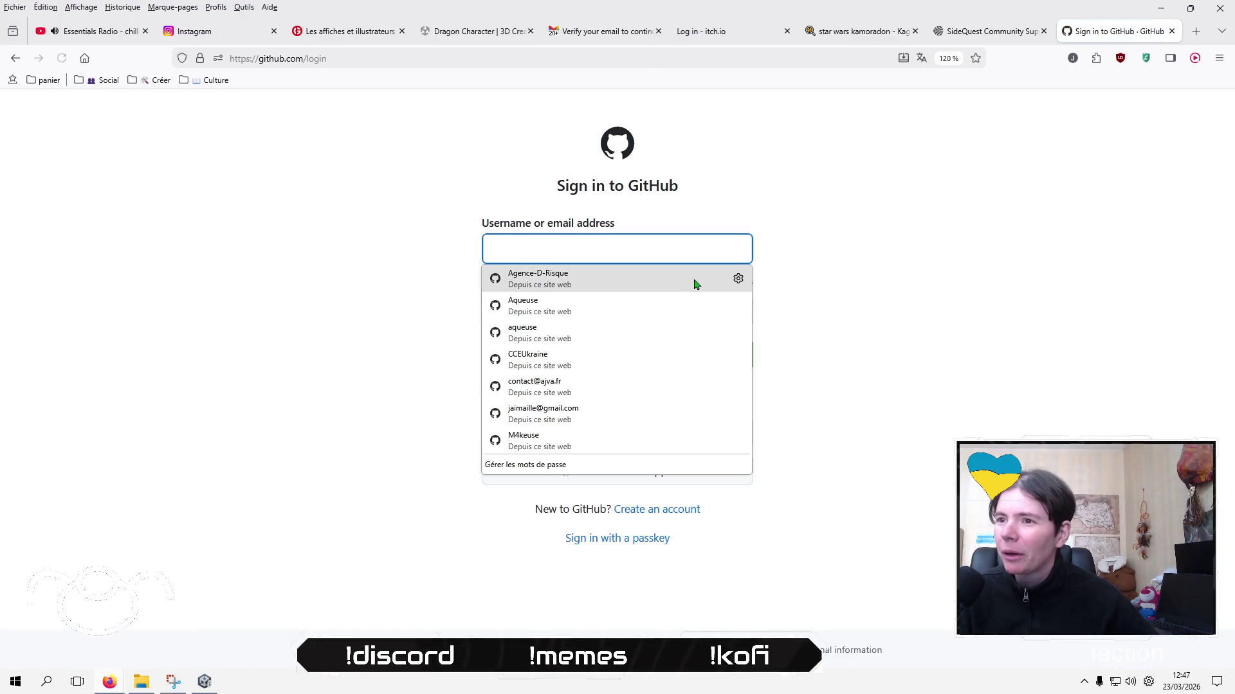
pyautogui.click(635, 441)
pyautogui.click(655, 368)
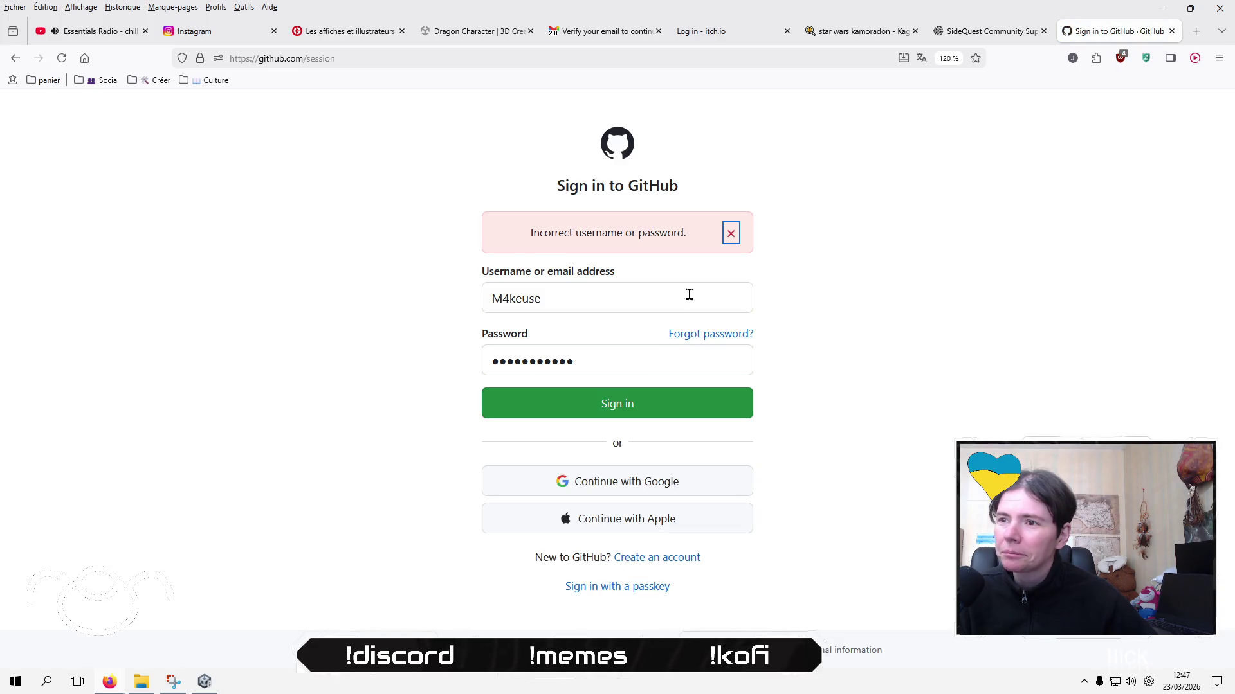
pyautogui.click(679, 299)
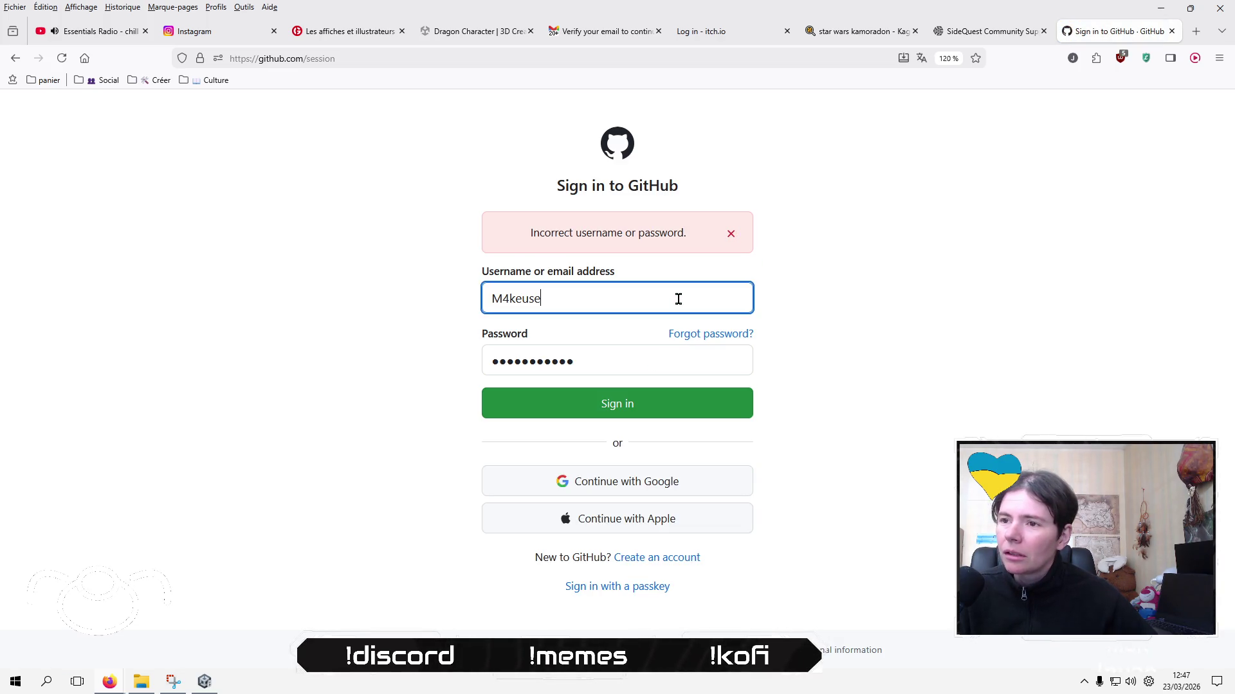
pyautogui.click(643, 372)
pyautogui.click(836, 434)
pyautogui.click(732, 234)
# Sign in with the other saved GitHub login and enter the two-factor verification code
pyautogui.click(631, 314)
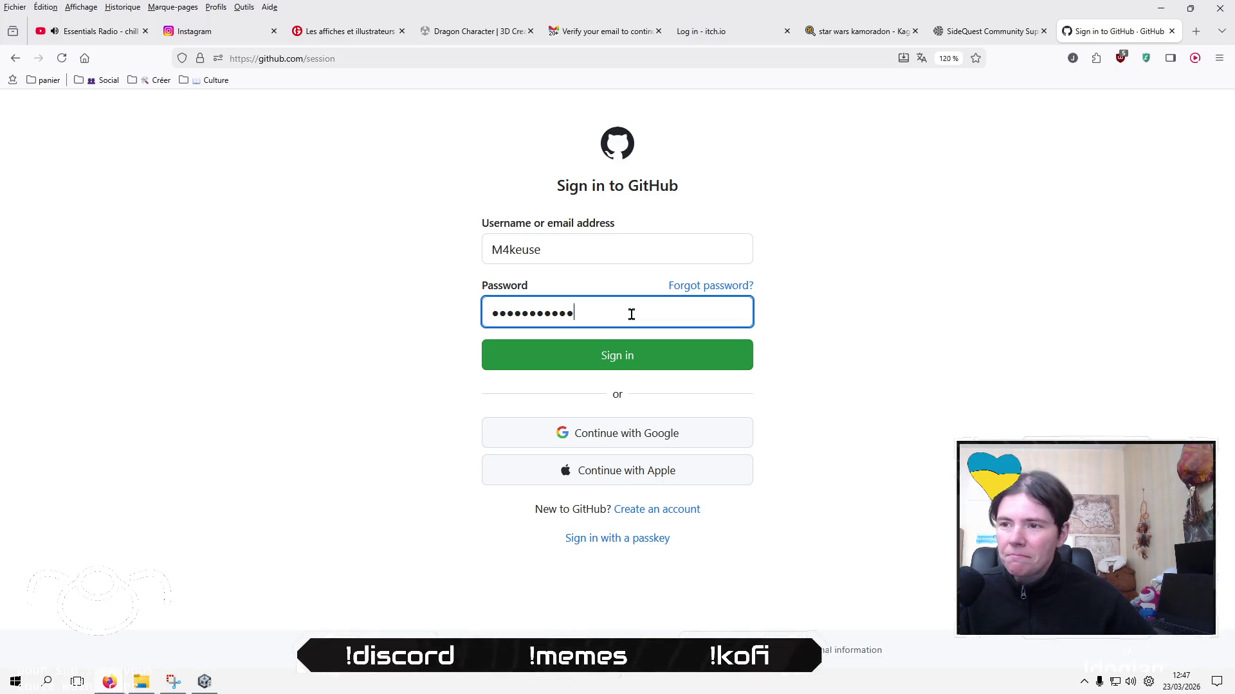
pyautogui.hotkey('ctrl', 'a')
pyautogui.click(655, 257)
pyautogui.hotkey('ctrl', 'a')
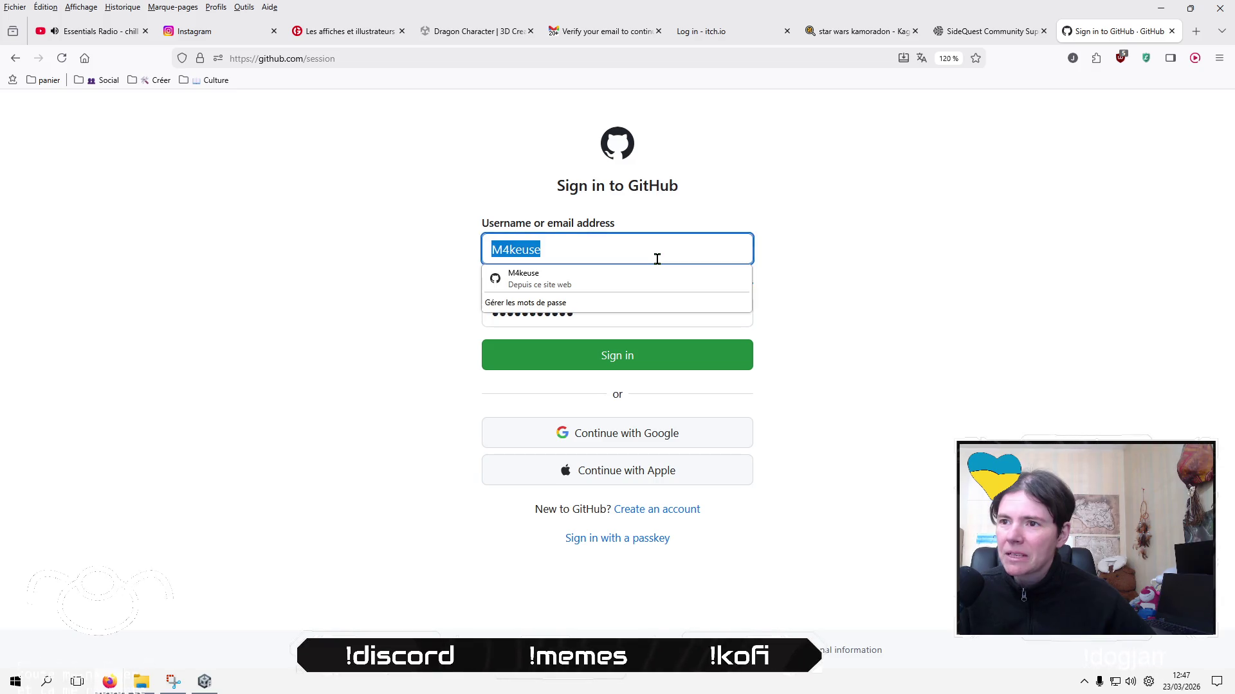
pyautogui.press('BackSpace')
pyautogui.click(598, 278)
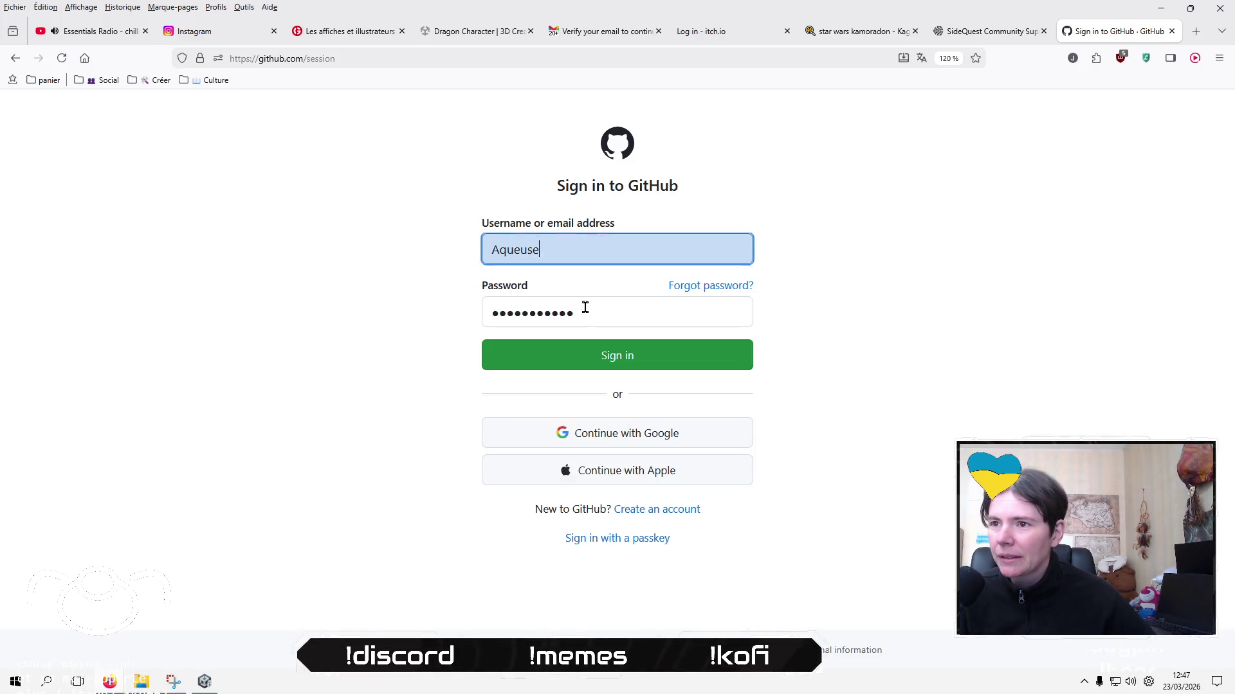
pyautogui.click(675, 315)
pyautogui.click(676, 357)
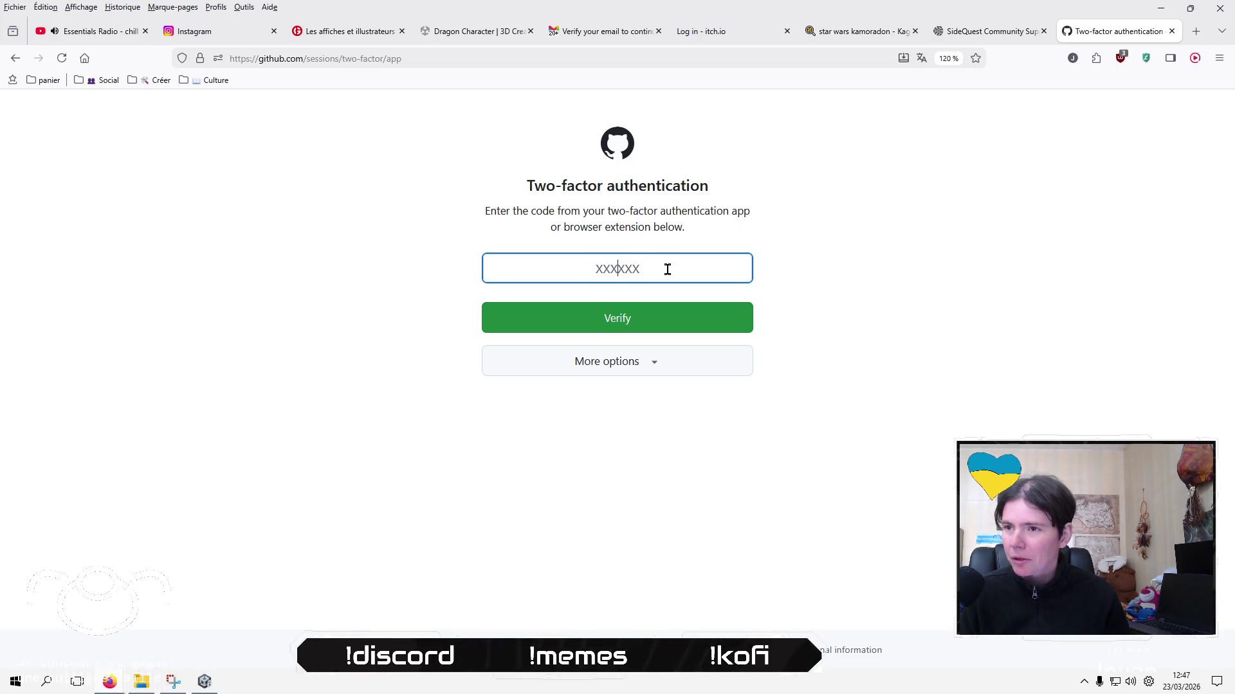
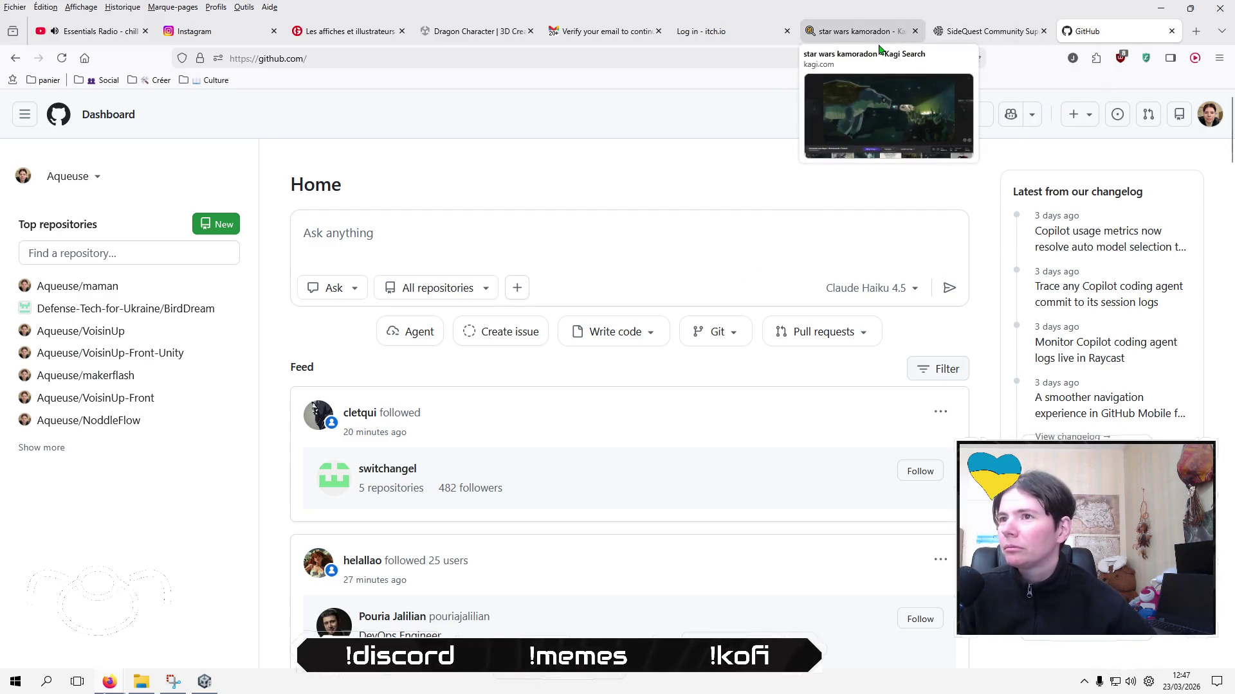
pyautogui.click(701, 29)
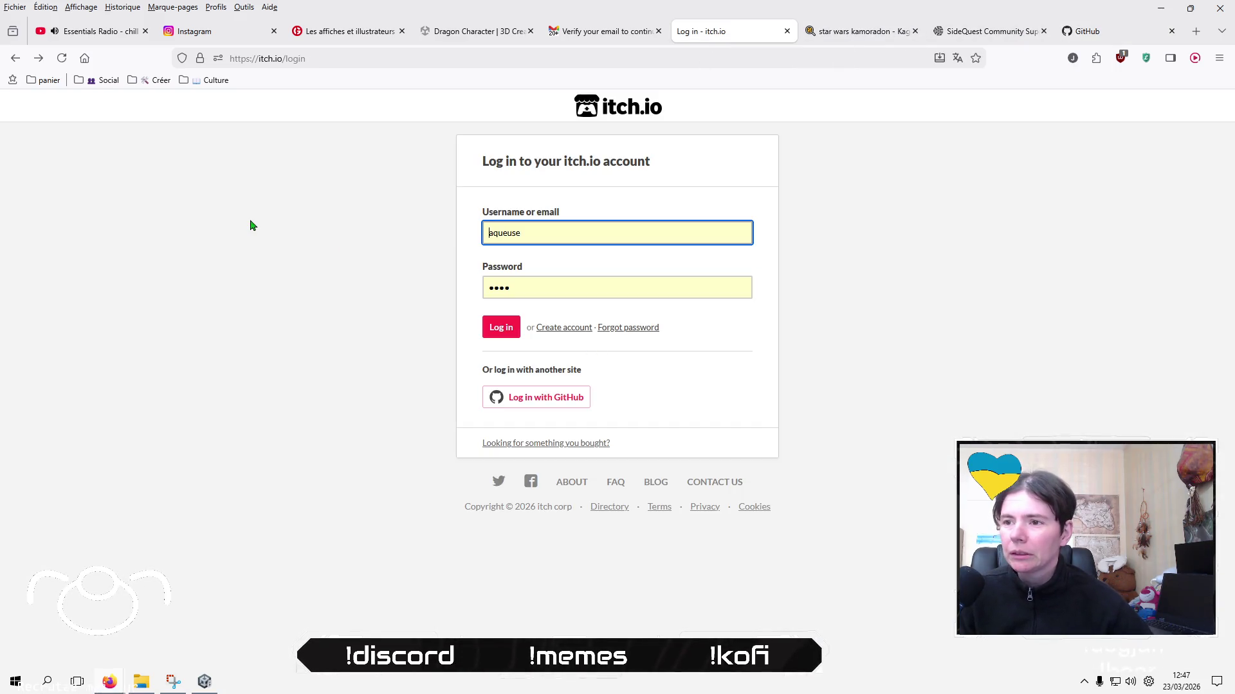
# Log in to itch.io with GitHub and open Tower Evolution [WIP] for editing from the Creator Dashboard
pyautogui.click(564, 409)
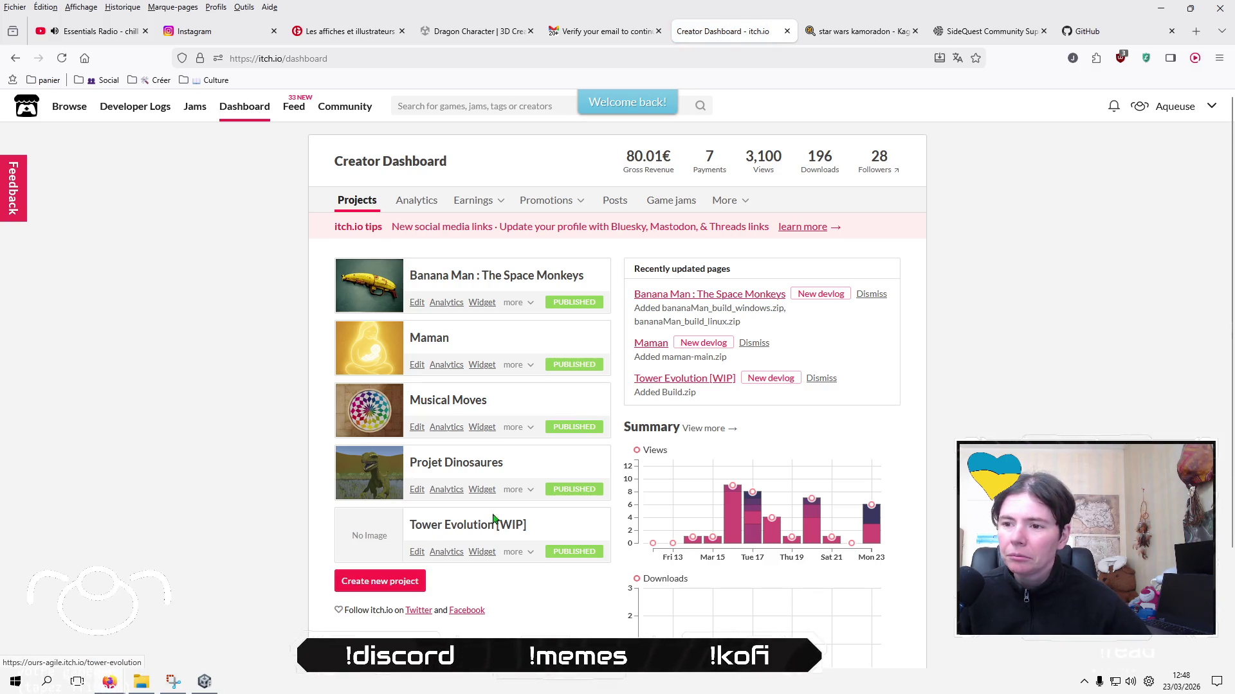
pyautogui.click(416, 552)
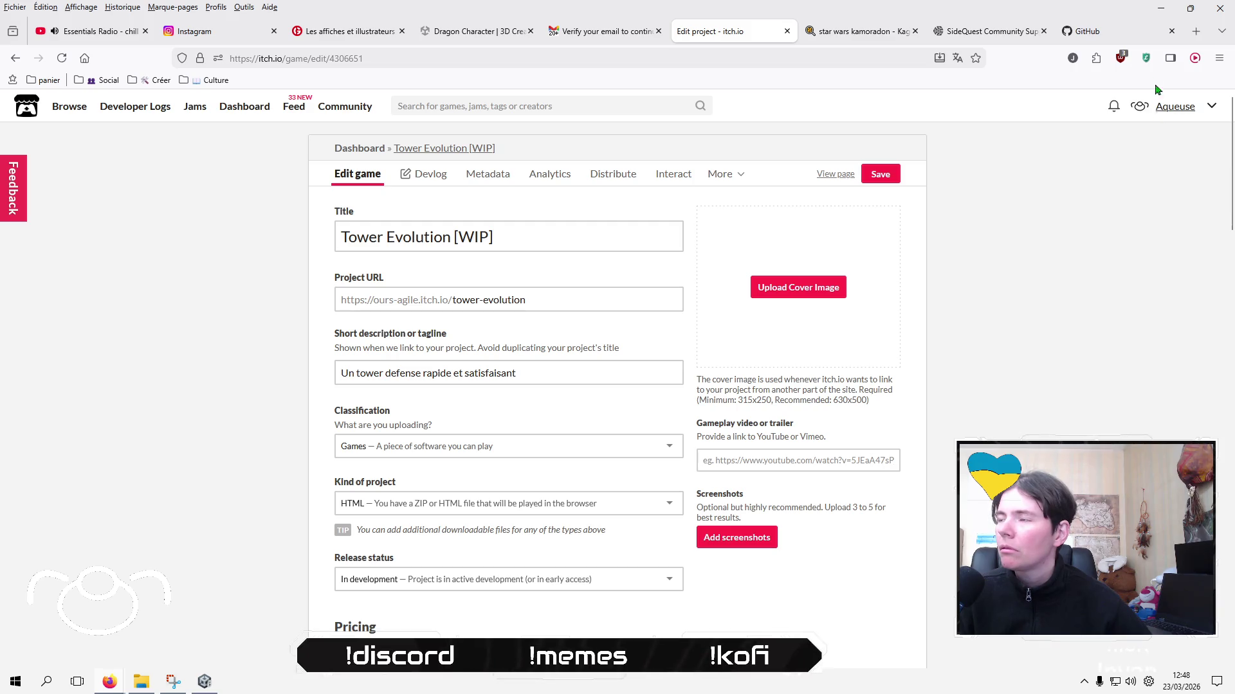
pyautogui.click(1196, 31)
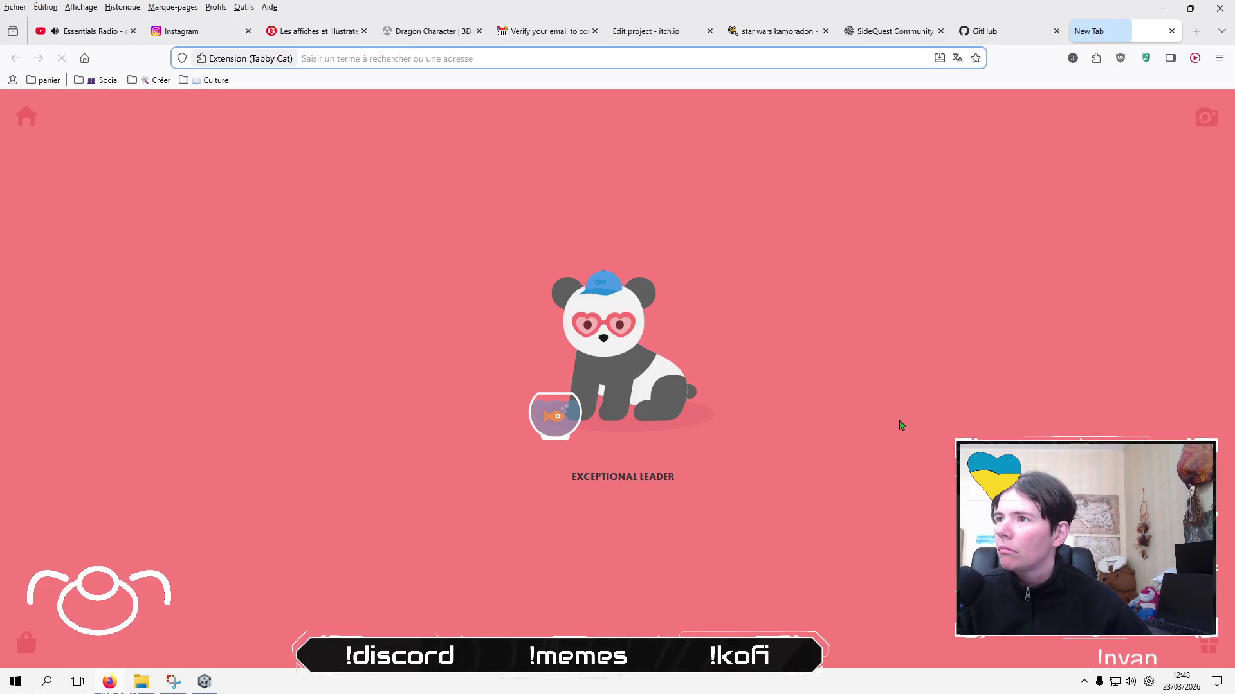
# Open the TowerEvolution GitHub repository from address suggestions, then close that tab
pyautogui.write('t')
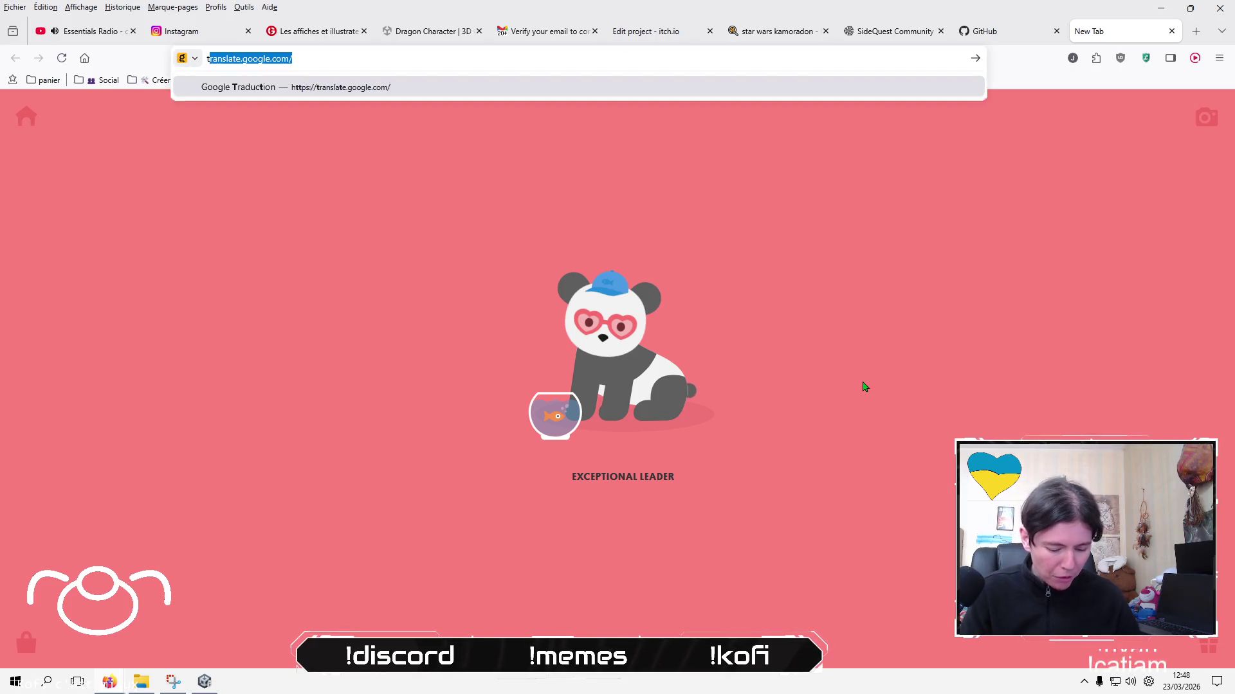
pyautogui.write('ower')
pyautogui.press('Up')
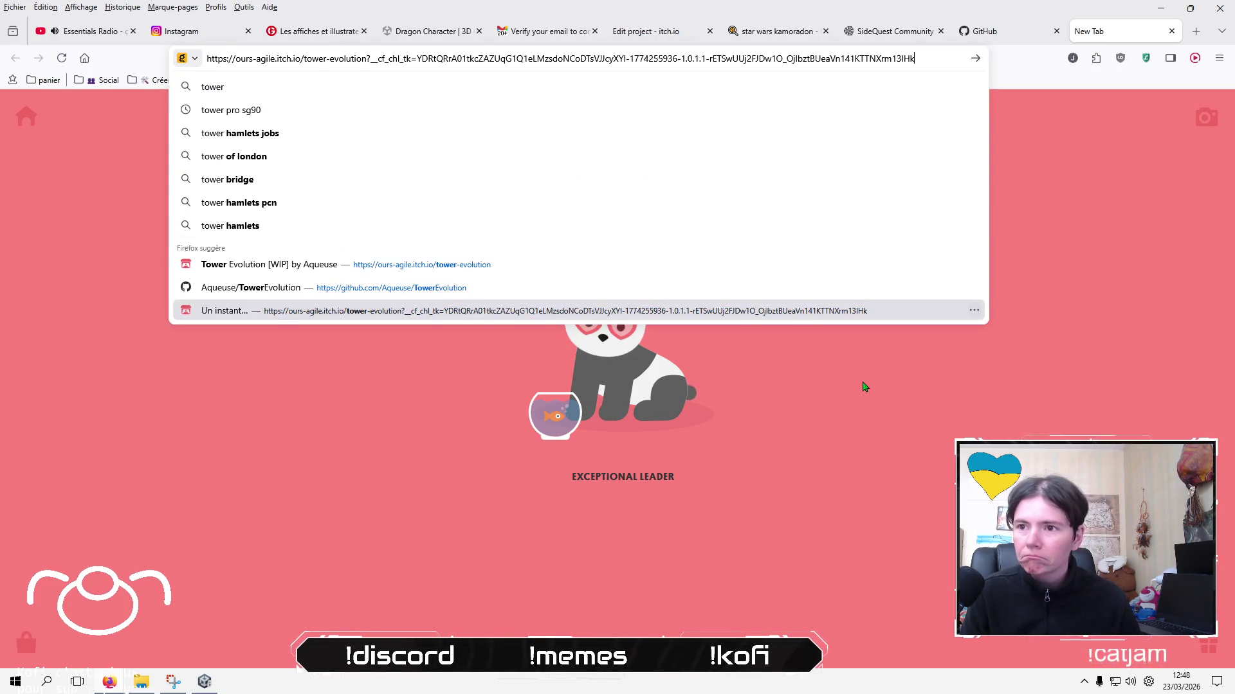
pyautogui.press('Up')
pyautogui.press('Return')
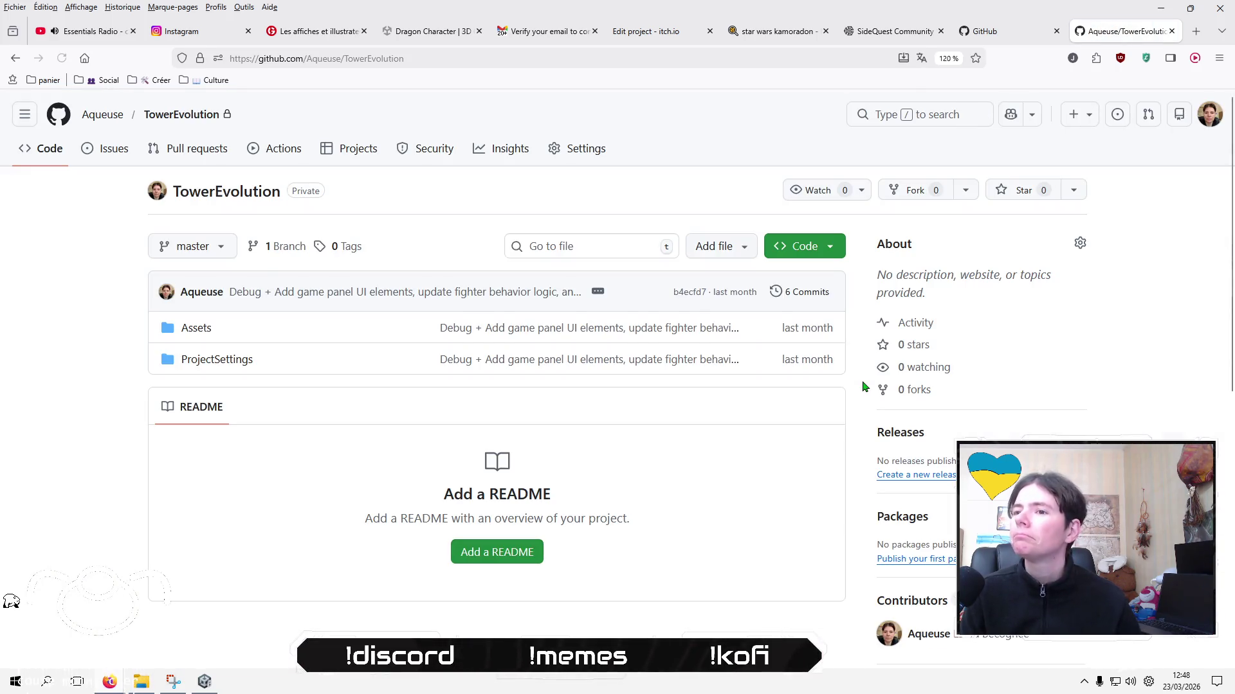
pyautogui.click(1172, 30)
# Open the Tower Evolution itch.io page in a new tab
pyautogui.hotkey('ctrl', 't')
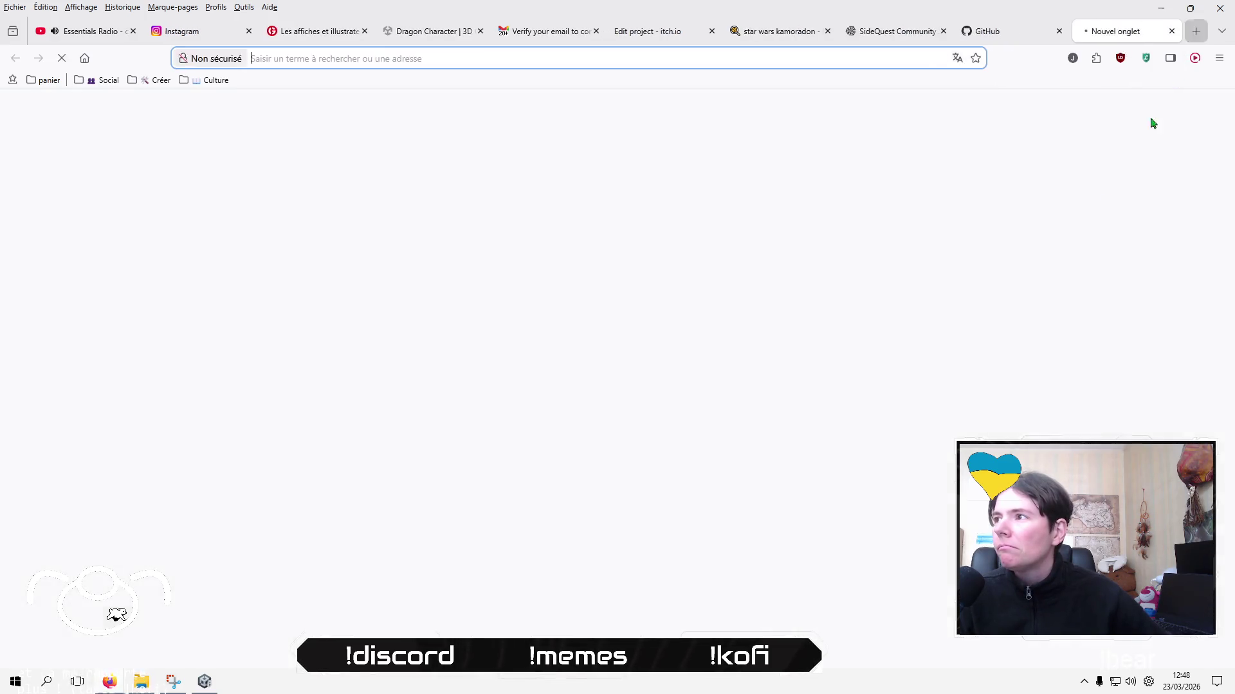
pyautogui.write('it')
pyautogui.press('Down')
pyautogui.press('Down')
pyautogui.press('Down')
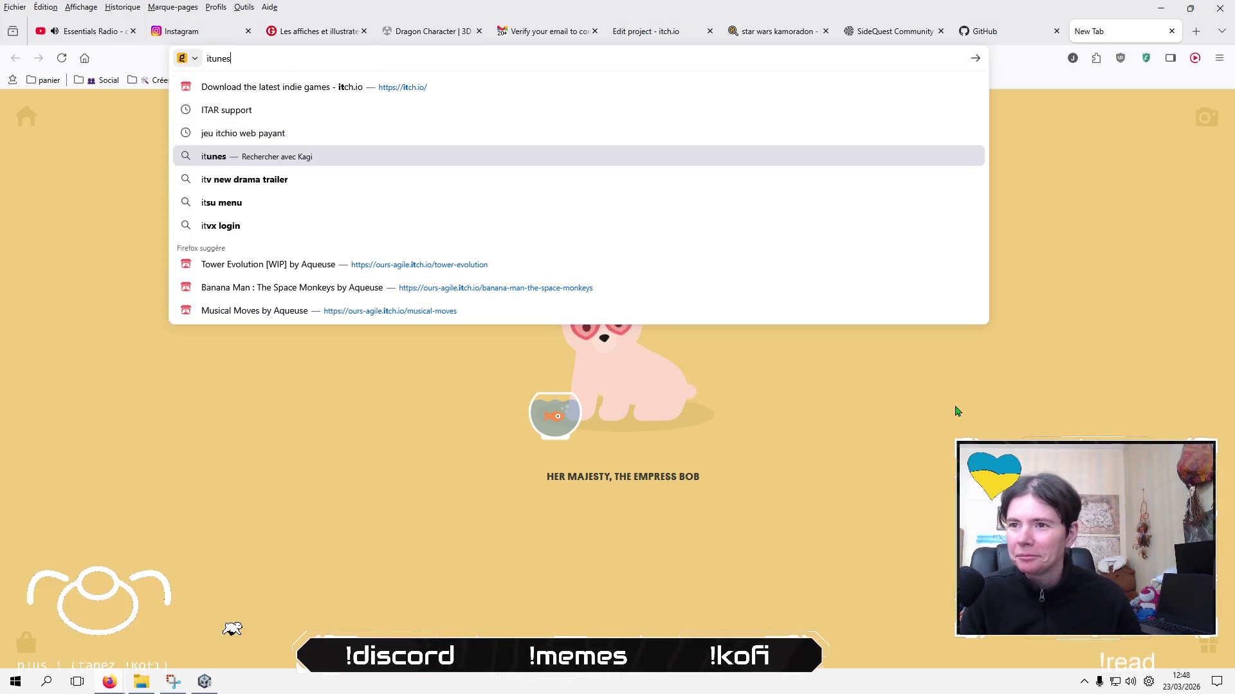
pyautogui.press('Up')
pyautogui.press('Return')
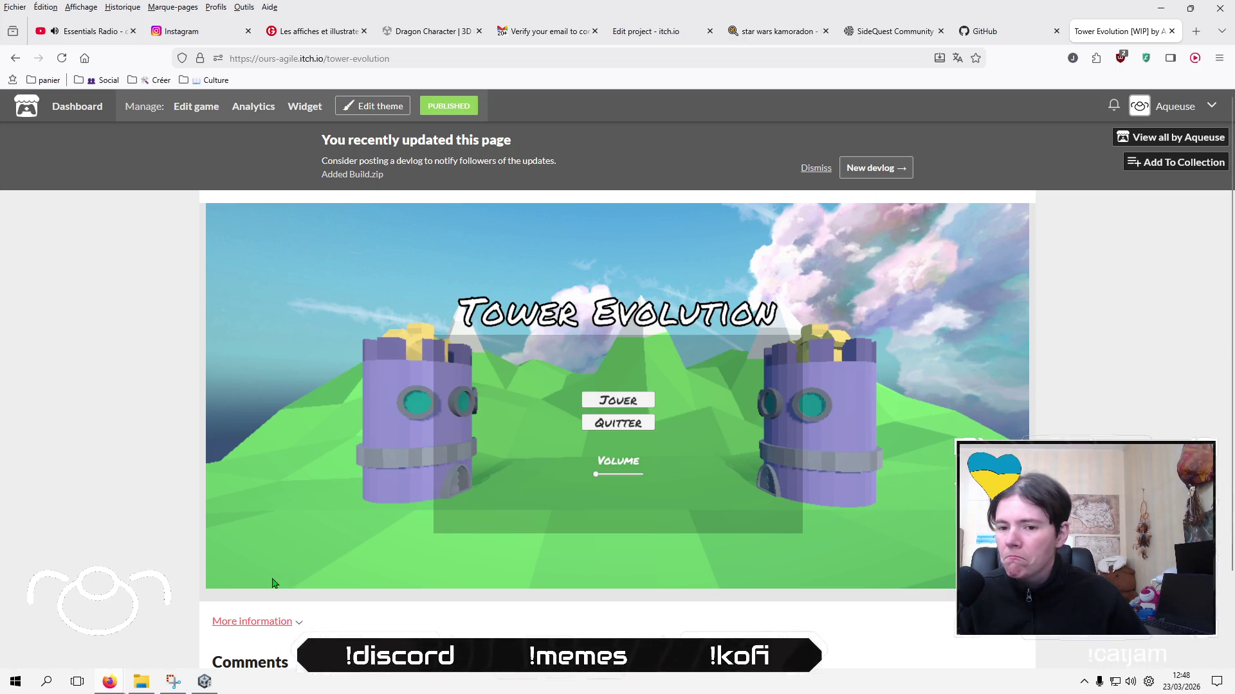
# Launch the Snipping Tool, start the game with Jouer, and spawn two units
pyautogui.click(181, 685)
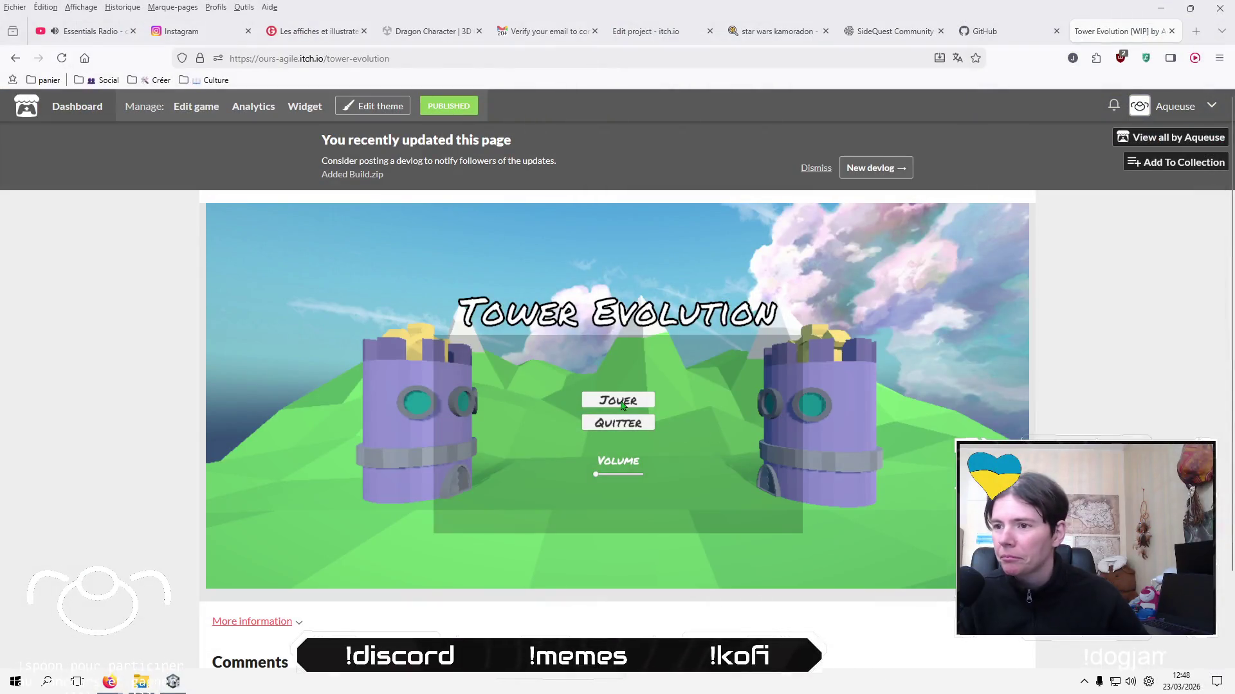
pyautogui.click(621, 405)
pyautogui.click(244, 302)
pyautogui.click(256, 508)
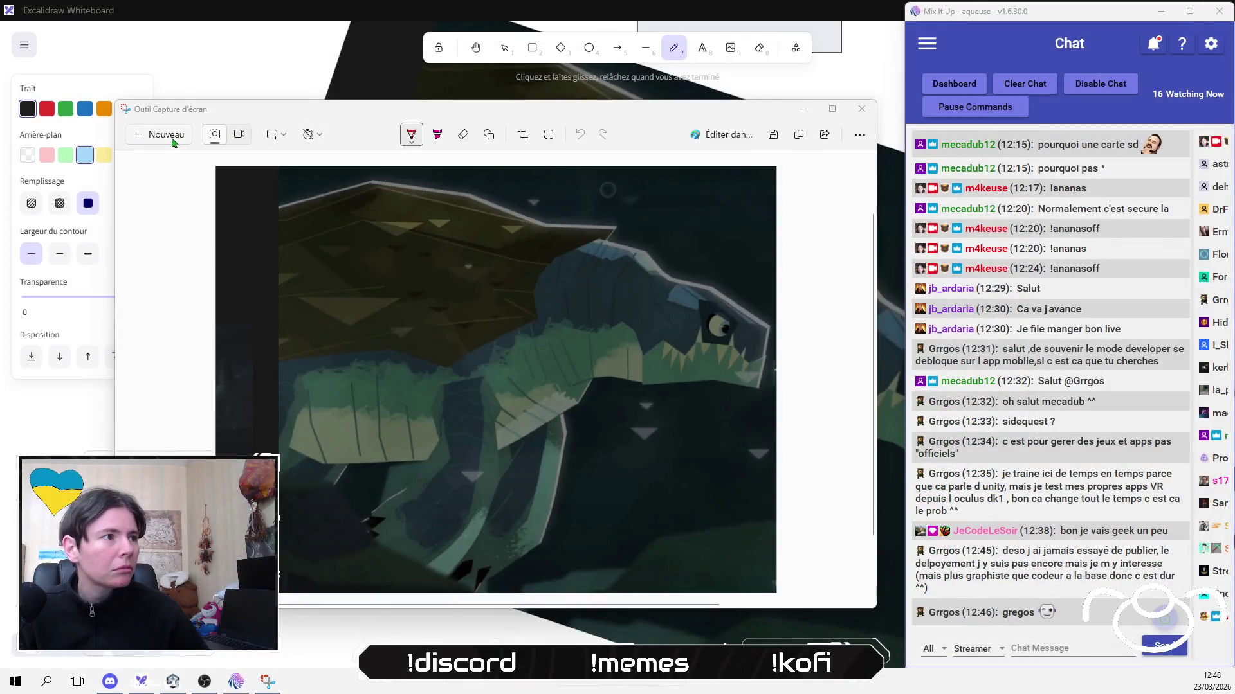
# Capture the running game area as a new screenshot
pyautogui.click(173, 142)
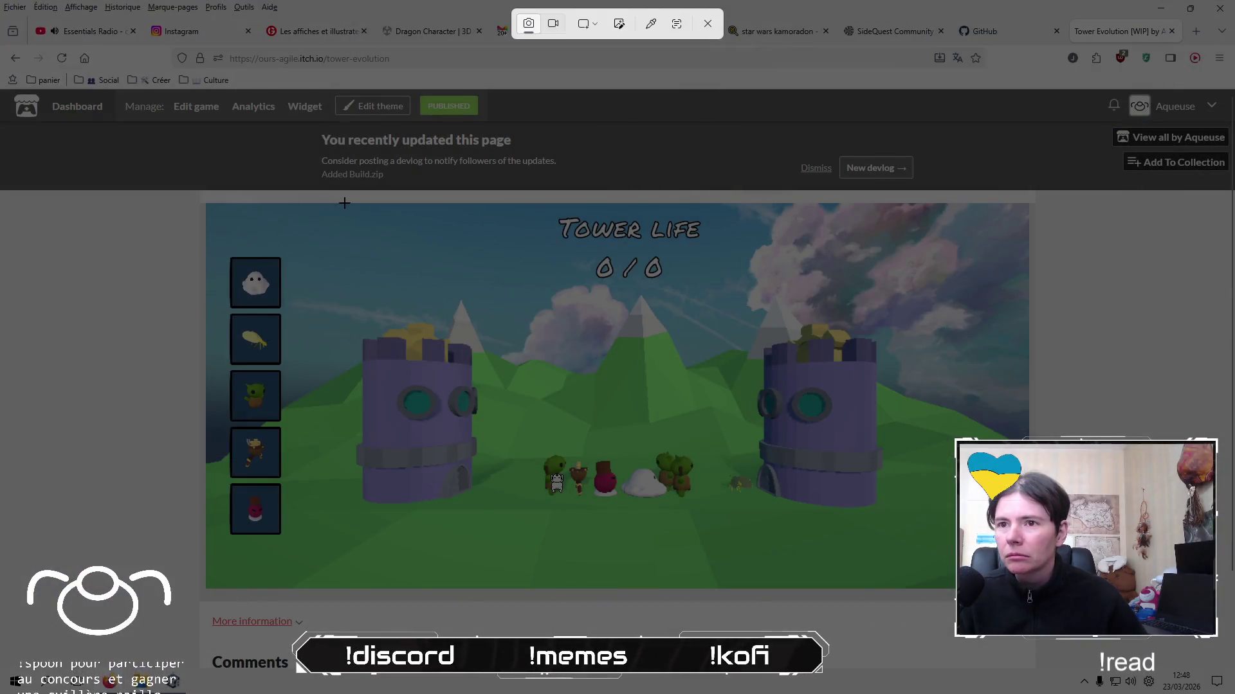
pyautogui.moveTo(344, 203); pyautogui.dragTo(907, 584)
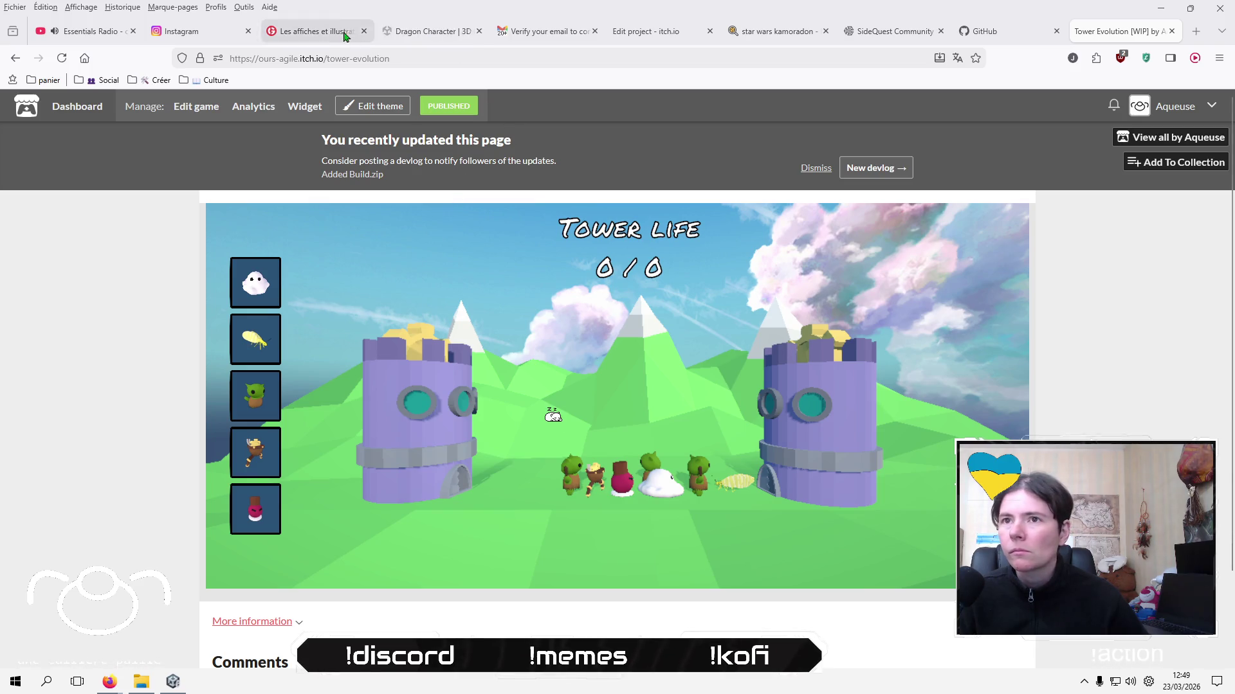
pyautogui.click(1173, 32)
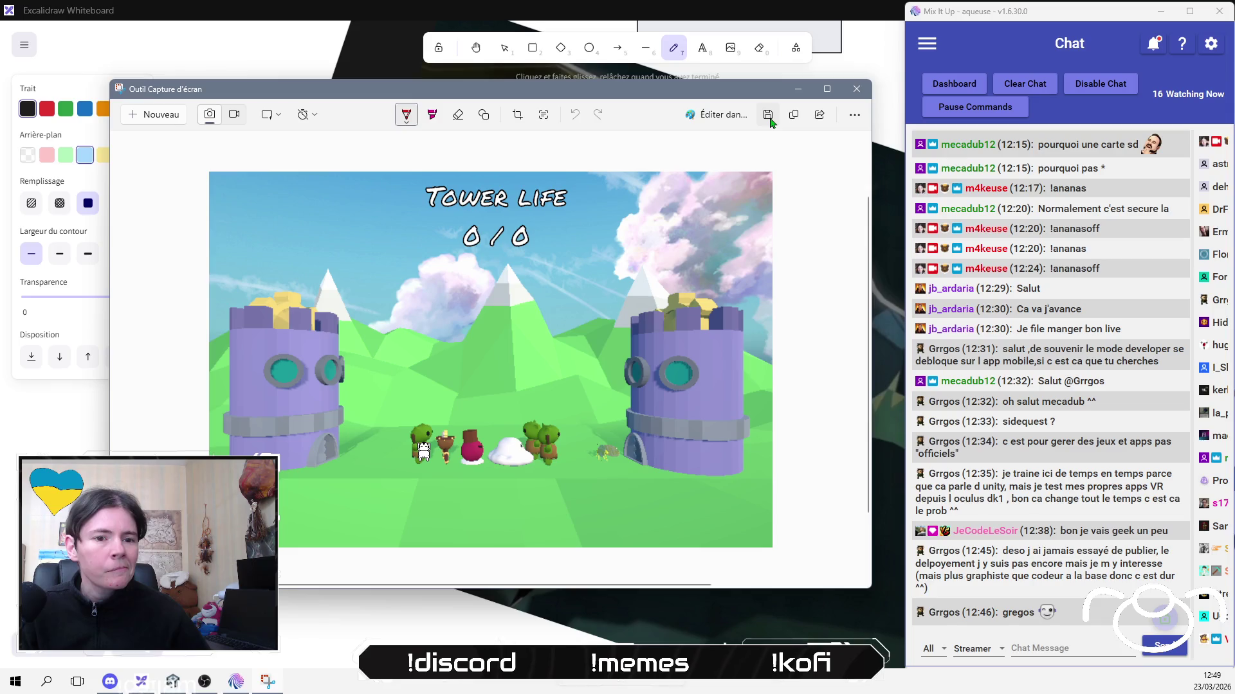
# Save the capture, clearing the name and browsing to D:\0urs Agile\0 - PRODUITS\GameDev
pyautogui.click(769, 118)
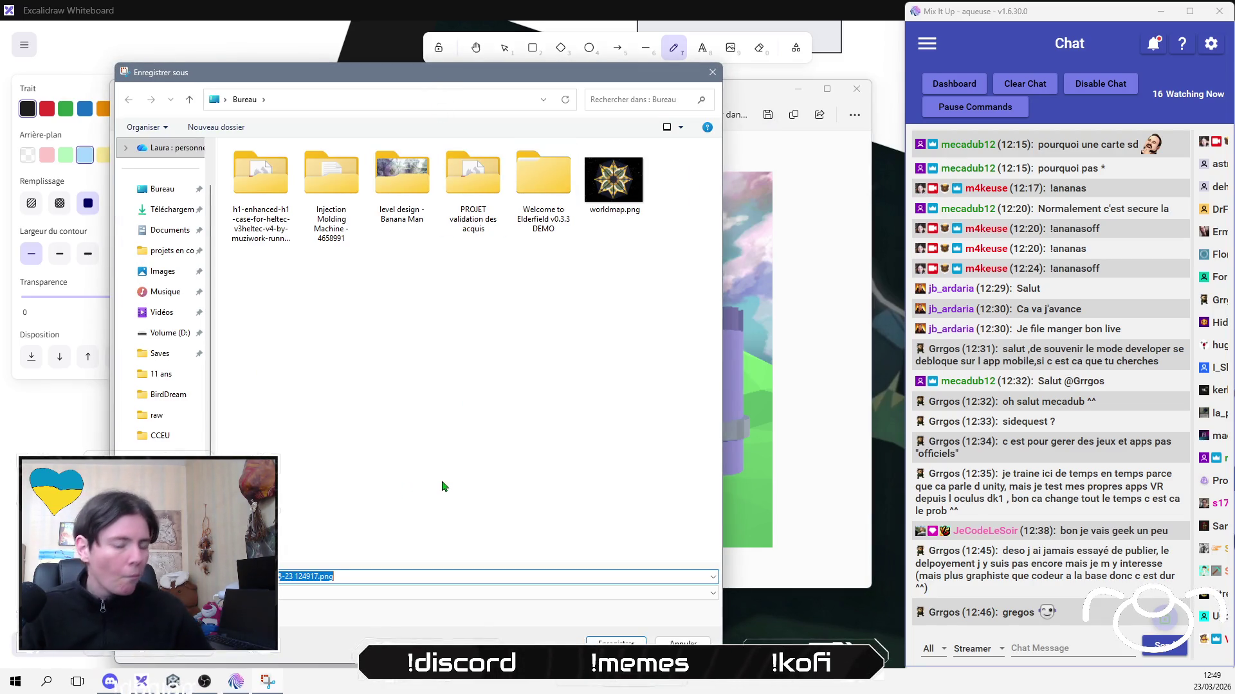
pyautogui.hotkey('ctrl', 'a')
pyautogui.press('BackSpace')
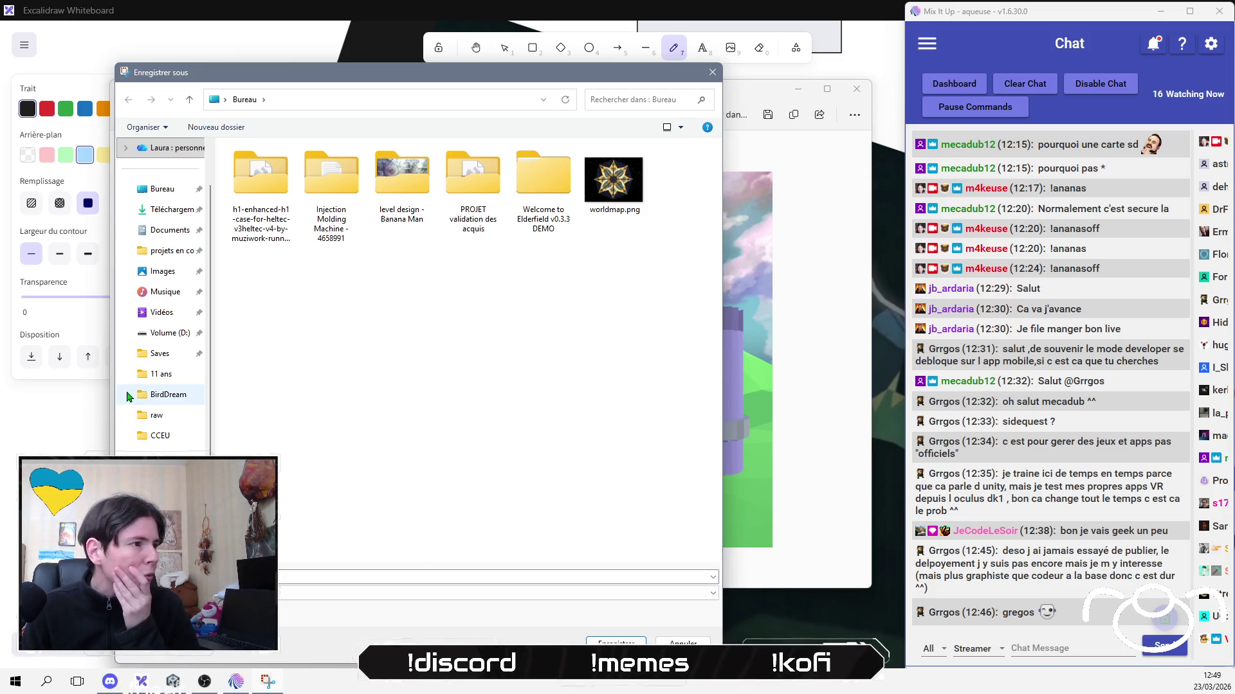
pyautogui.click(167, 339)
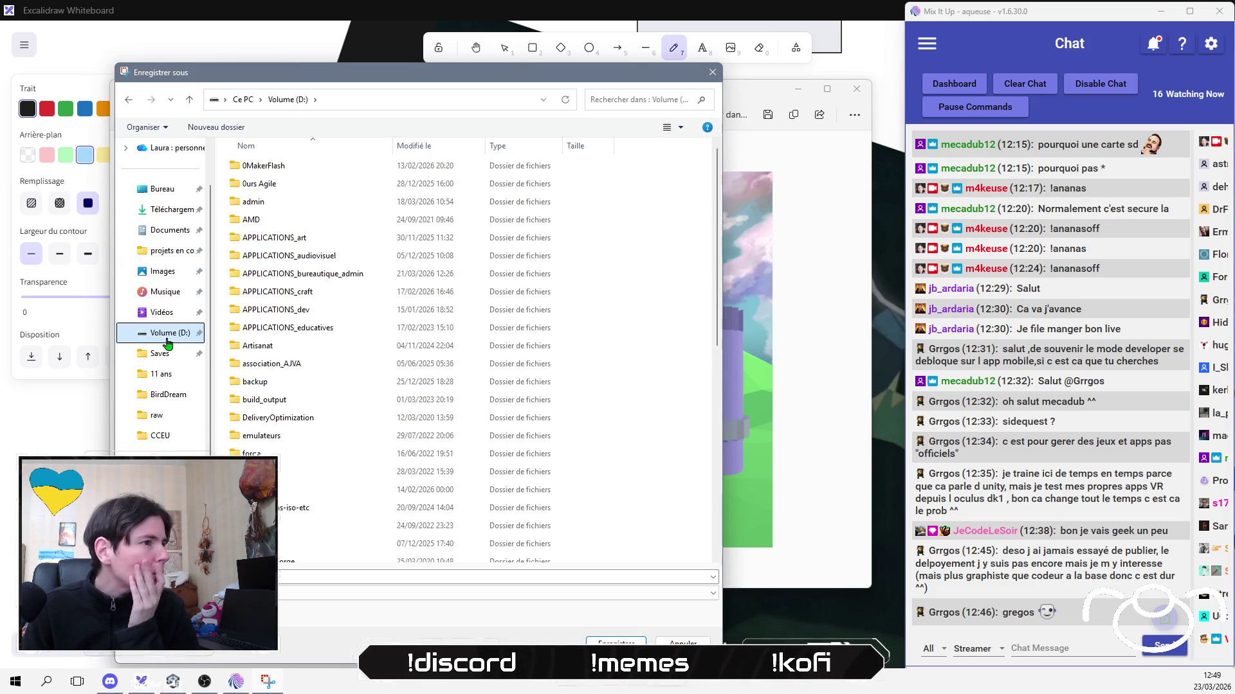
pyautogui.doubleClick(310, 184)
pyautogui.doubleClick(331, 167)
pyautogui.doubleClick(309, 222)
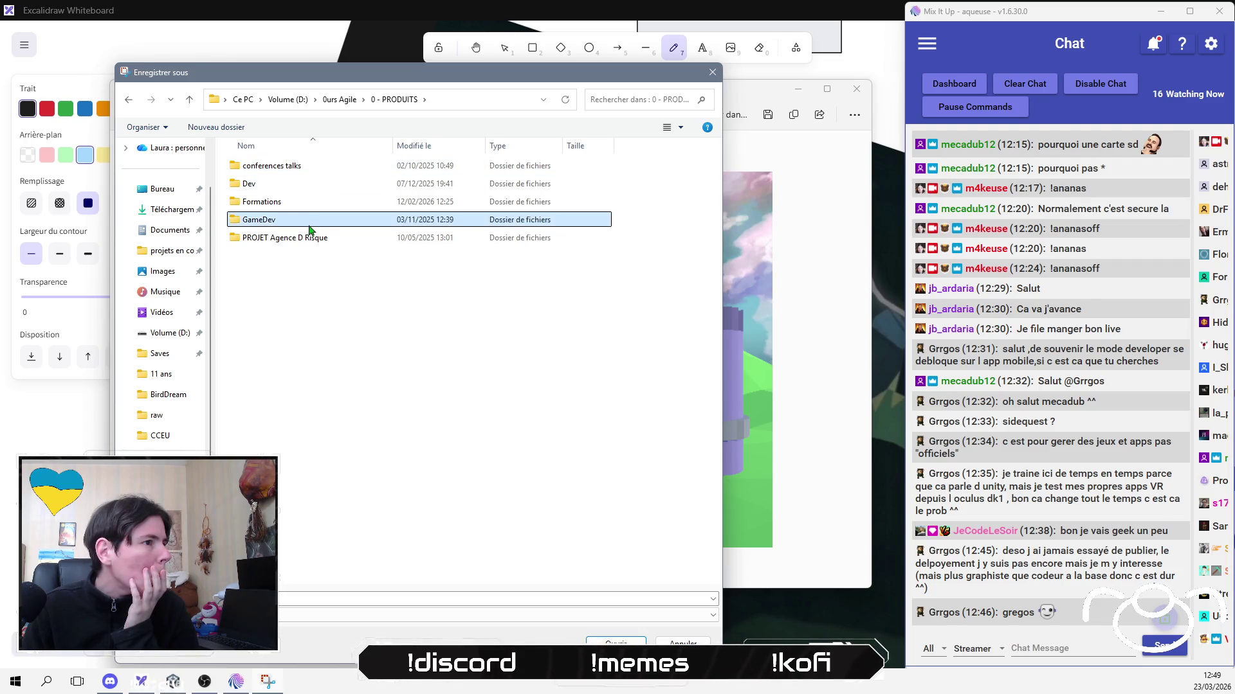
# Create a PROJET Tower Evolution folder in GameDev and save the screenshot there
pyautogui.rightClick(371, 344)
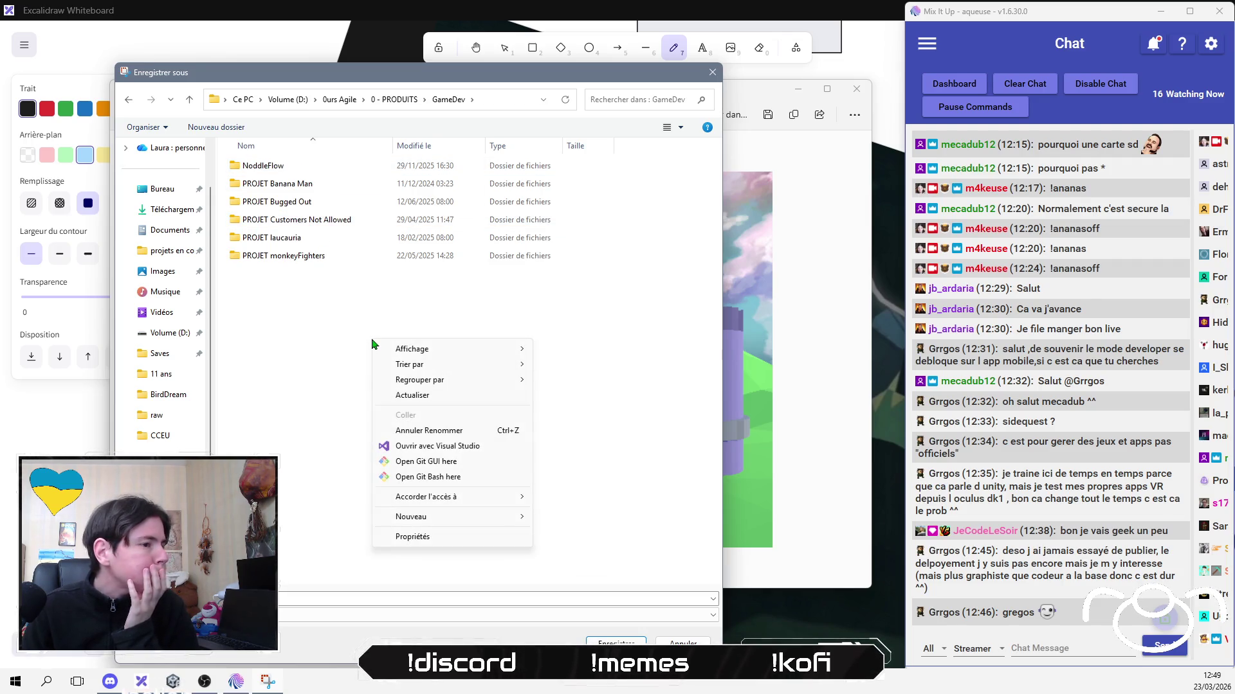
pyautogui.press('Up')
pyautogui.press('Up')
pyautogui.press('Right')
pyautogui.press('Return')
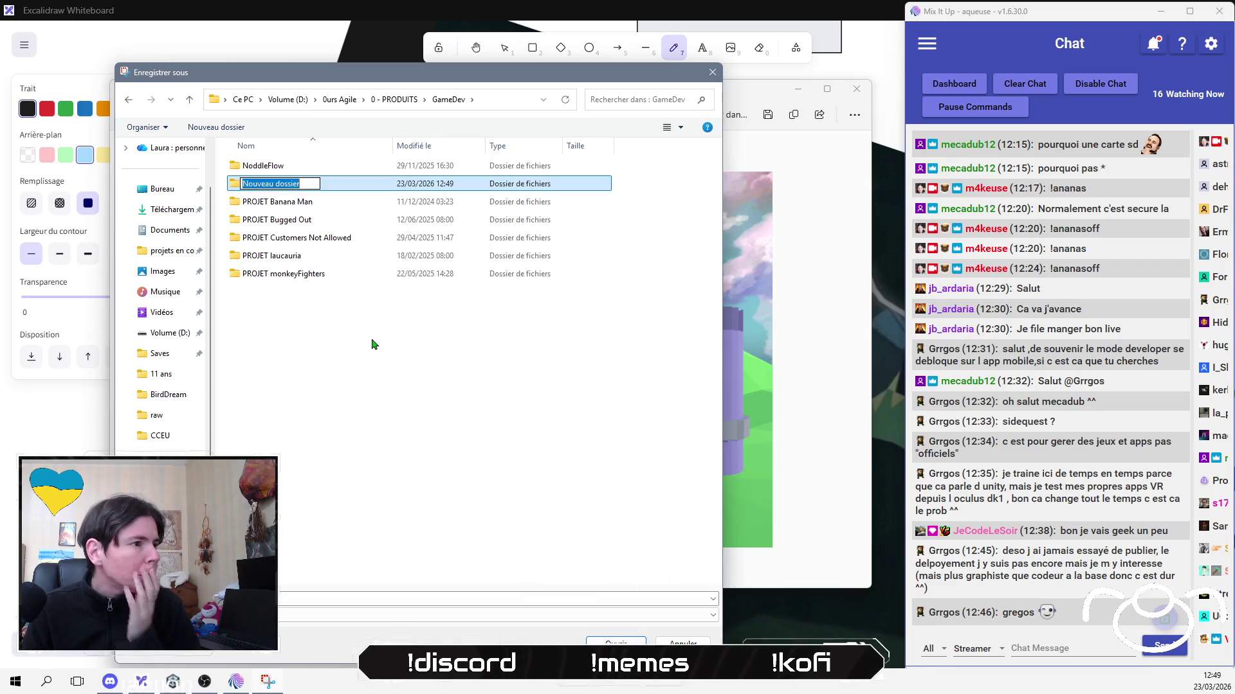
pyautogui.write('PROJET')
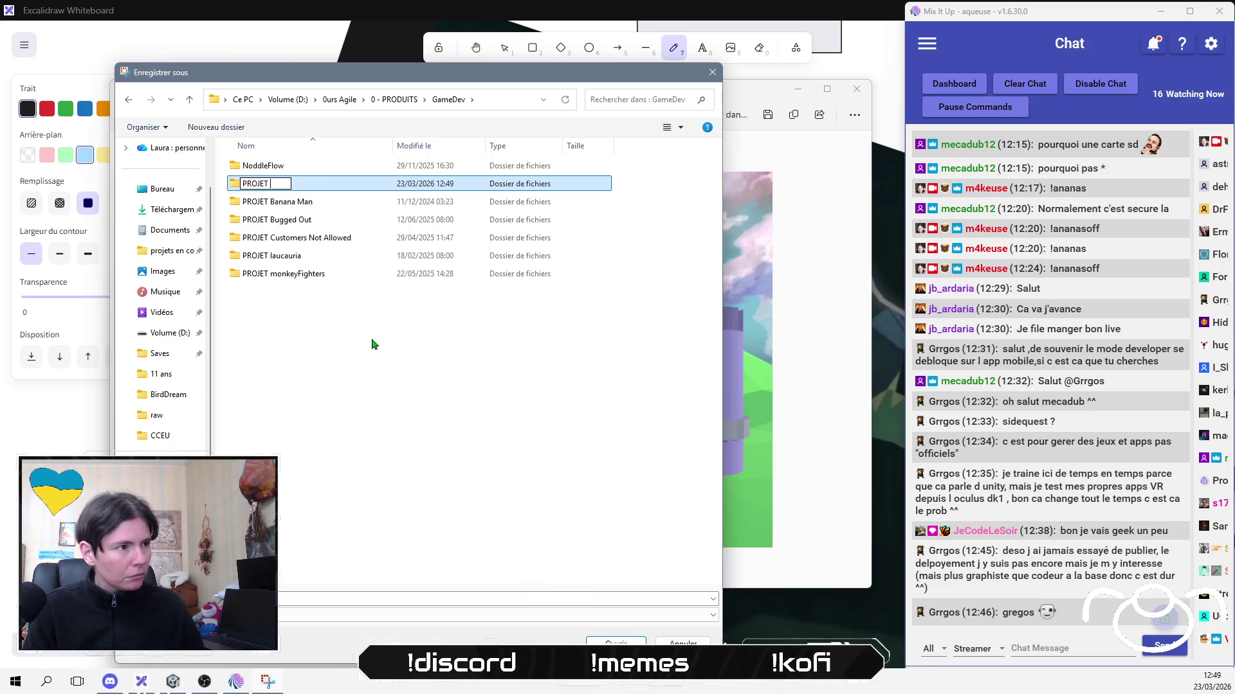
pyautogui.write('werE')
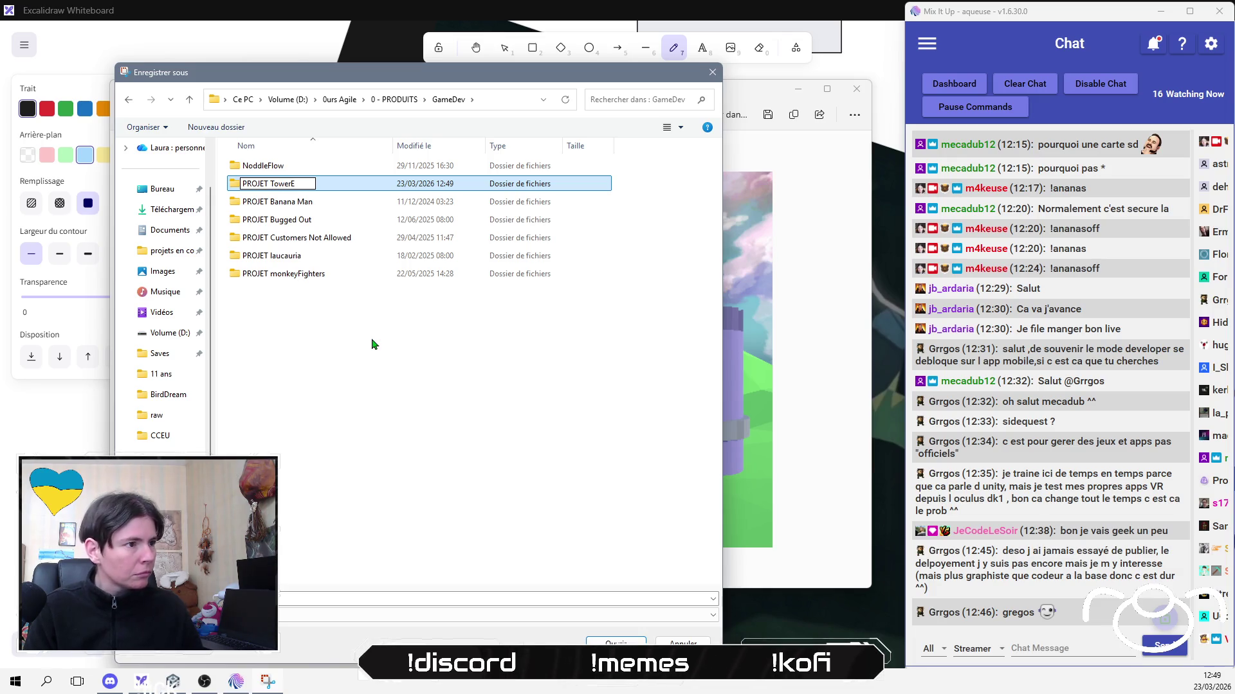
pyautogui.write('volutuon')
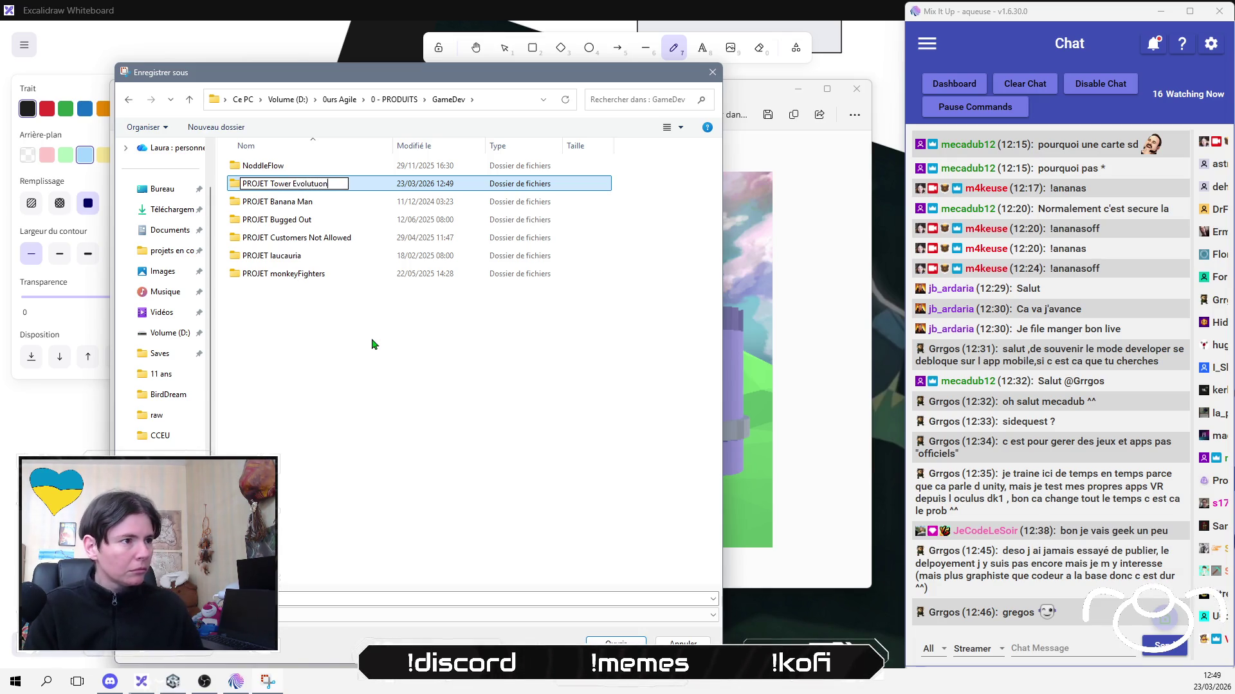
pyautogui.write('ion')
pyautogui.press('Return')
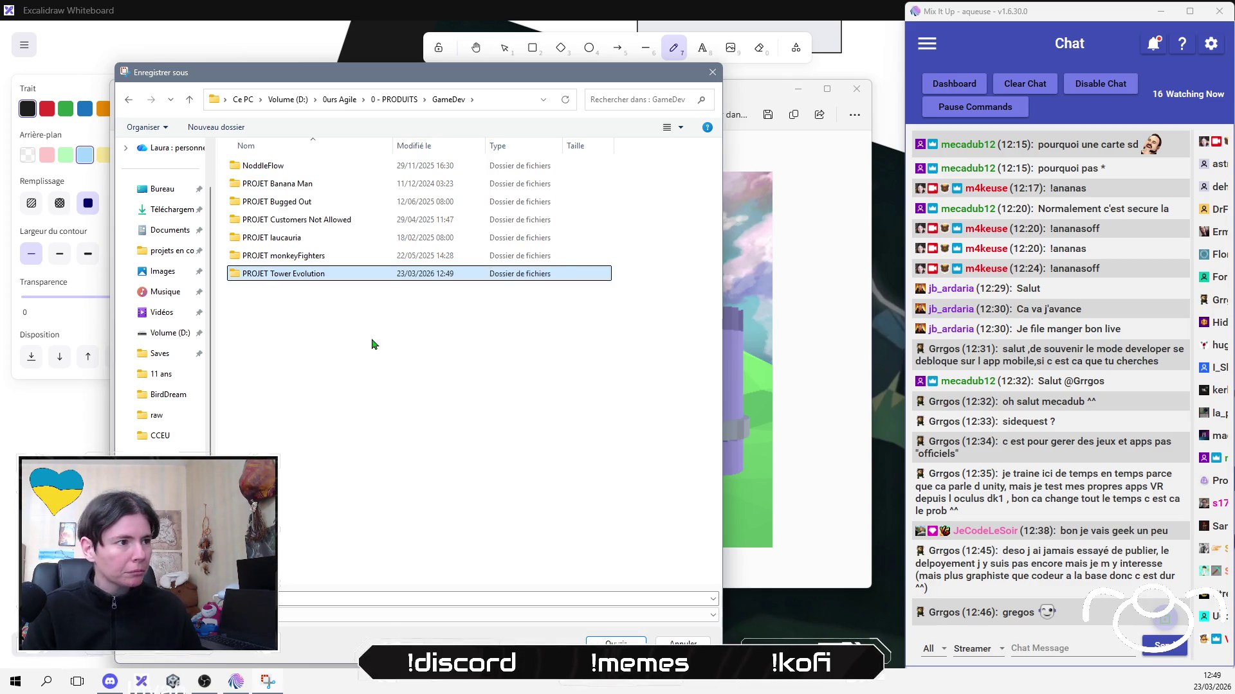
pyautogui.press('Return')
pyautogui.click(620, 642)
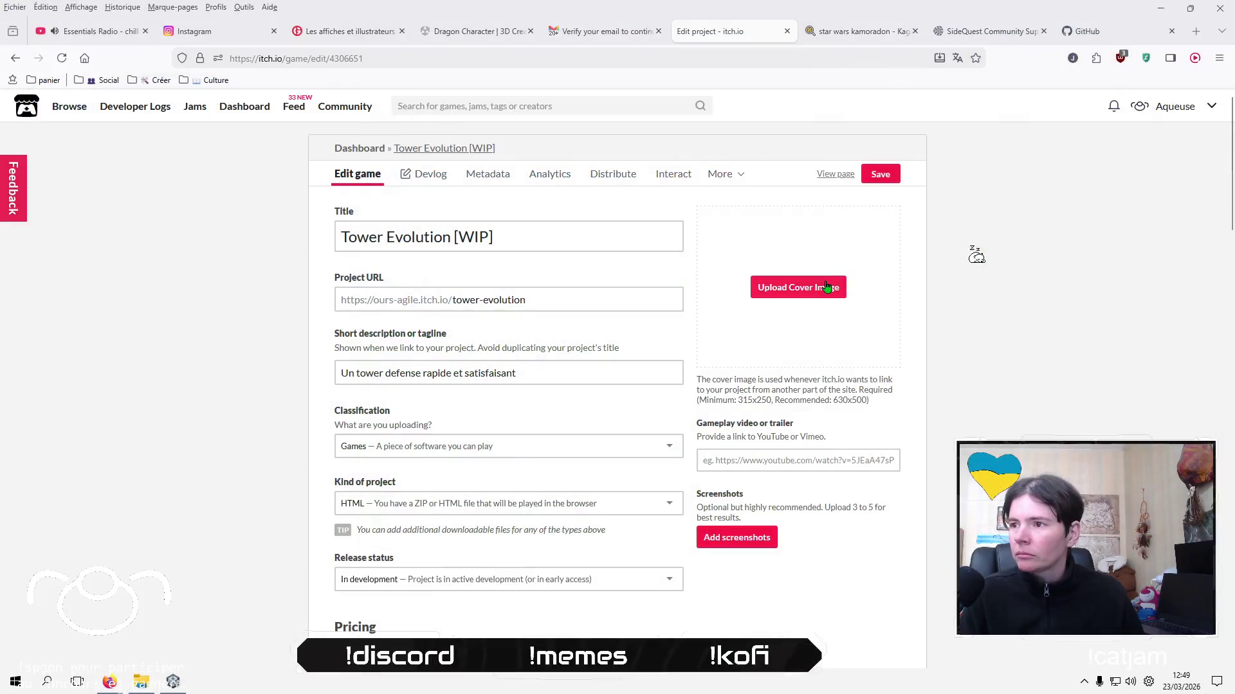
pyautogui.click(825, 284)
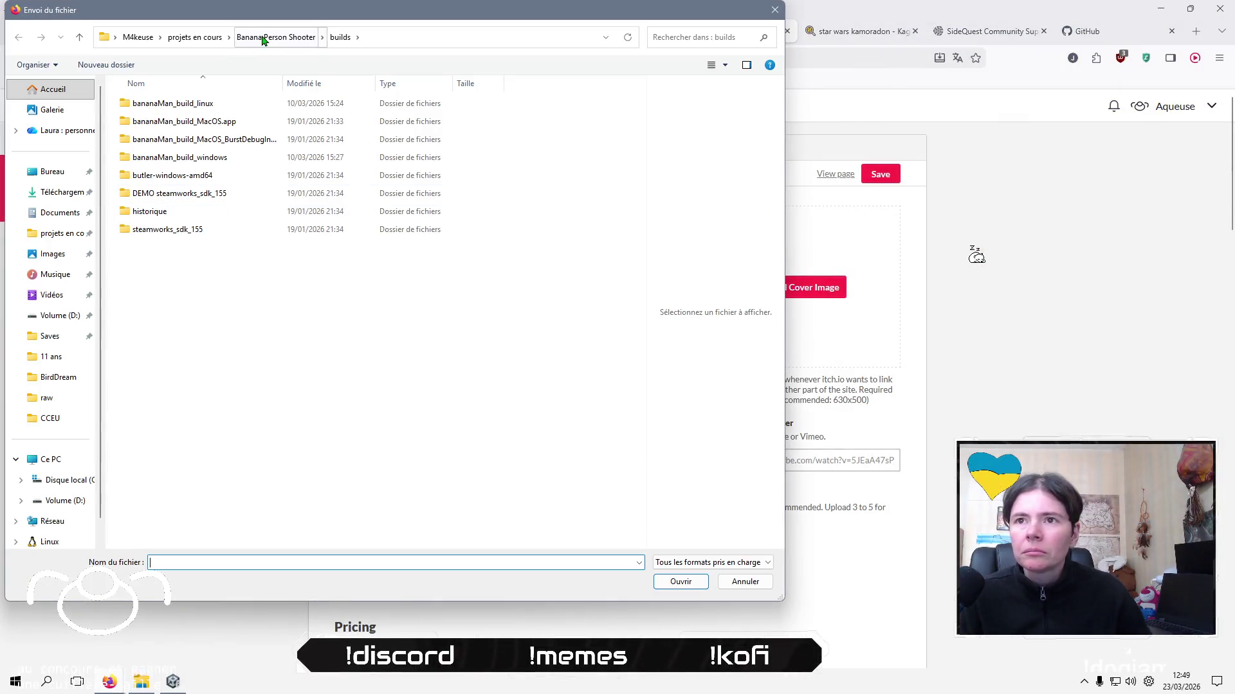
# Upload cover.png from D:\0urs Agile\0 - PRODUITS\GameDev\PROJET Tower Evolution as the cover, then save
pyautogui.click(40, 316)
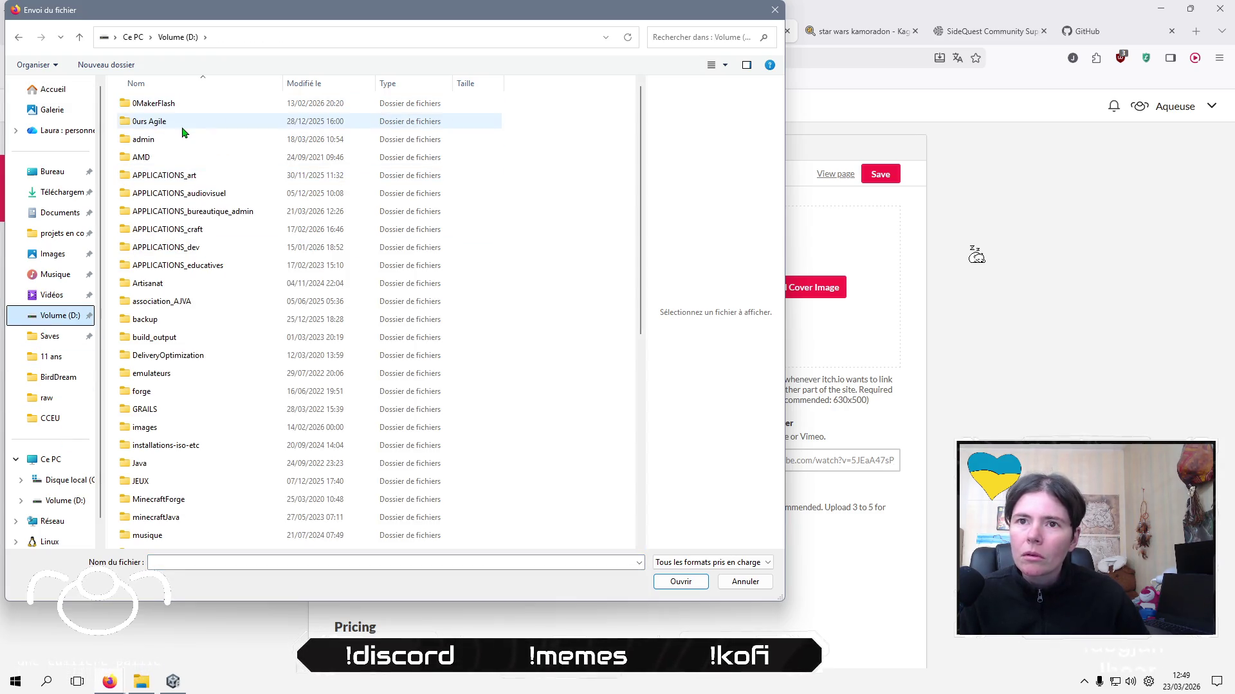
pyautogui.doubleClick(182, 124)
pyautogui.doubleClick(222, 105)
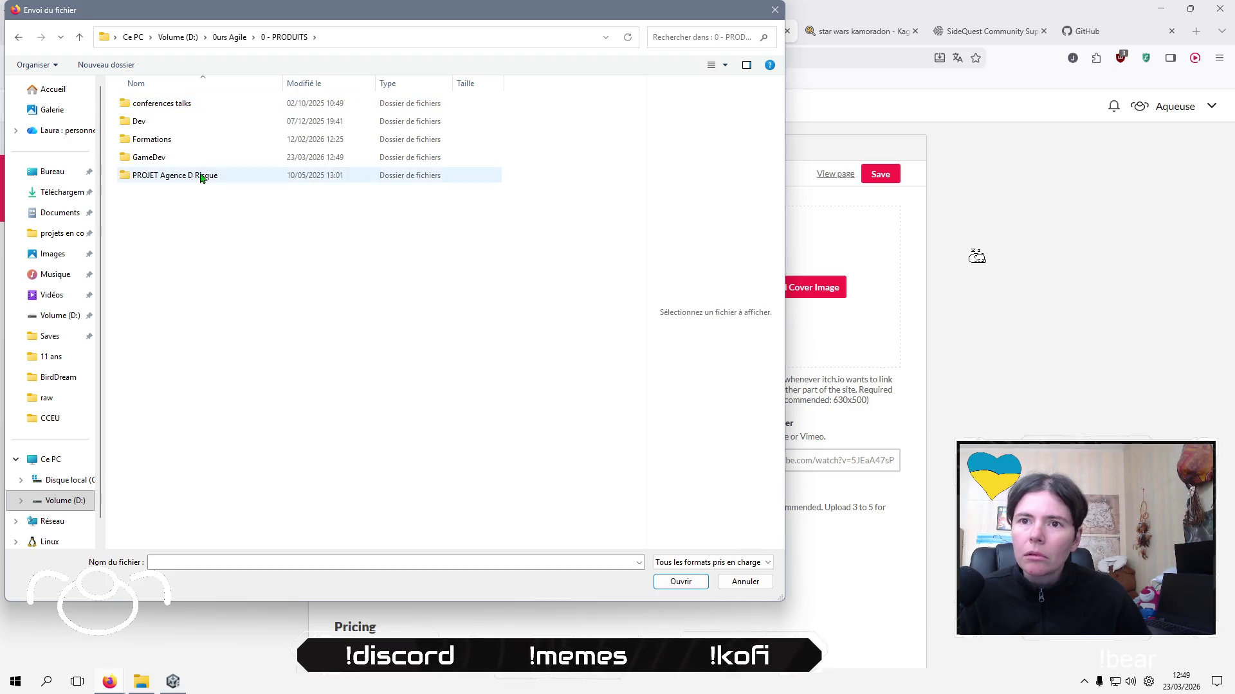
pyautogui.click(198, 161)
pyautogui.doubleClick(198, 160)
pyautogui.doubleClick(206, 212)
pyautogui.click(151, 122)
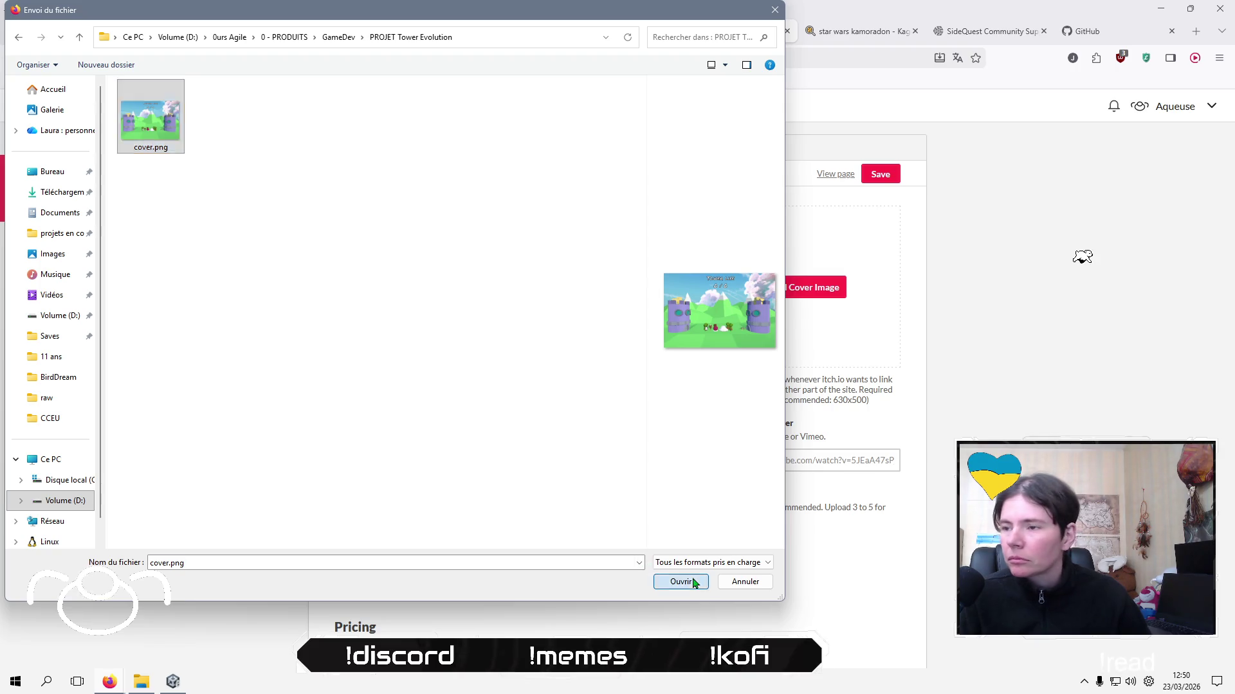
pyautogui.click(681, 581)
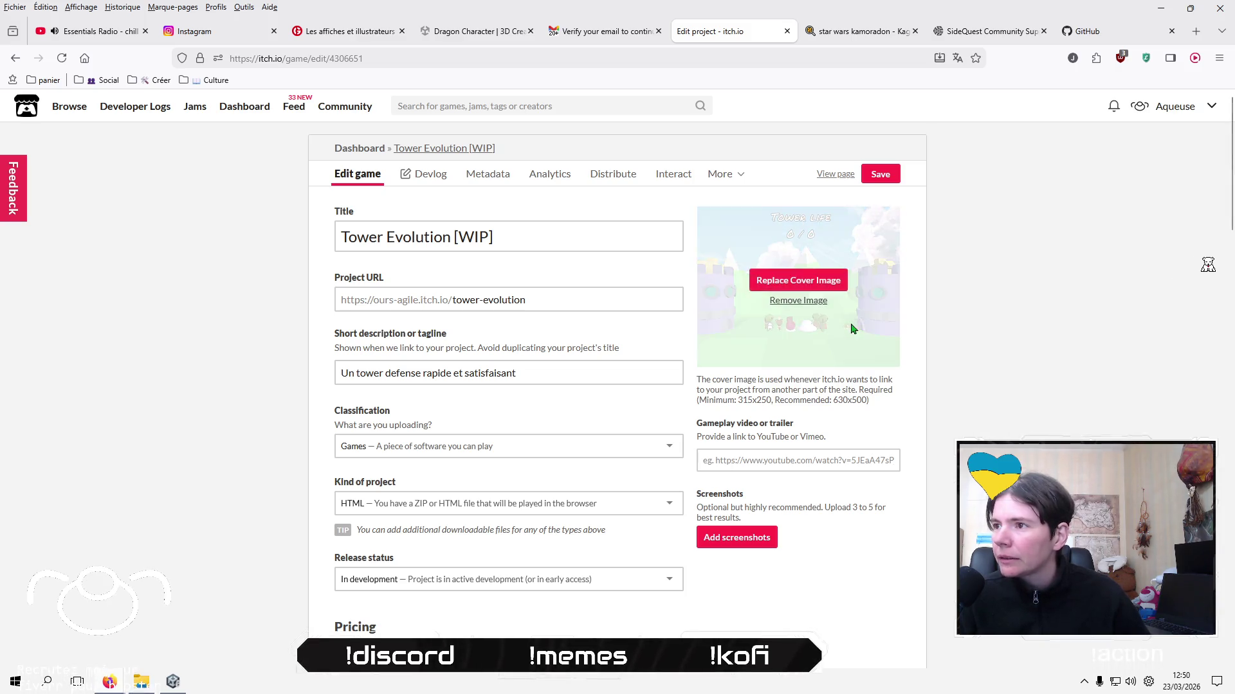
pyautogui.click(876, 179)
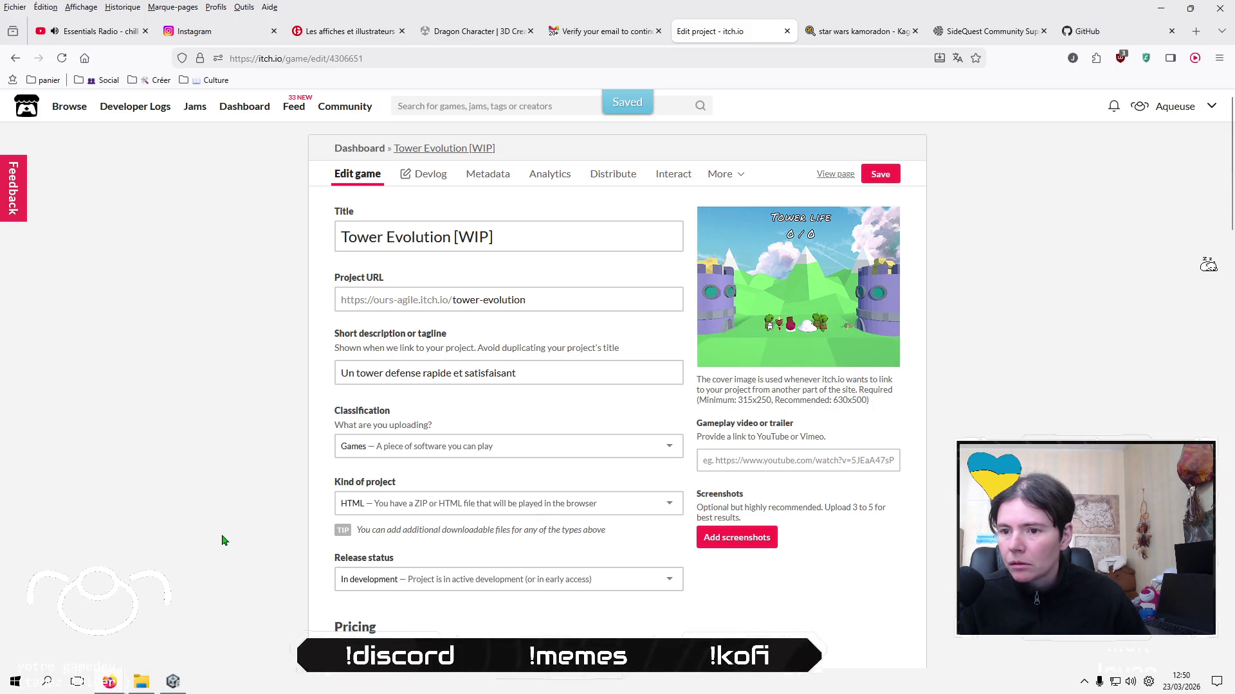
# Review the saved Tower Evolution edit page and open its public game page
pyautogui.scroll(-10, 223, 540)
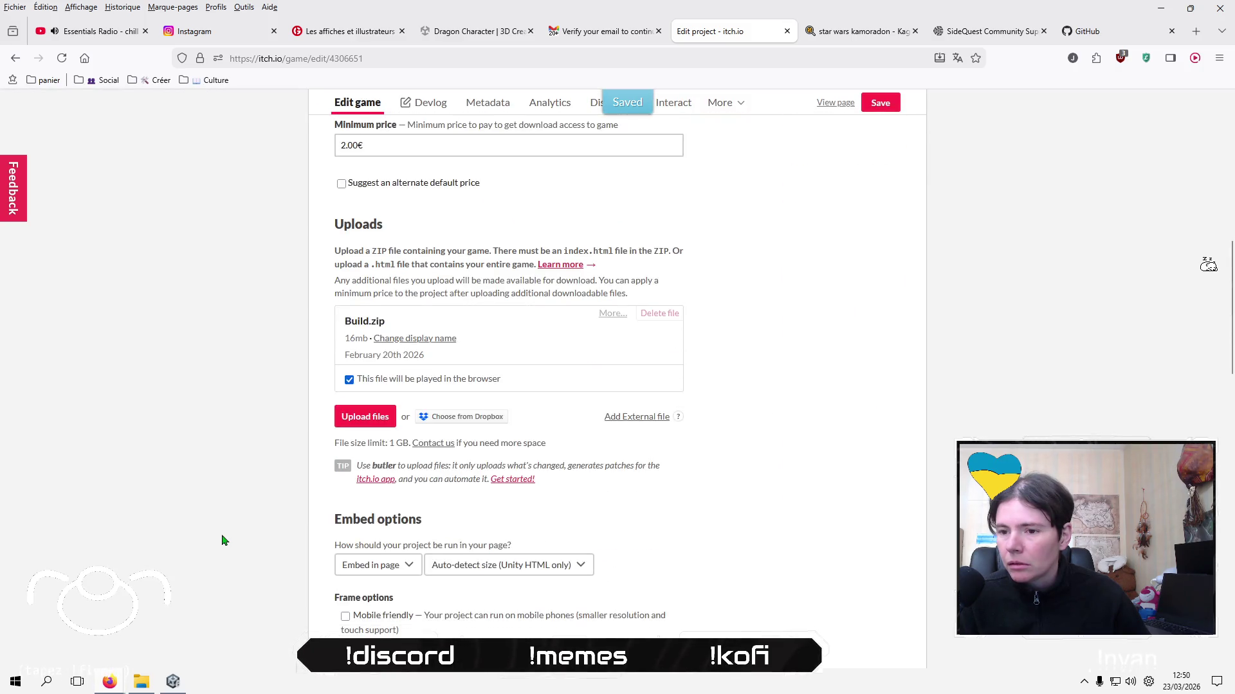
pyautogui.scroll(-4, 223, 540)
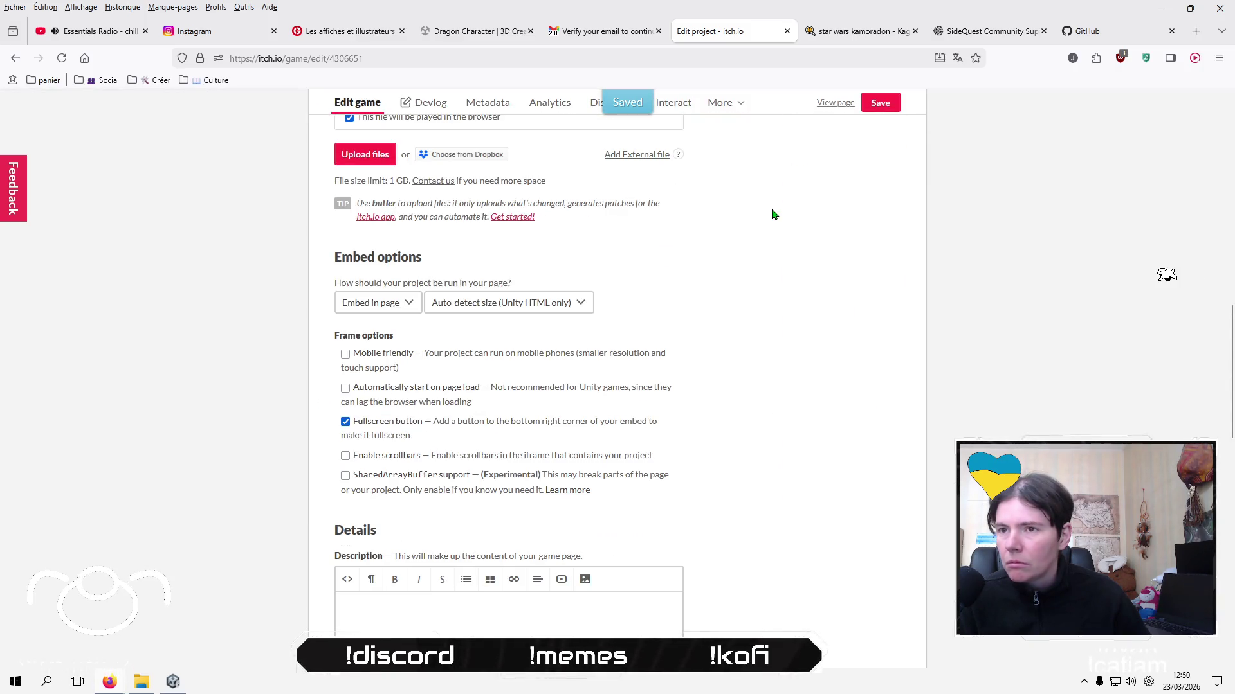
pyautogui.scroll(15, 768, 226)
pyautogui.click(838, 175)
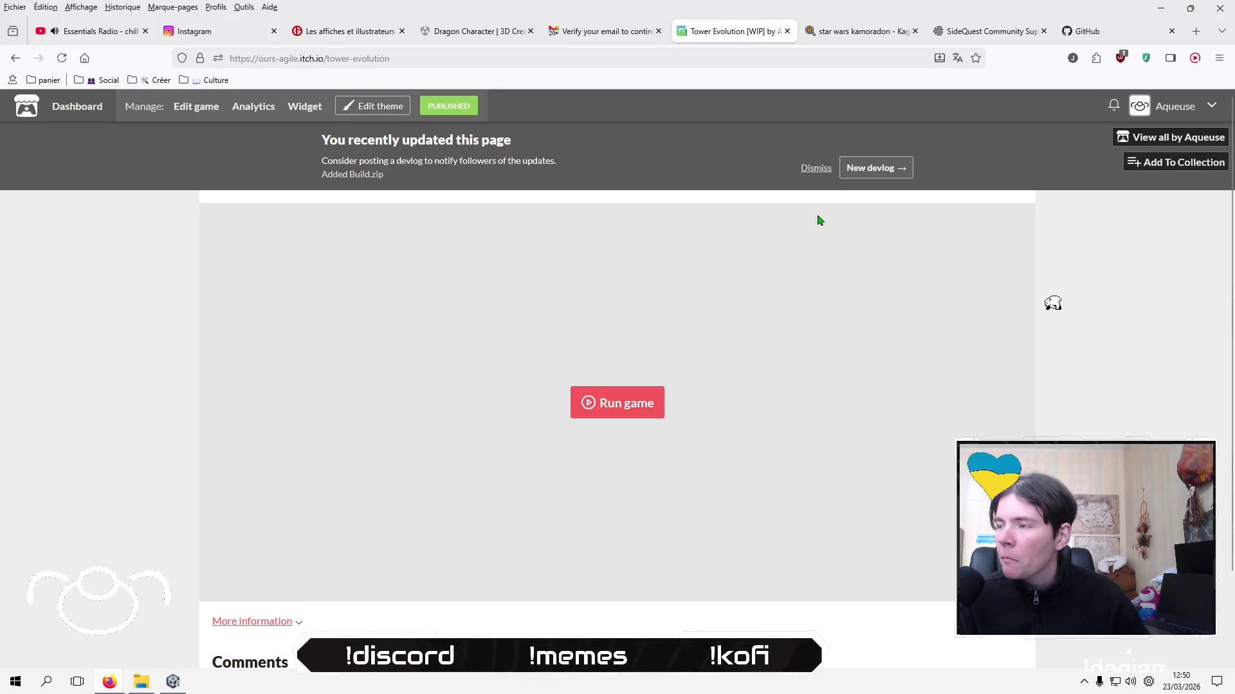
# Check the new cover in the profile's full game list and start uploading a new project
pyautogui.click(1184, 138)
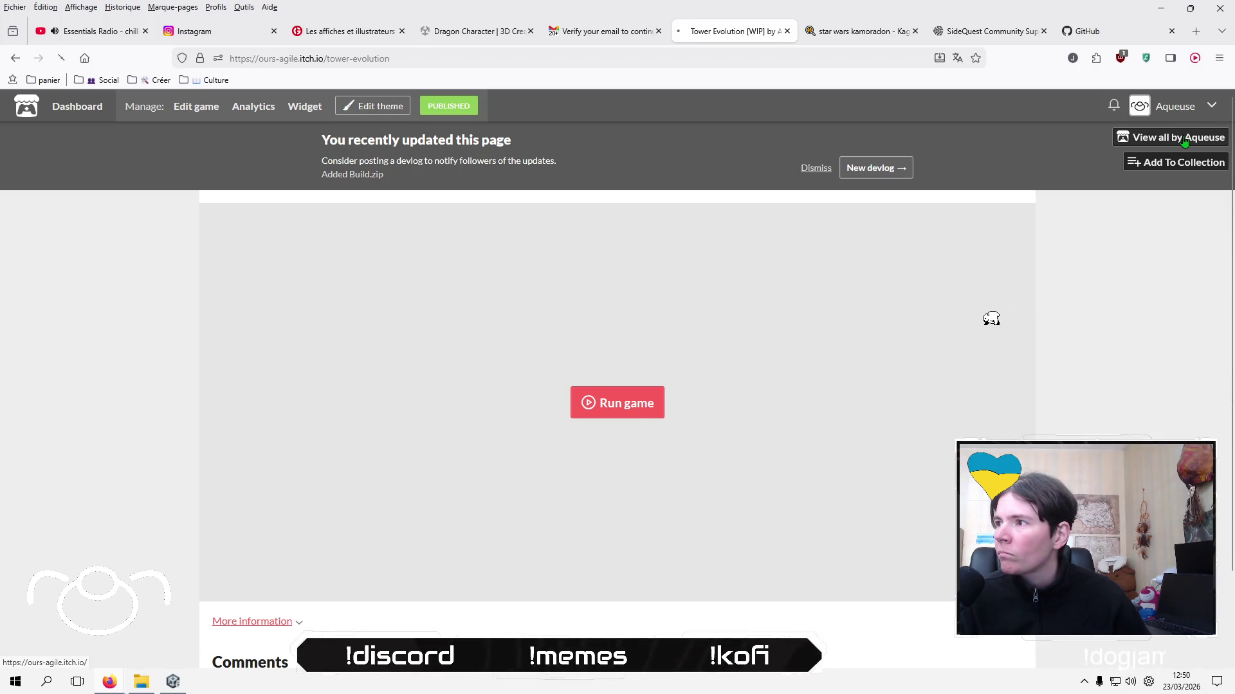
pyautogui.scroll(-5, 236, 333)
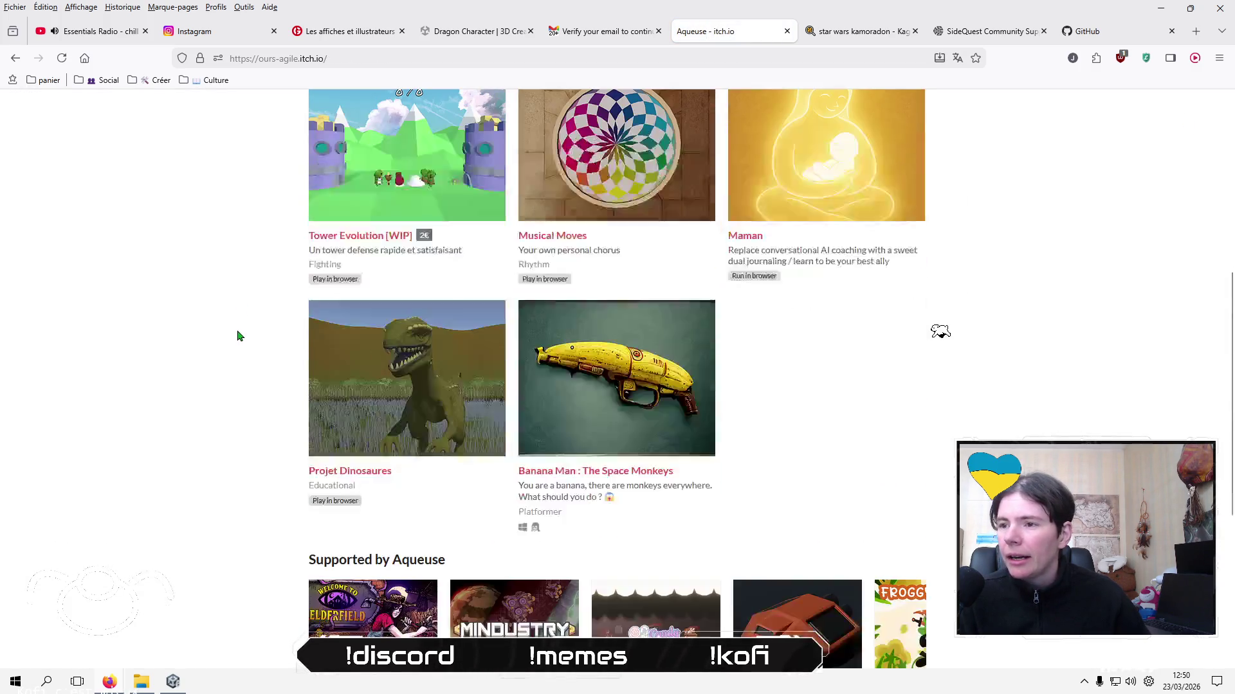
pyautogui.scroll(5, 236, 333)
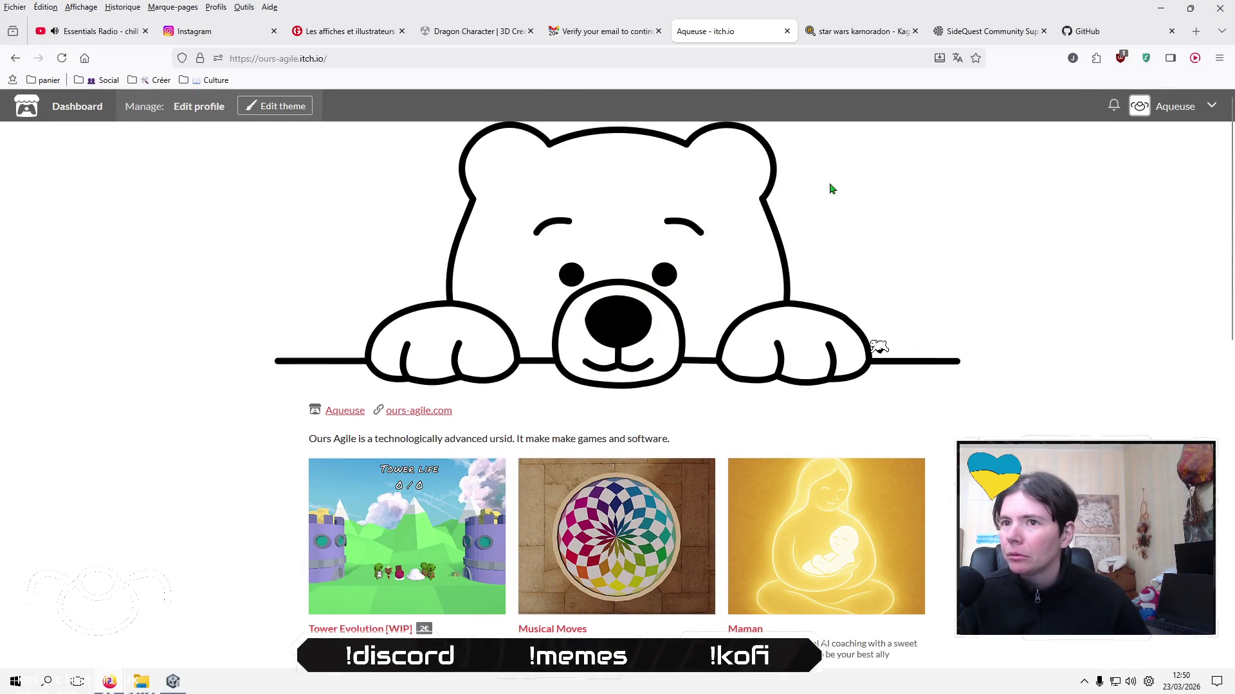
pyautogui.click(1211, 106)
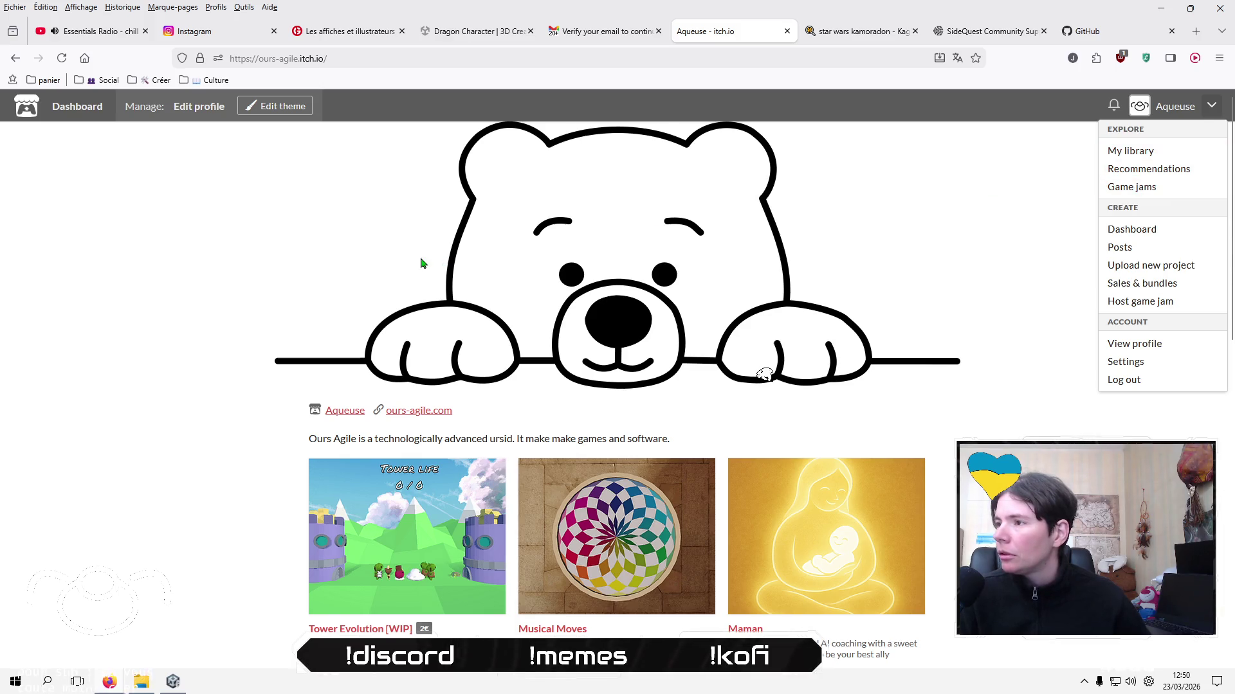
pyautogui.click(1166, 270)
# Title the new project 'Kamoradon Research Center' so its URL fills in
pyautogui.click(497, 312)
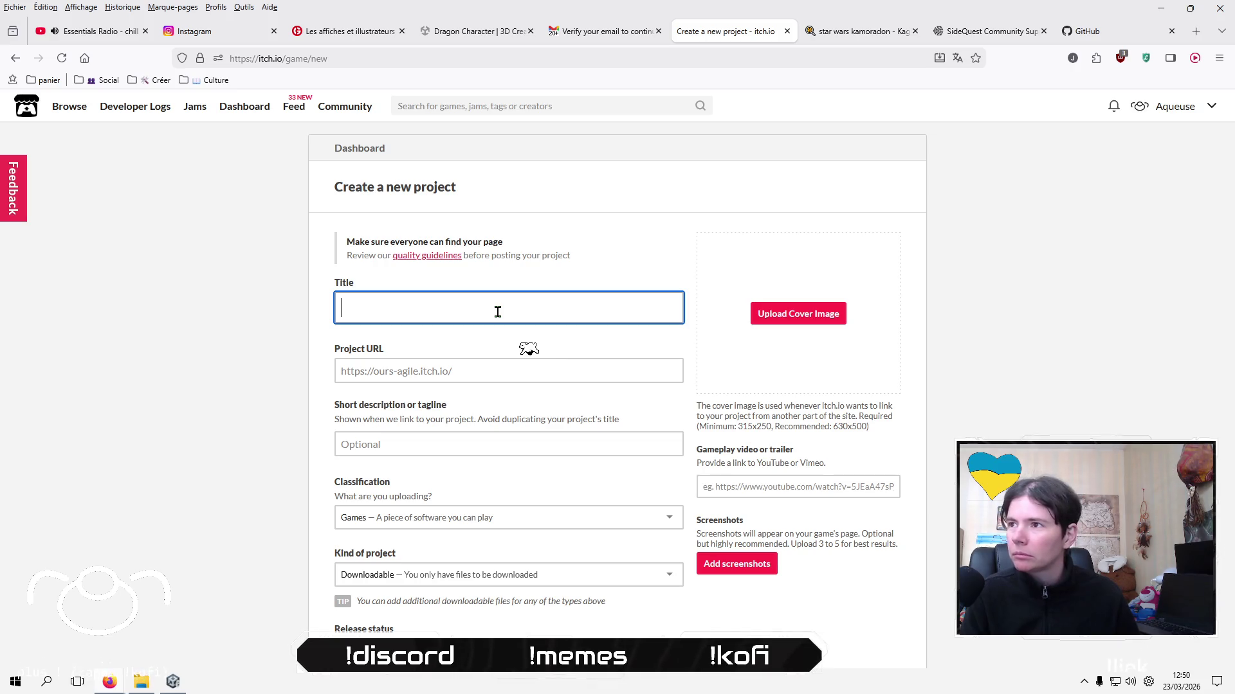
pyautogui.write('Kamoradon Research Cent')
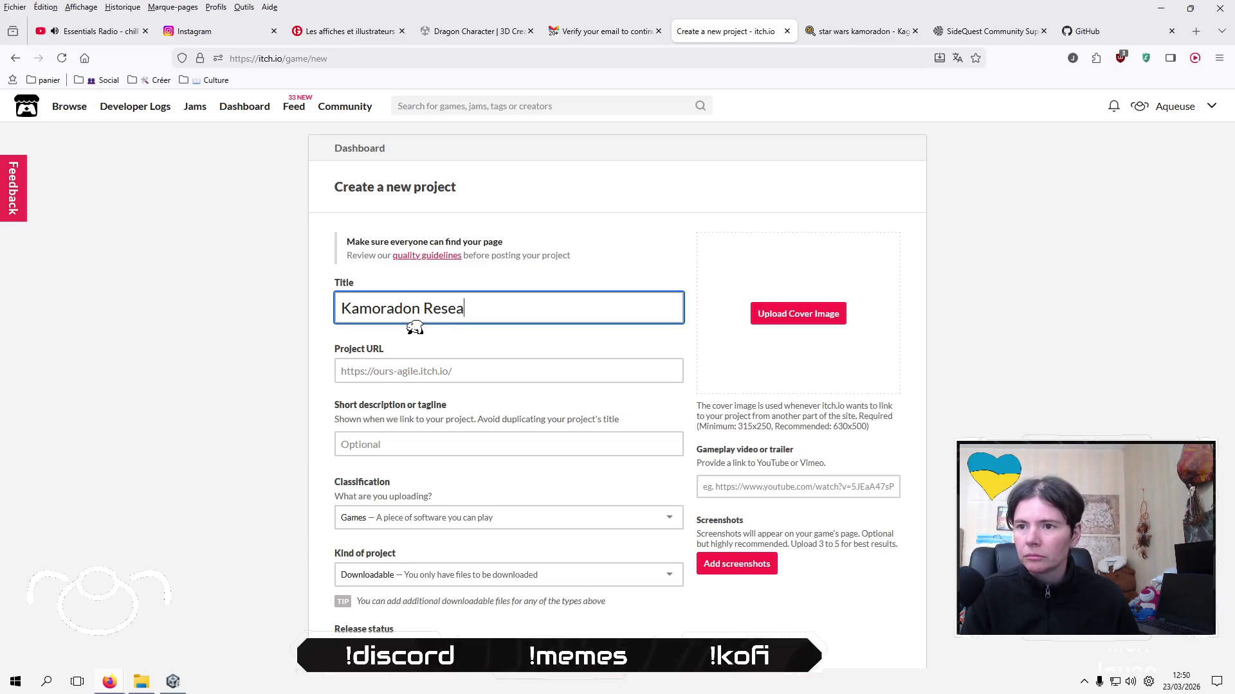
pyautogui.write('er')
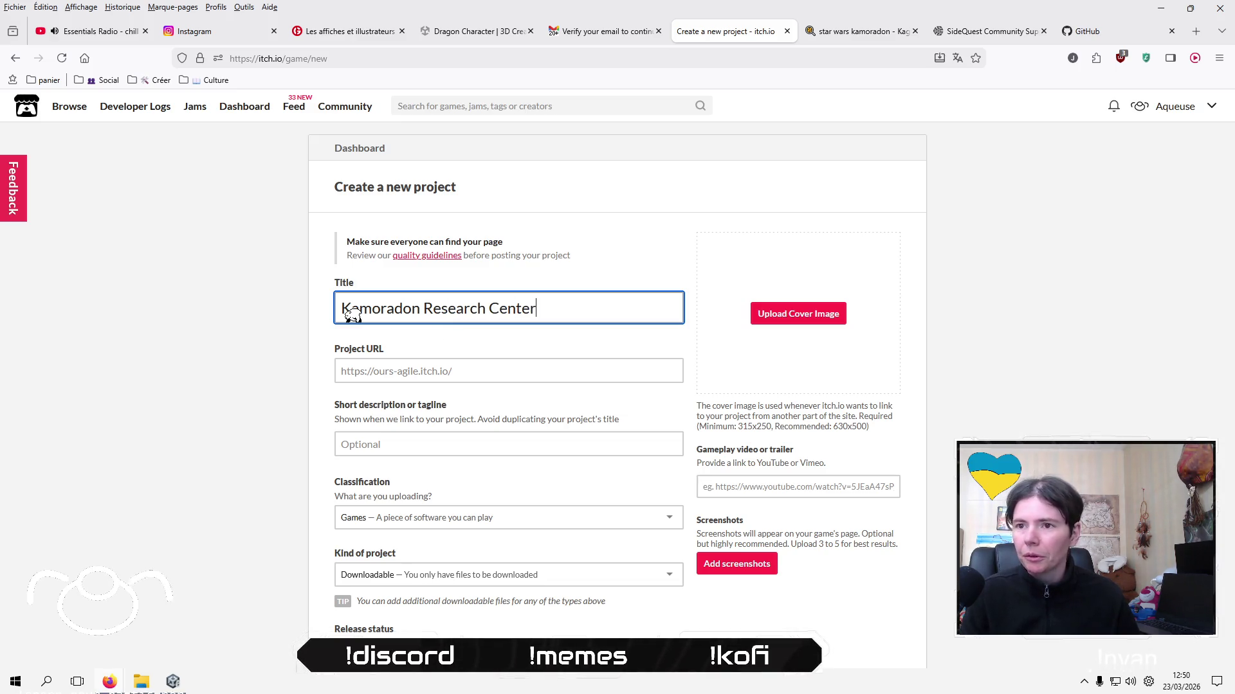
pyautogui.click(442, 414)
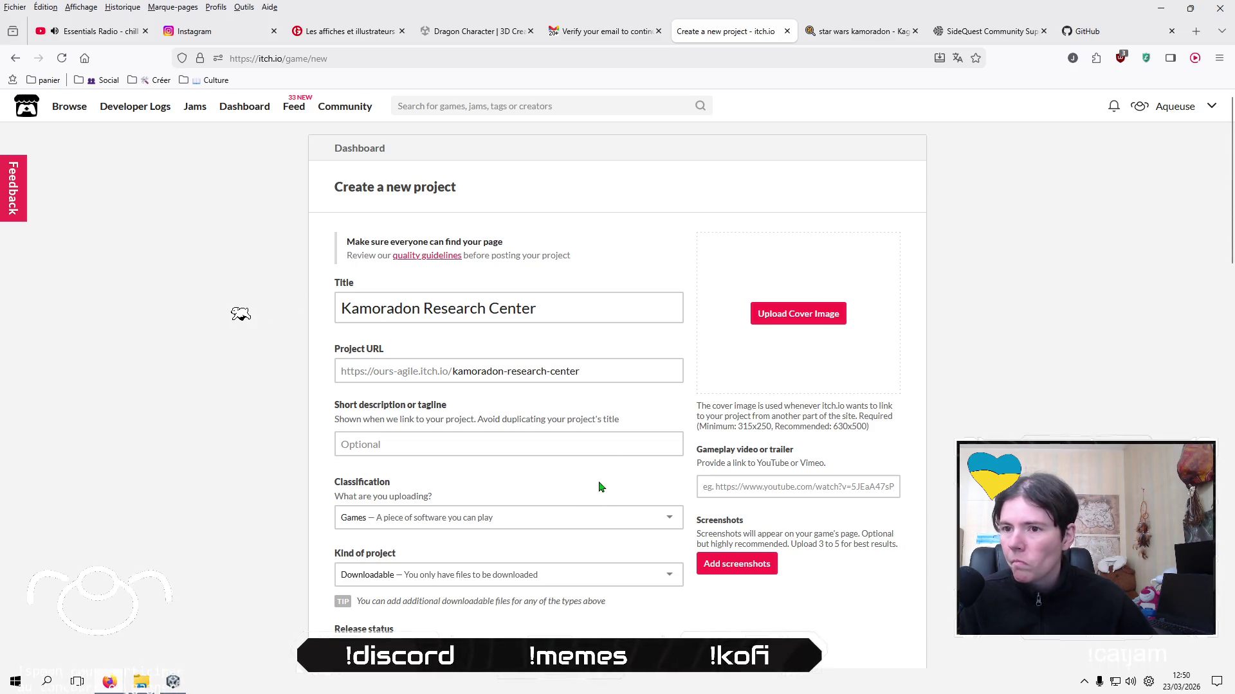
# Enter the tagline 'Survive the beast of the ocean and accomplish your scientific mission'
pyautogui.click(609, 443)
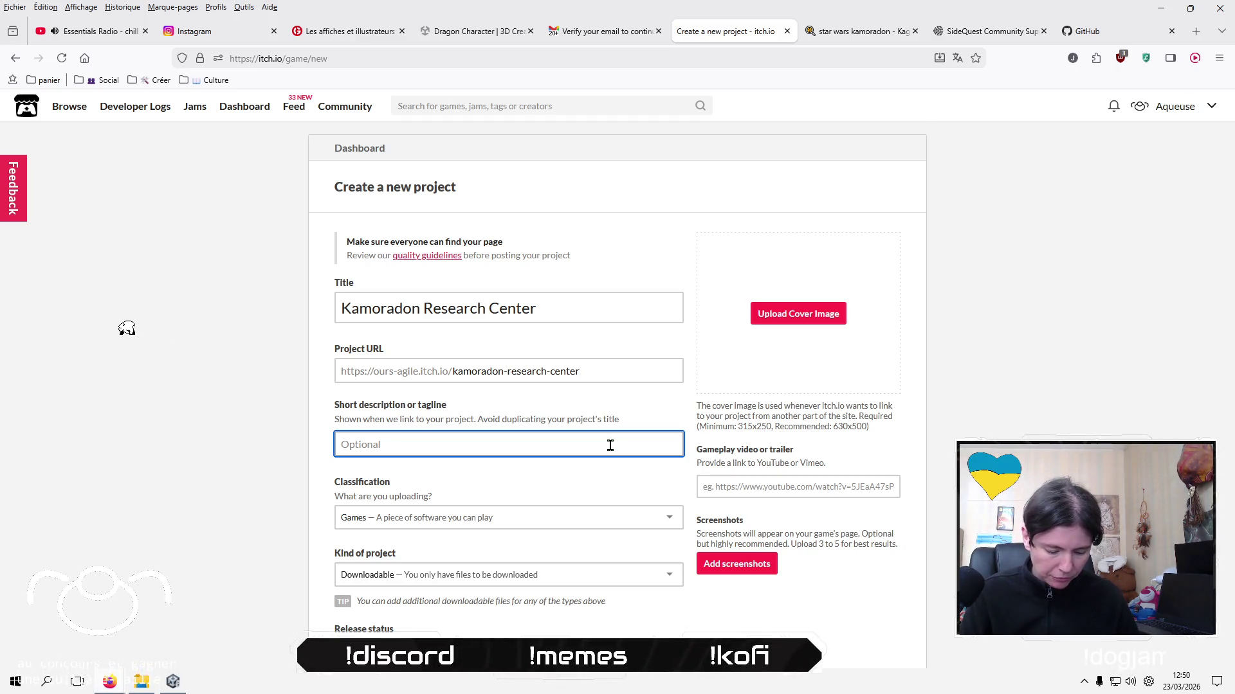
pyautogui.write('Survive the')
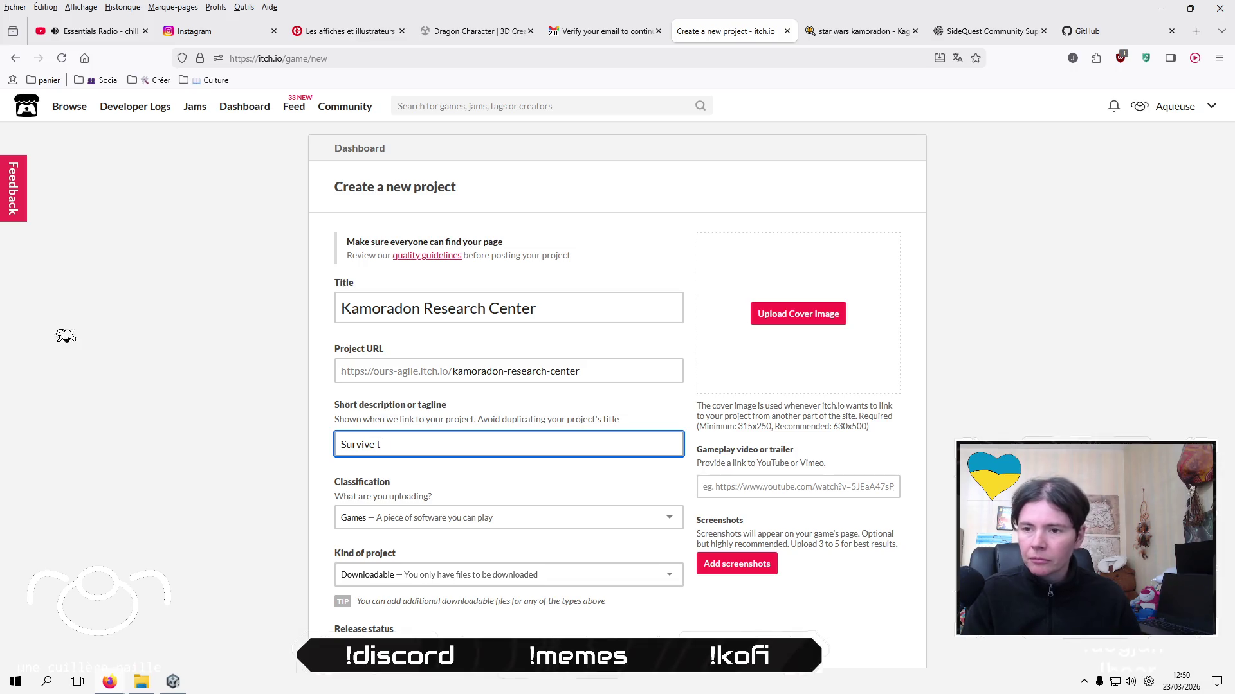
pyautogui.write(' beast ')
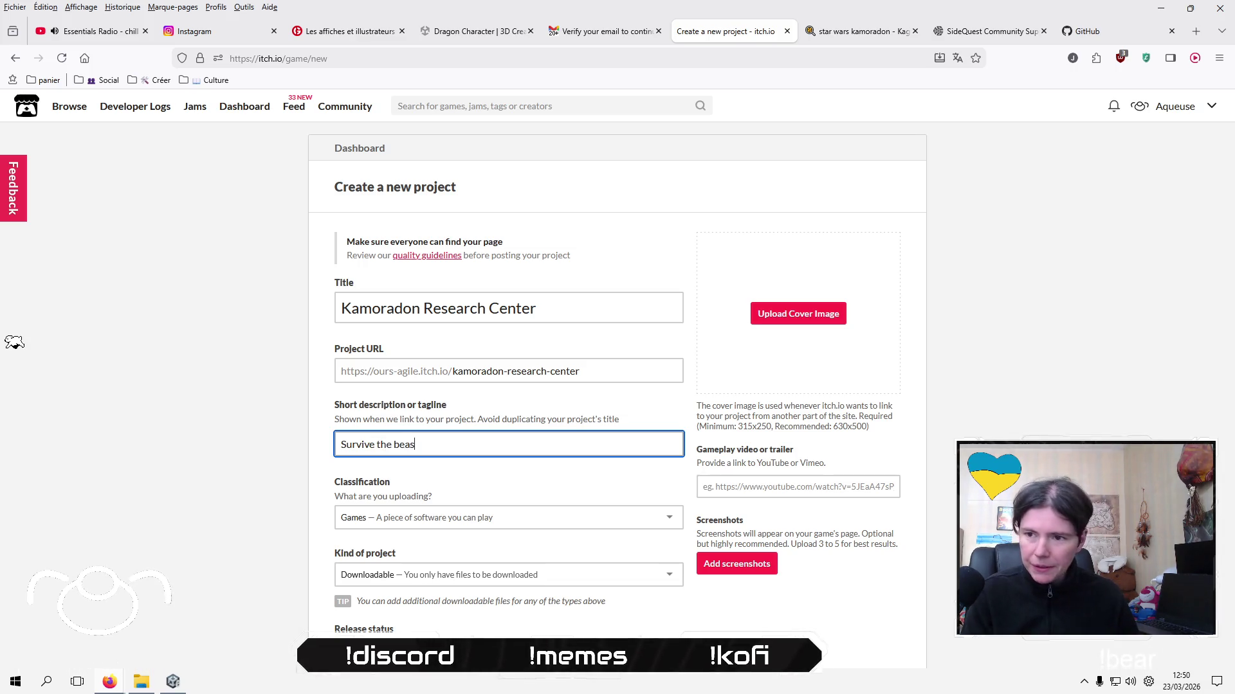
pyautogui.write('of the ocean and accomplish your scie')
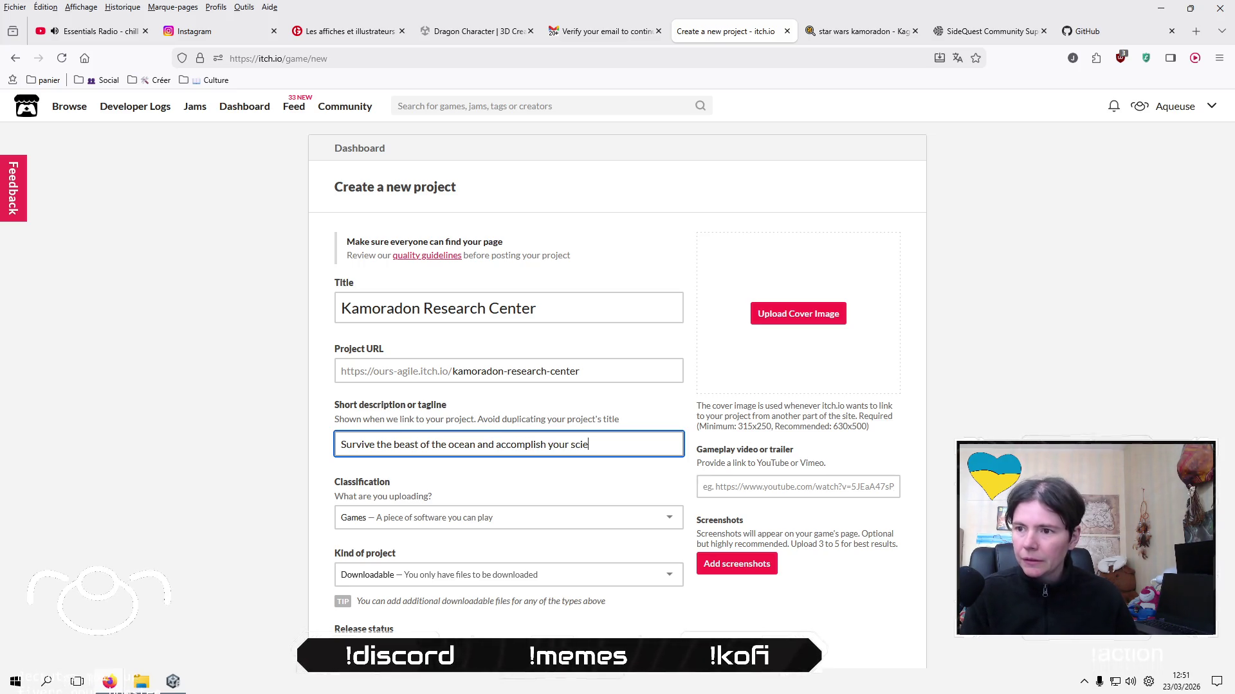
pyautogui.write('sion')
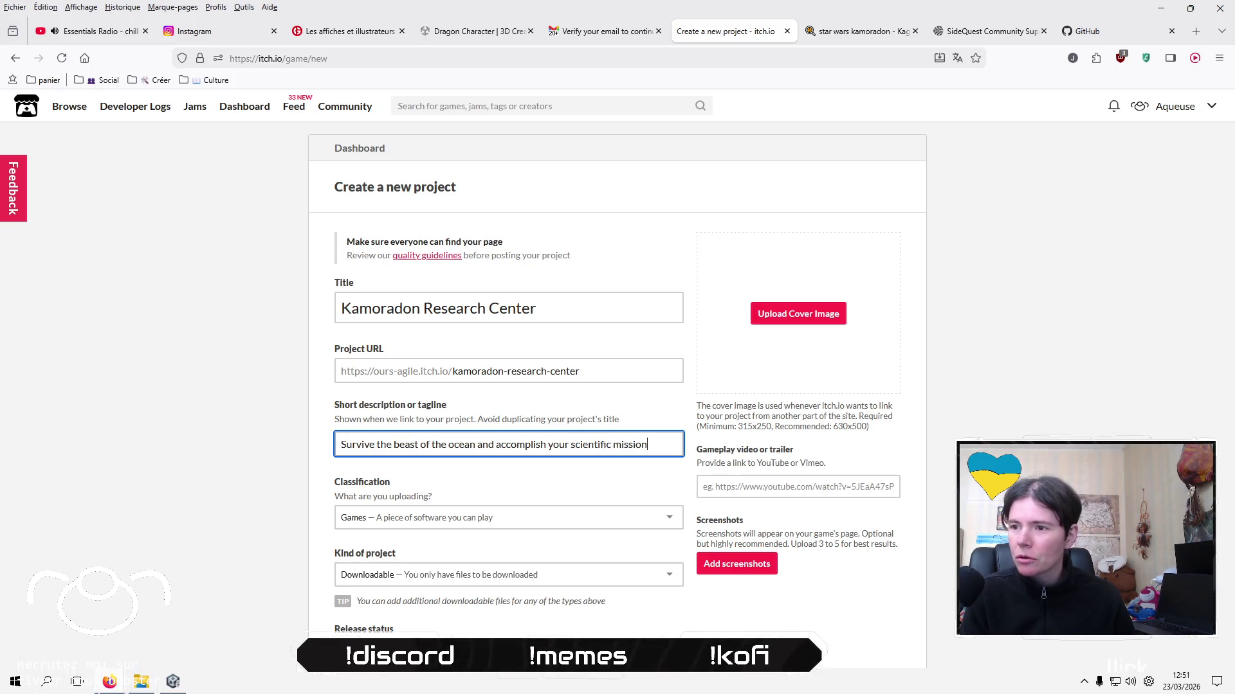
pyautogui.click(258, 504)
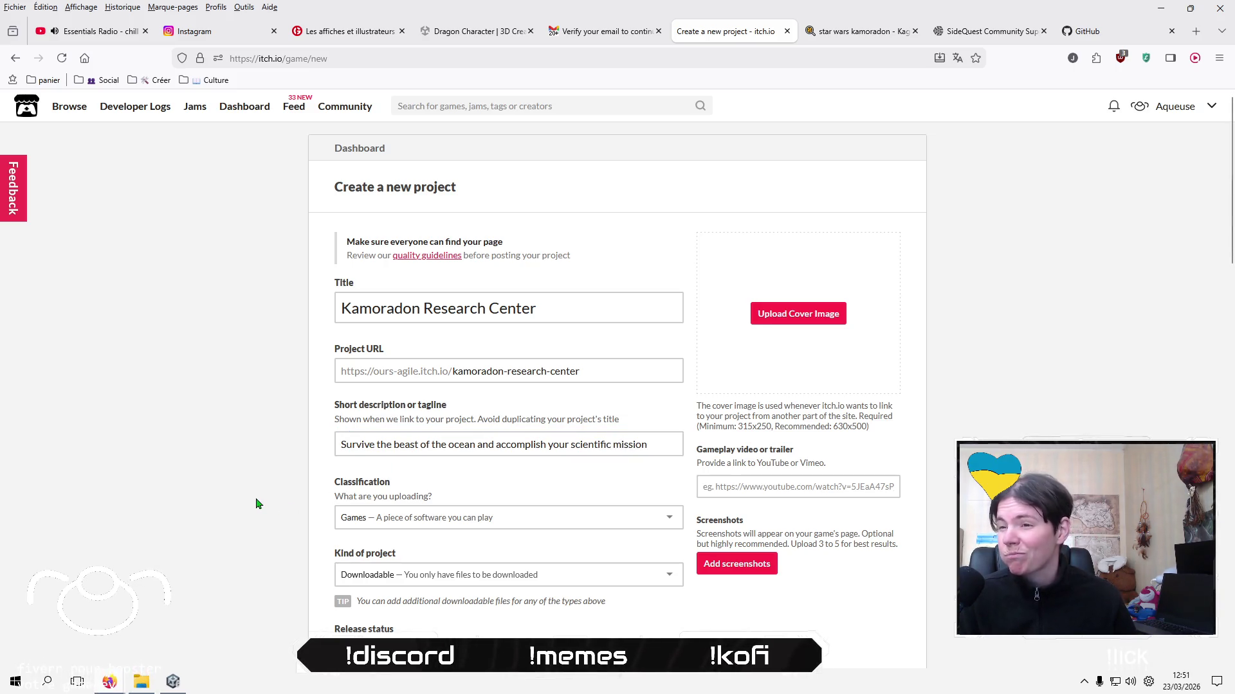
# Set the project's genre to Action
pyautogui.scroll(-2, 585, 539)
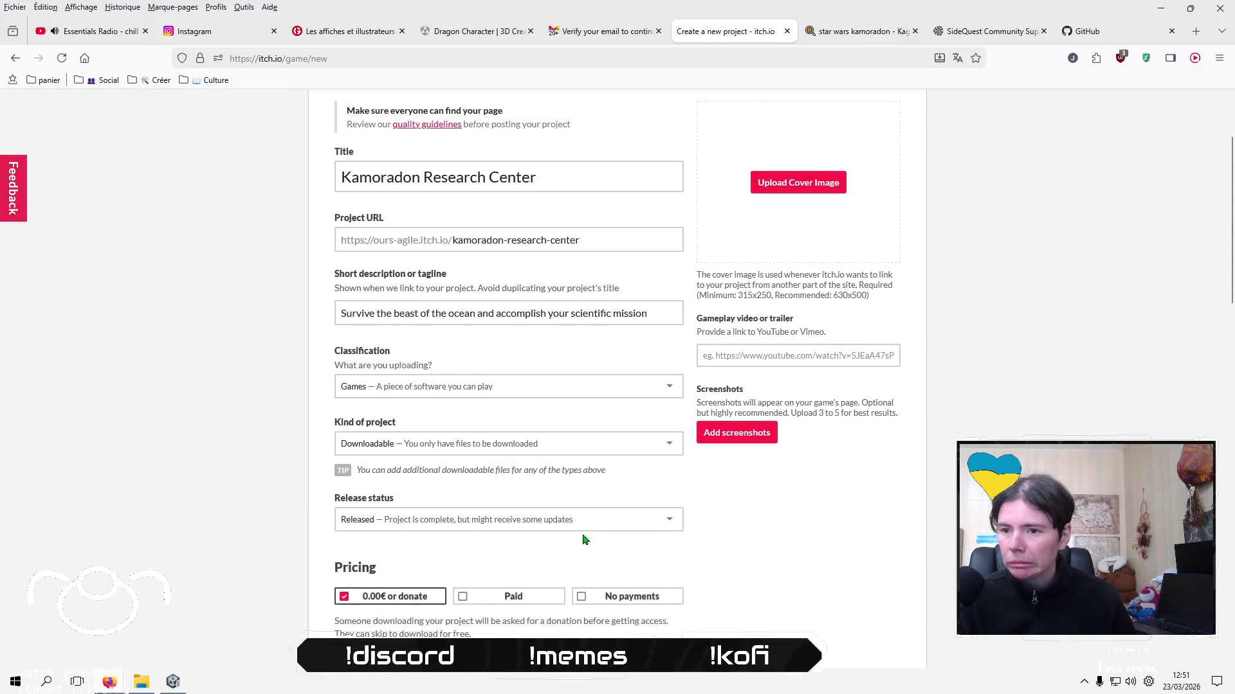
pyautogui.scroll(-4, 748, 591)
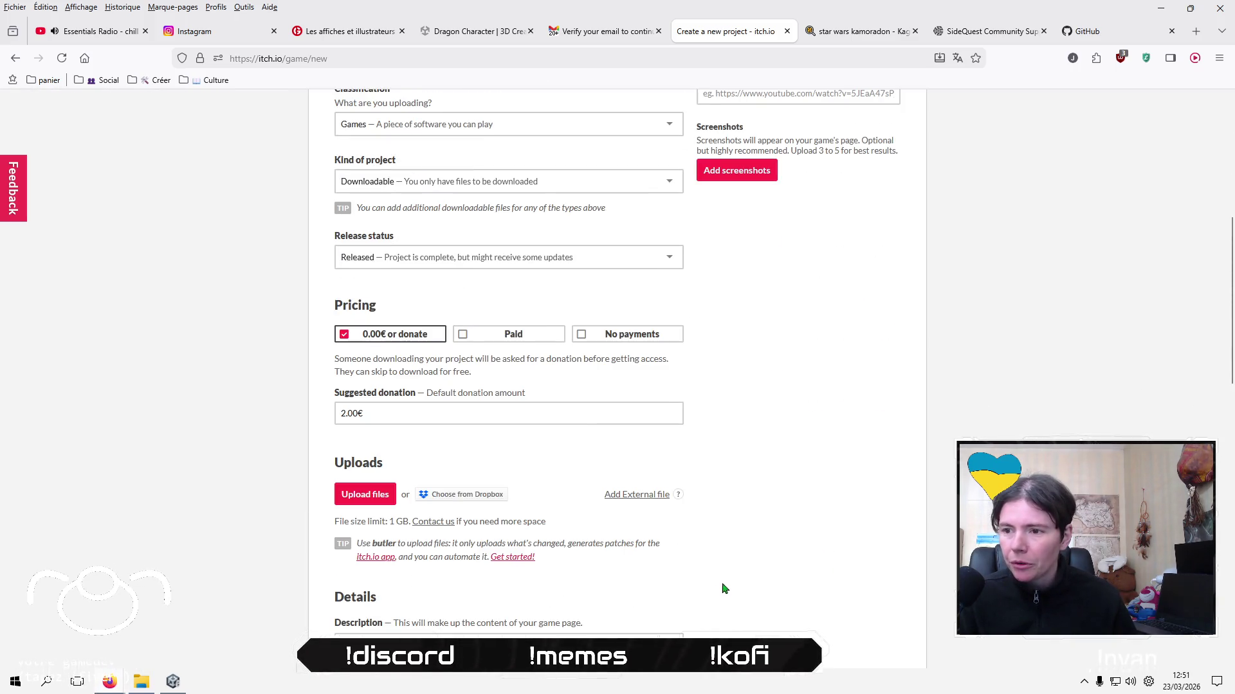
pyautogui.scroll(-3, 230, 502)
pyautogui.scroll(-2, 346, 559)
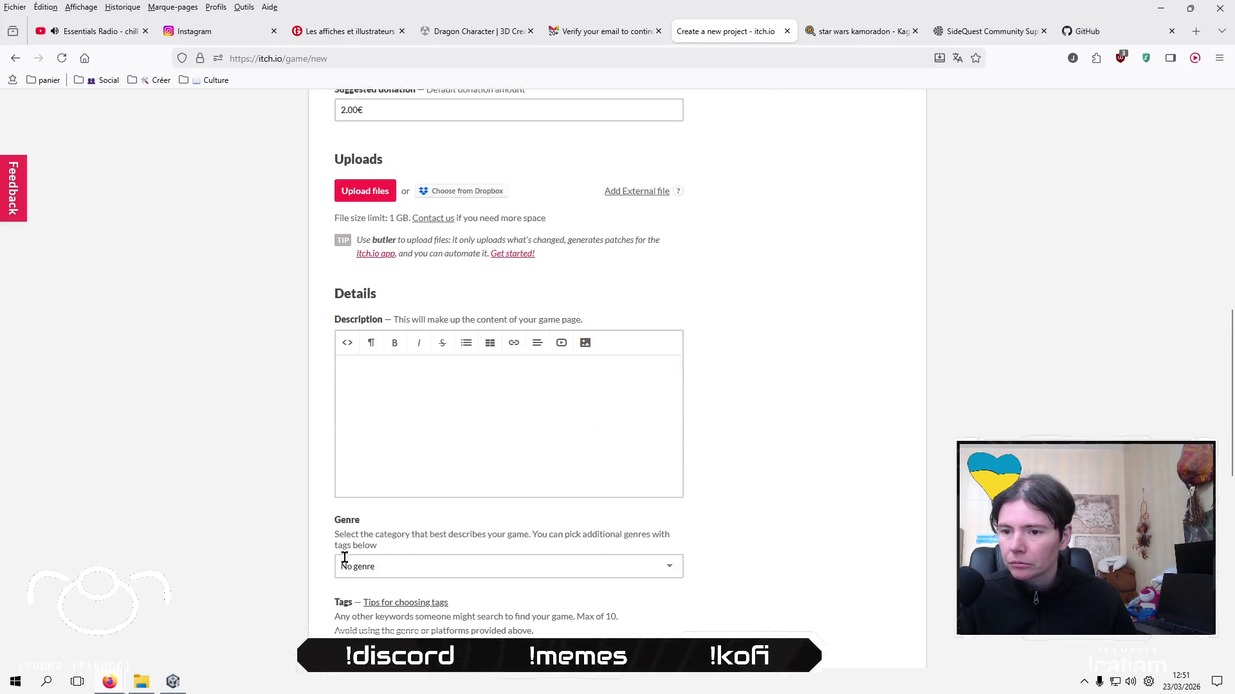
pyautogui.scroll(-3, 274, 539)
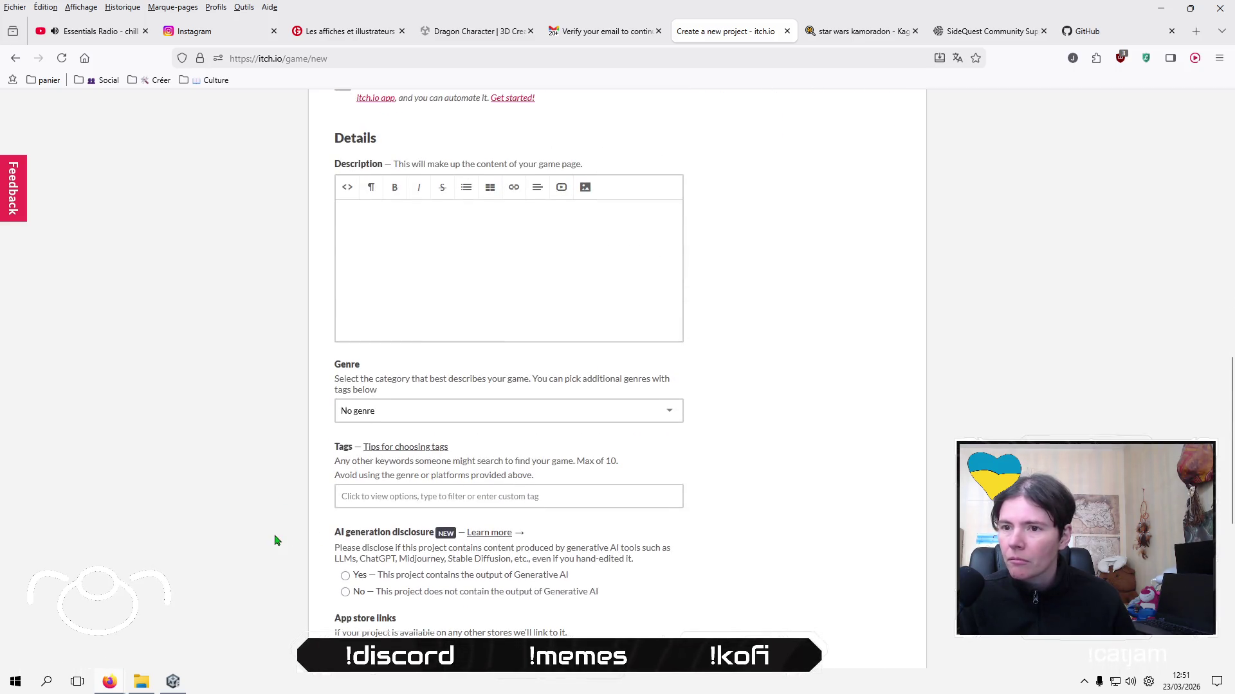
pyautogui.click(457, 348)
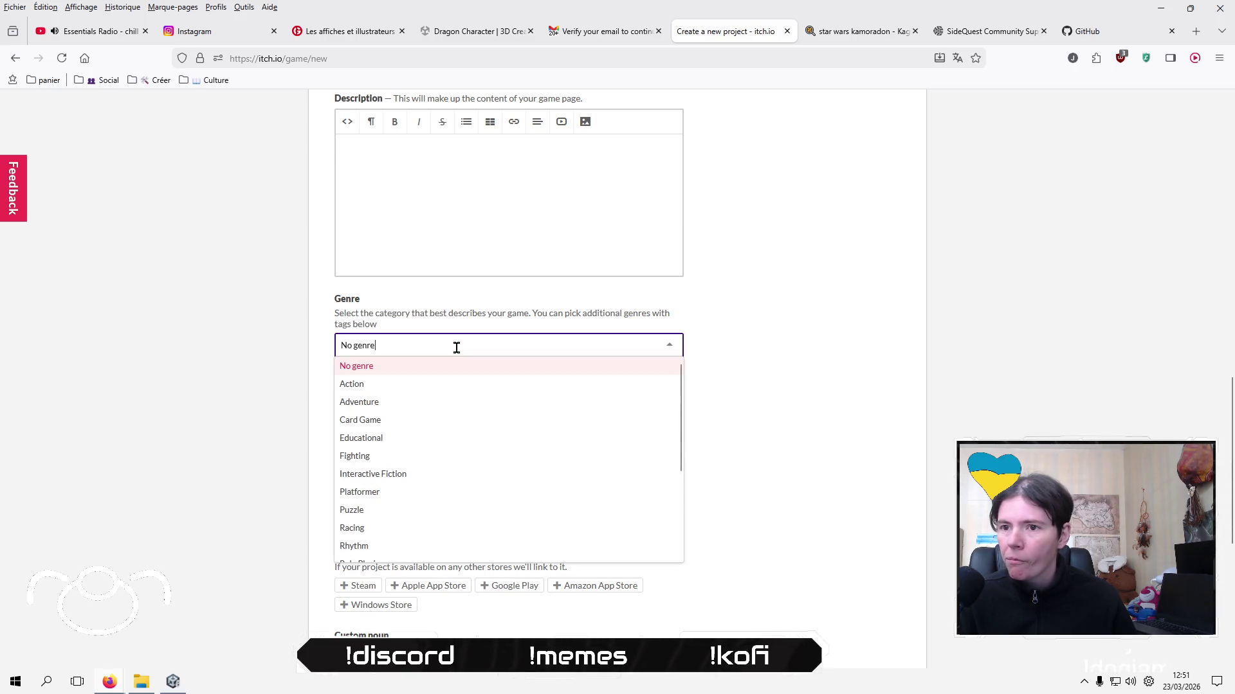
pyautogui.click(411, 392)
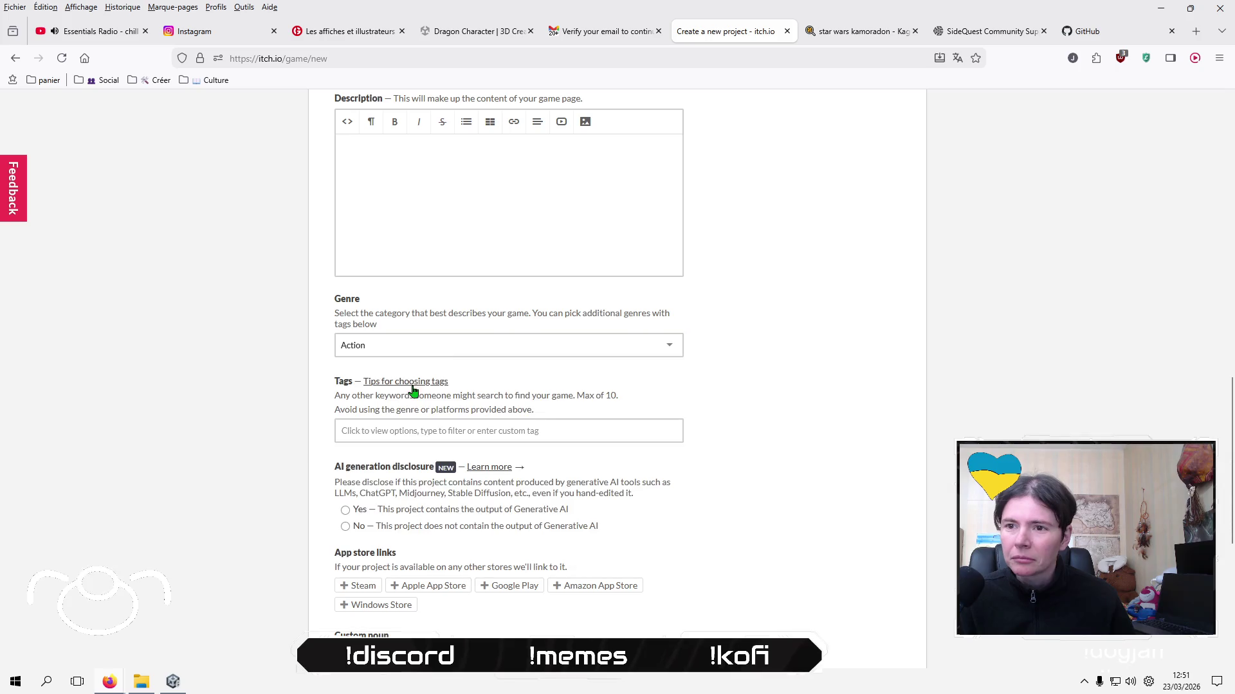
# Tag the project horror, submarine and 3d
pyautogui.click(529, 431)
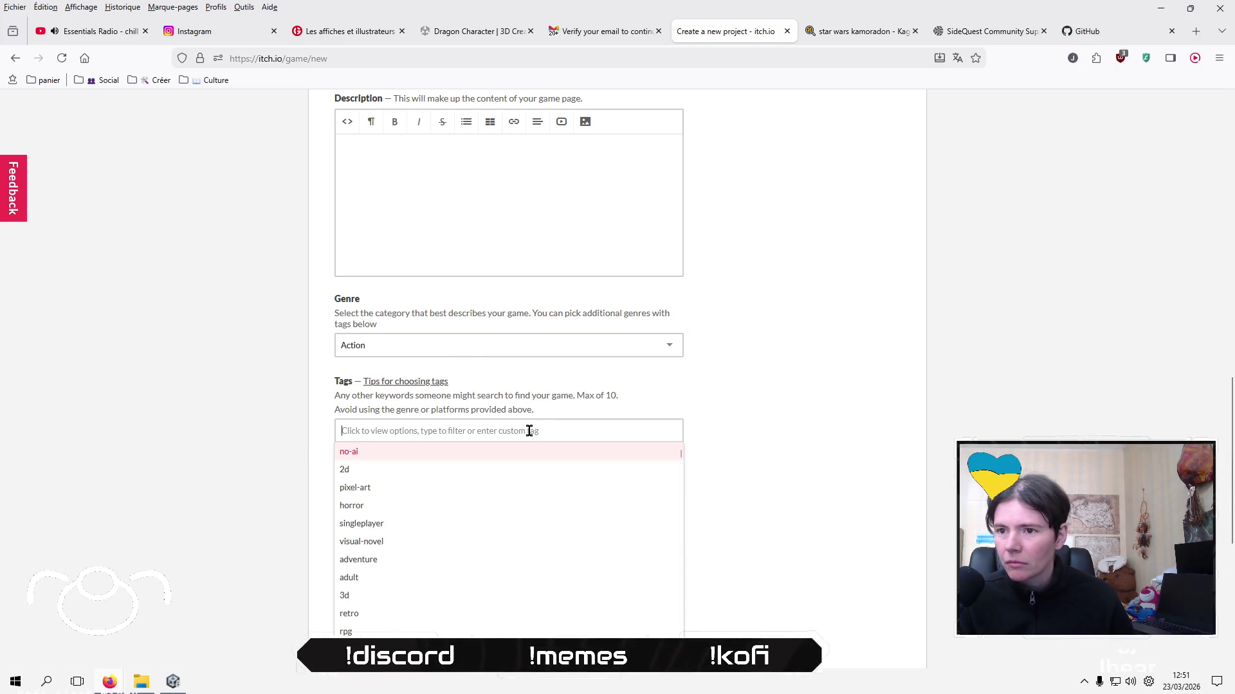
pyautogui.click(433, 508)
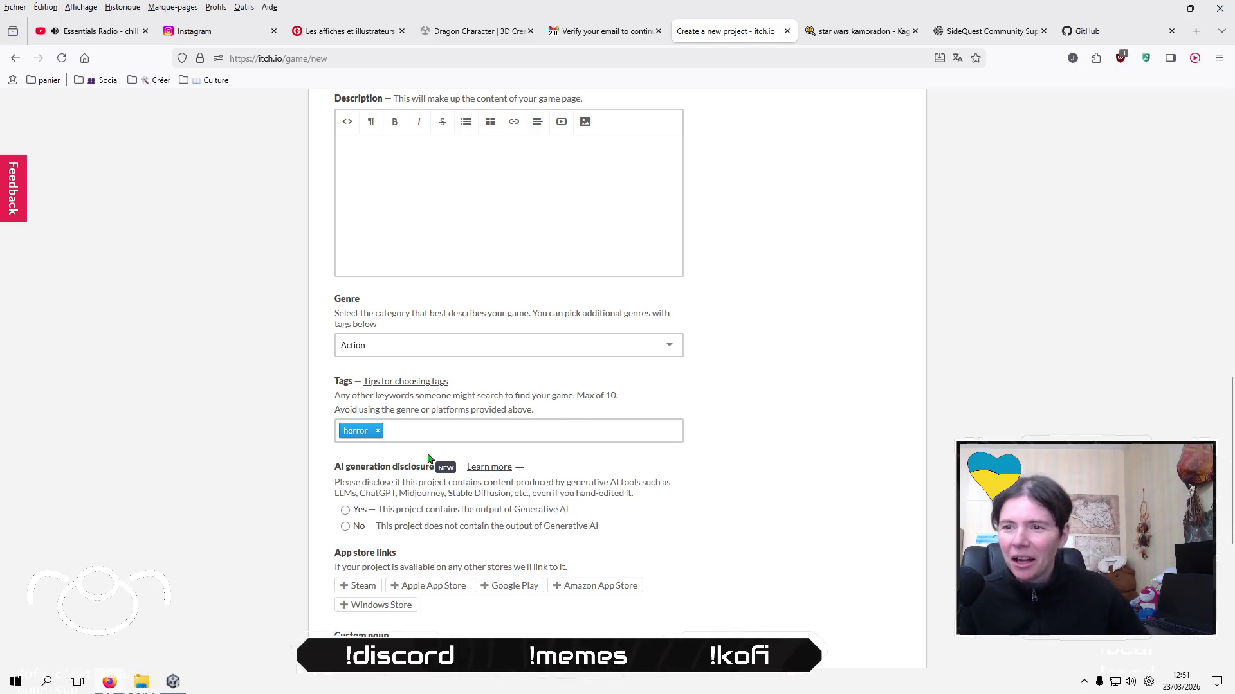
pyautogui.click(469, 433)
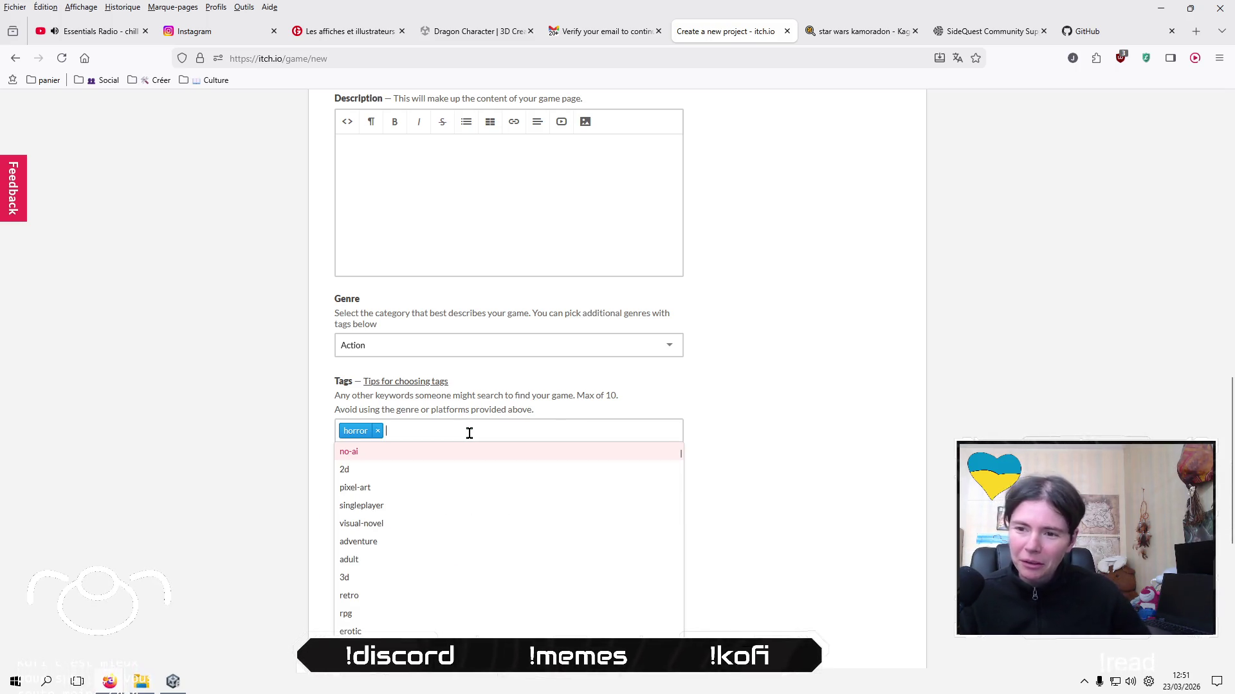
pyautogui.write('s')
pyautogui.press('BackSpace')
pyautogui.write('ocean')
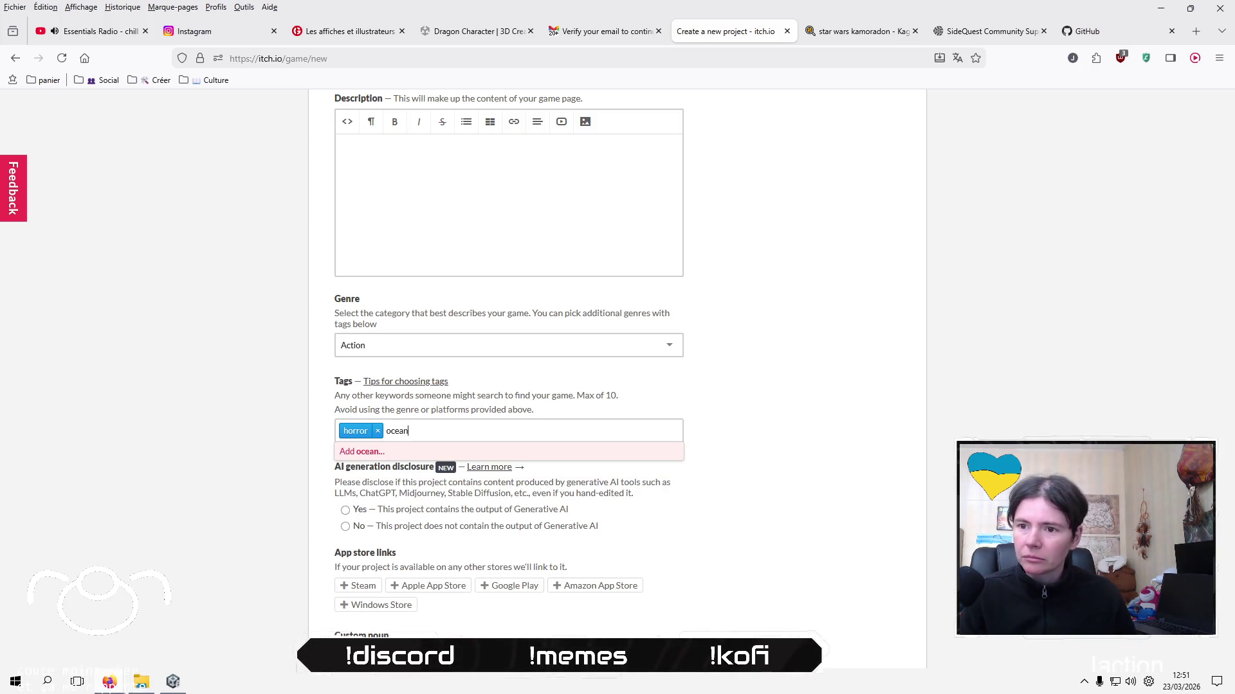
pyautogui.click(466, 461)
pyautogui.click(484, 431)
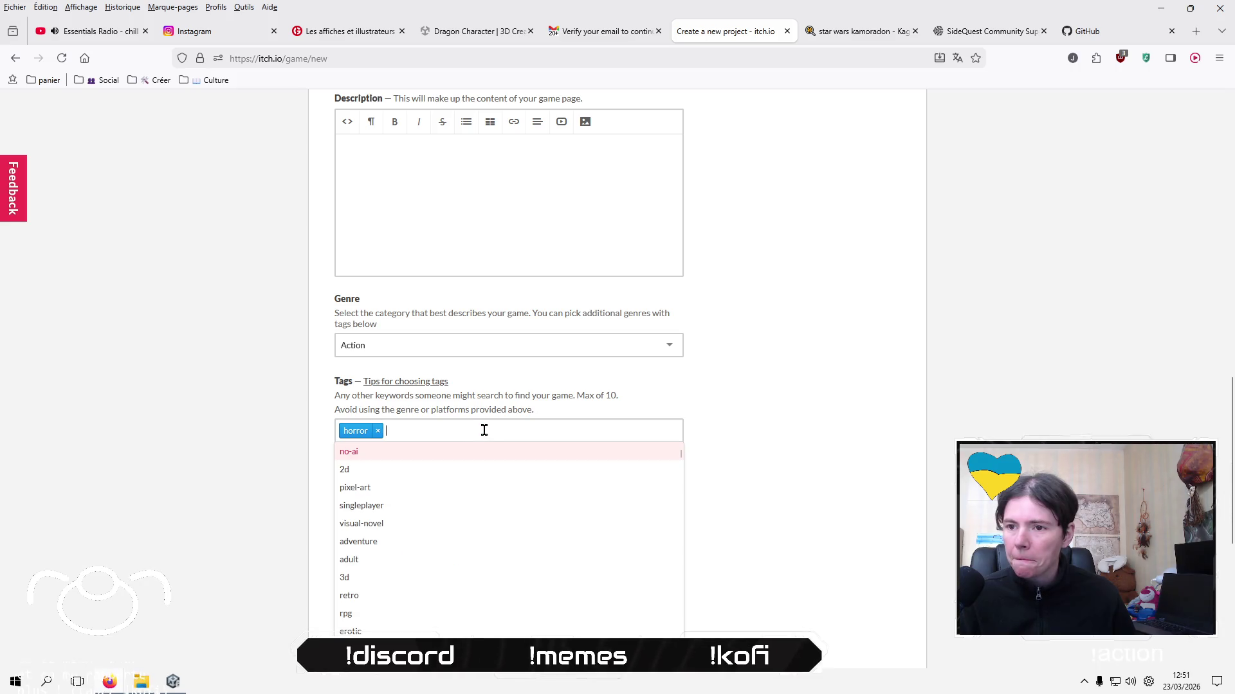
pyautogui.write('submarine')
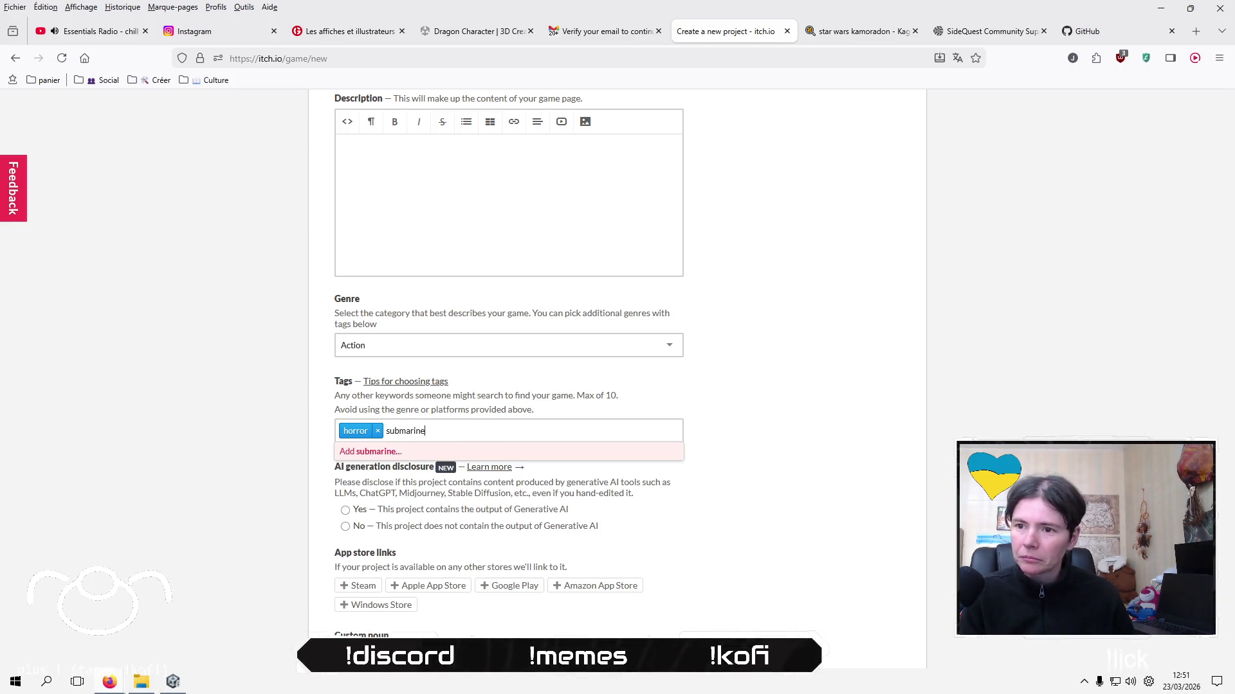
pyautogui.press('Return')
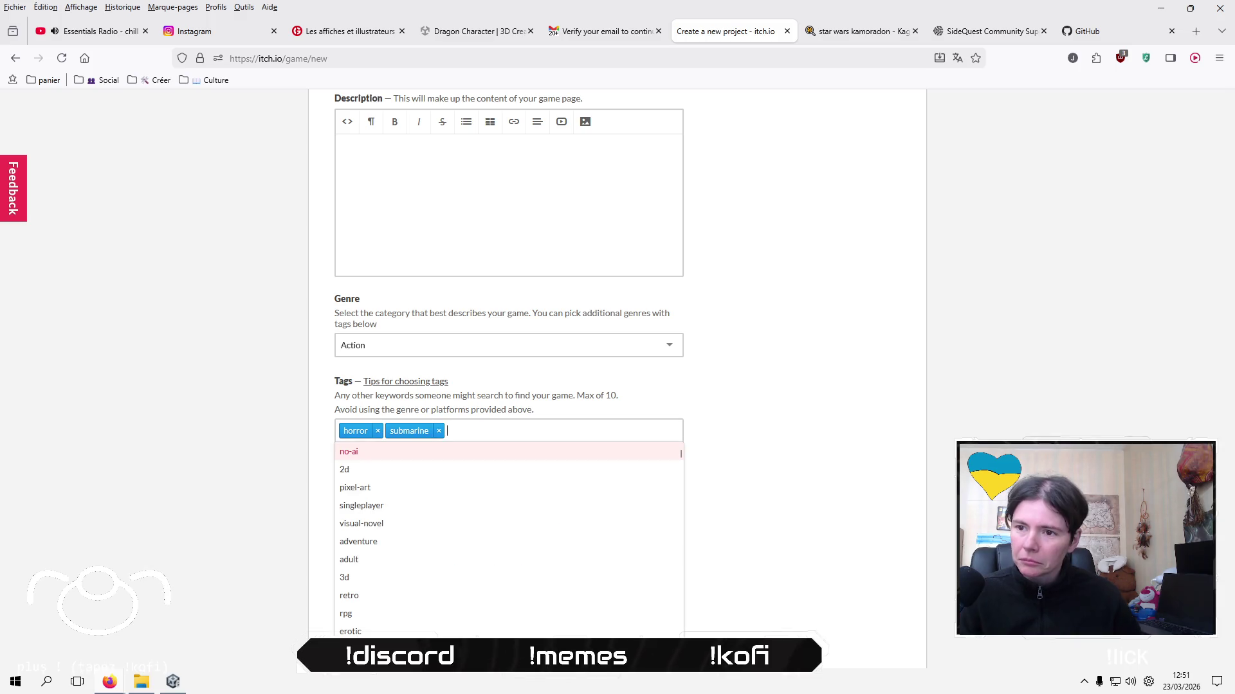
pyautogui.click(341, 578)
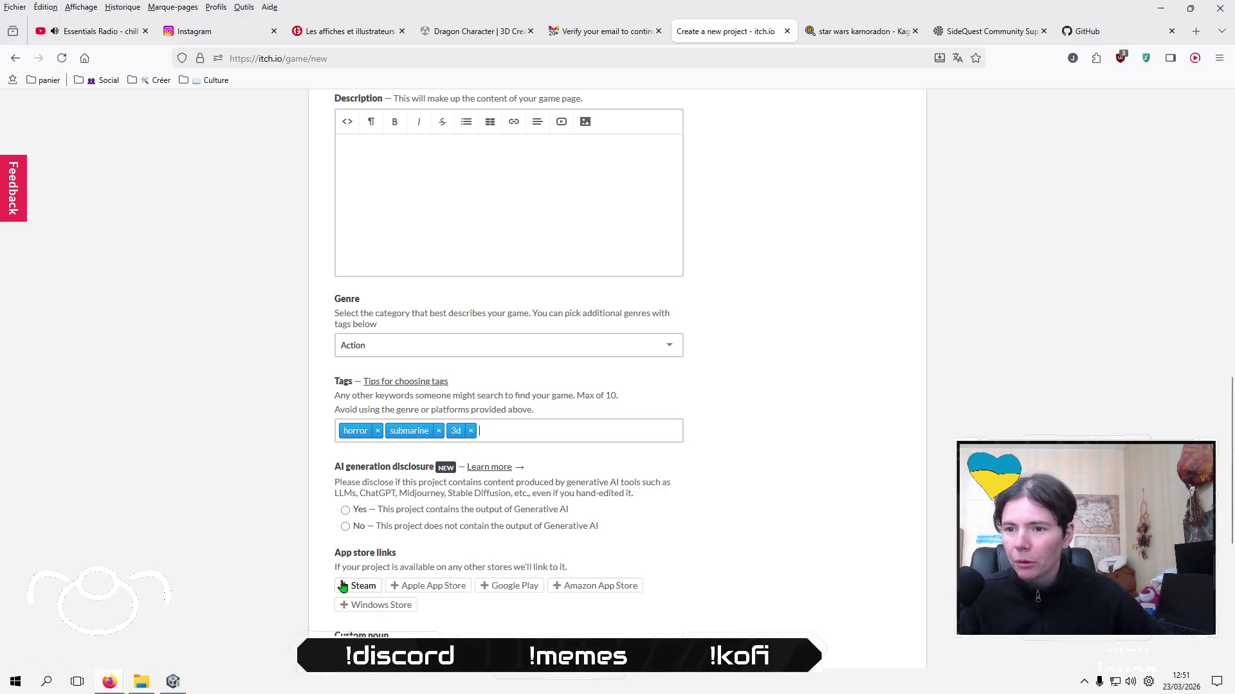
# Declare no AI-generated content and save the project as a draft, viewing its page
pyautogui.click(346, 526)
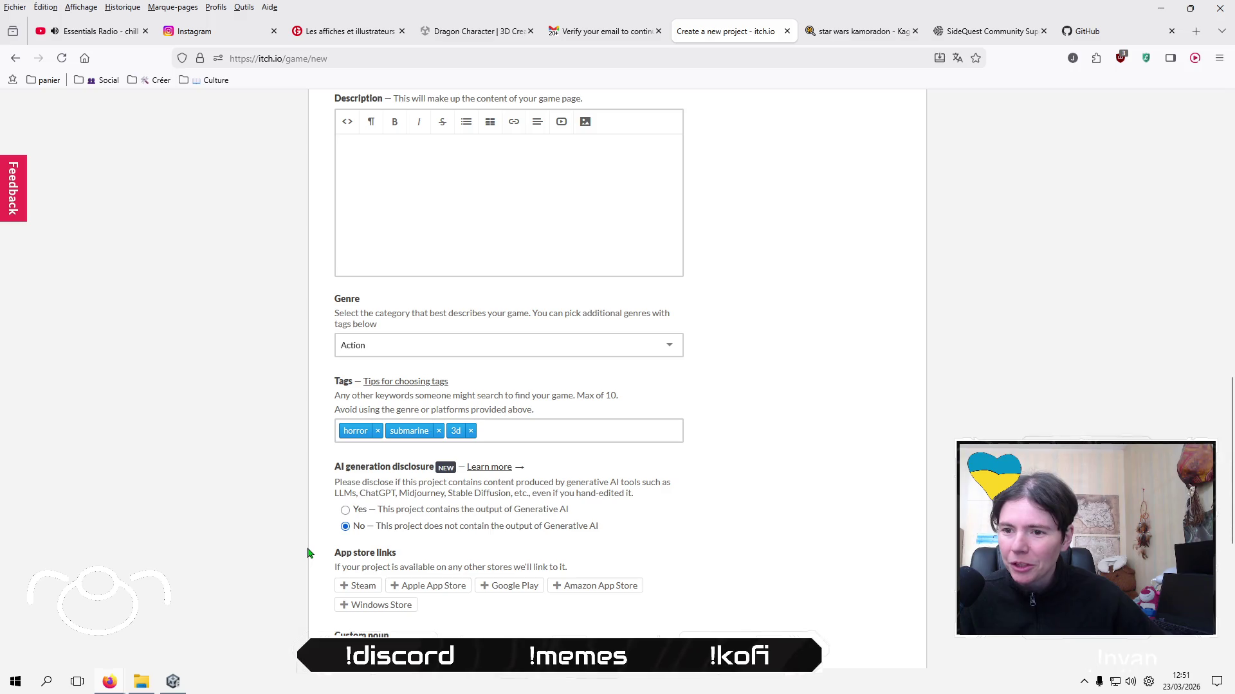
pyautogui.scroll(-4, 307, 553)
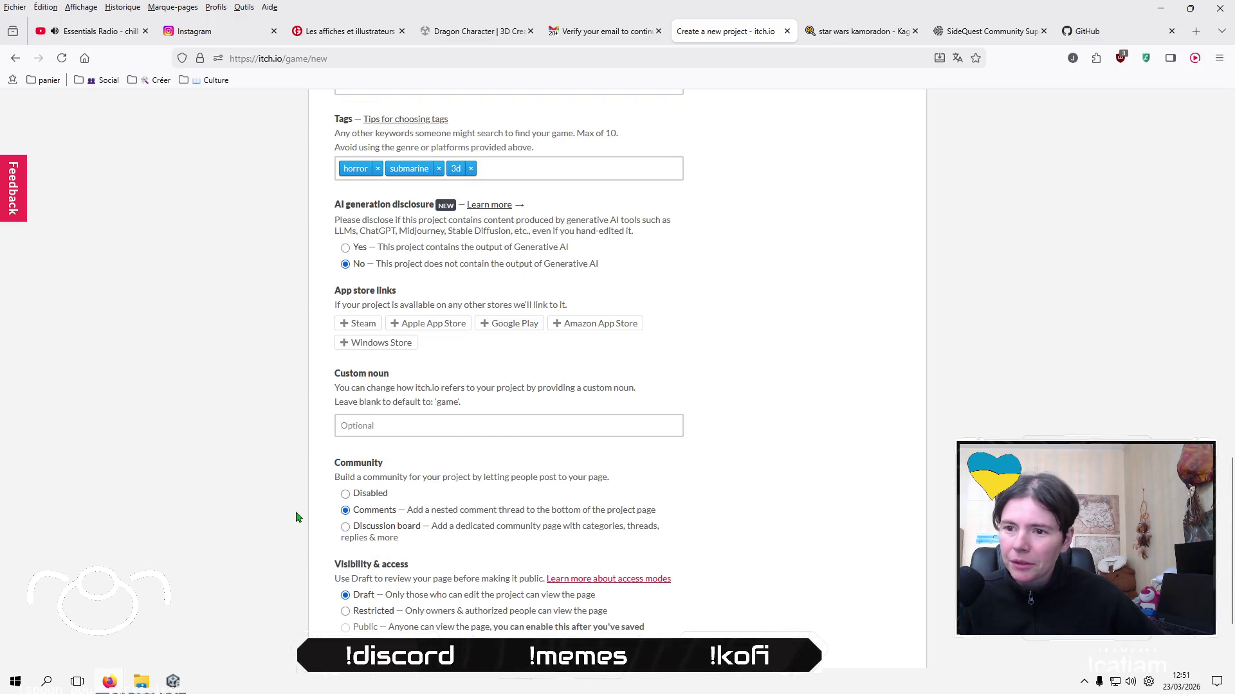
pyautogui.scroll(-2, 295, 517)
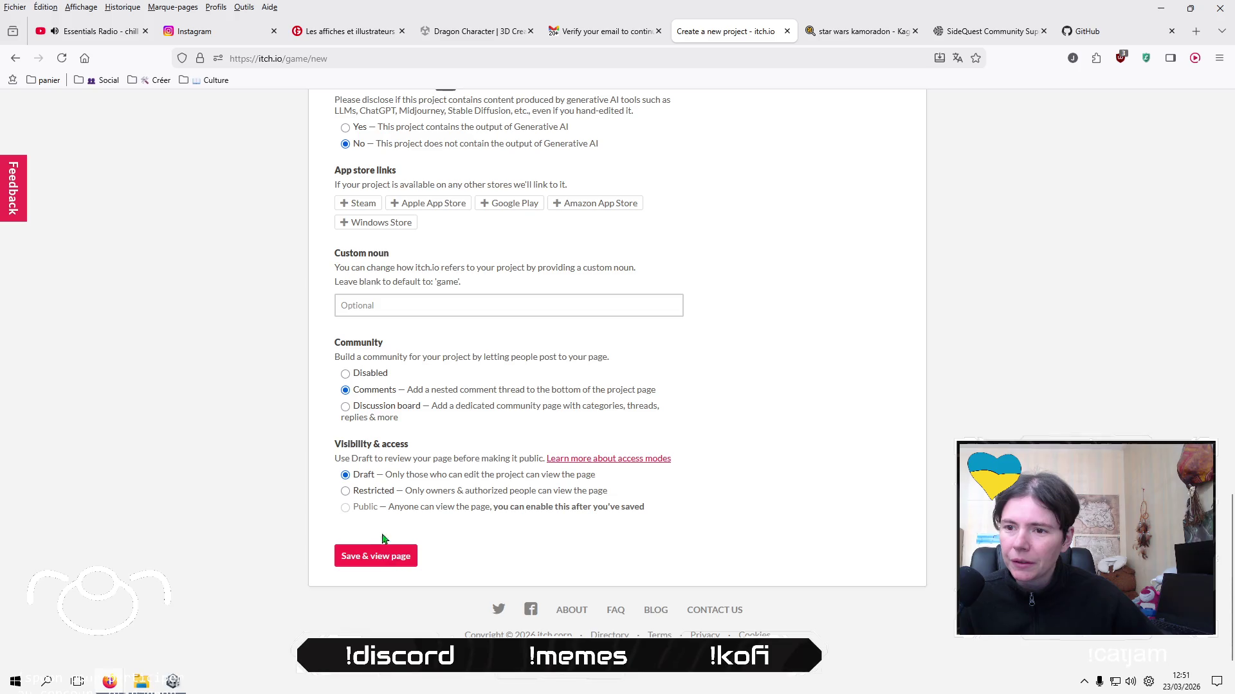
pyautogui.click(367, 557)
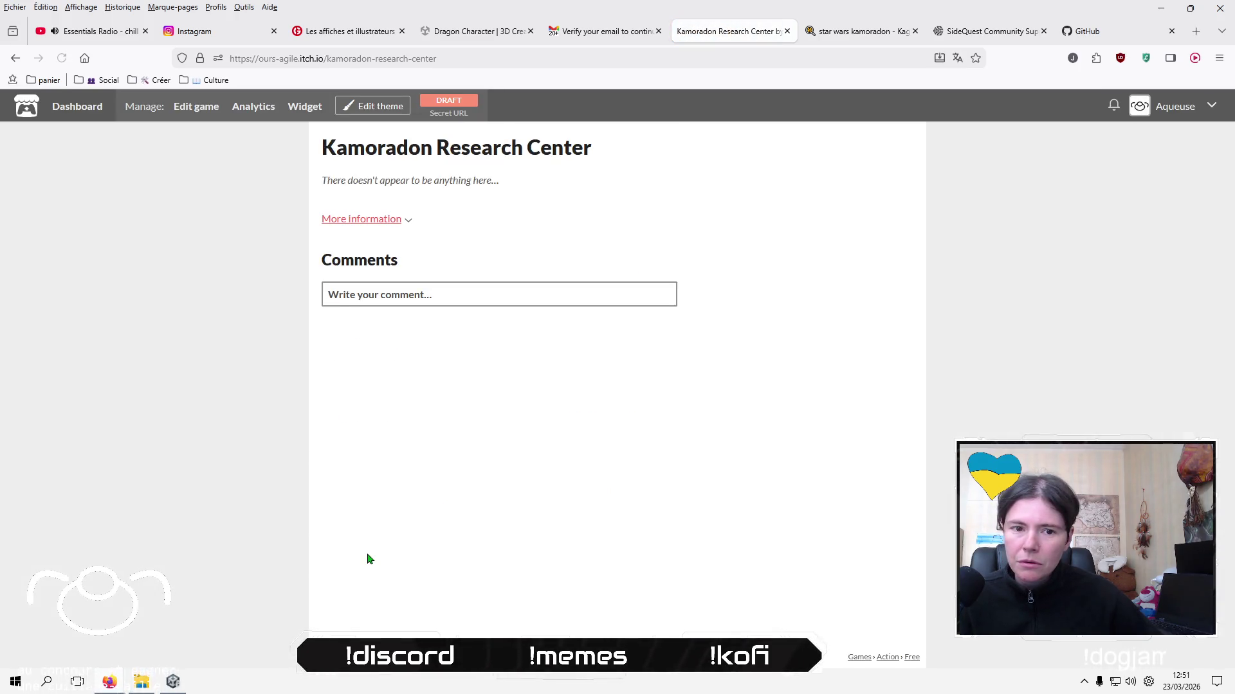
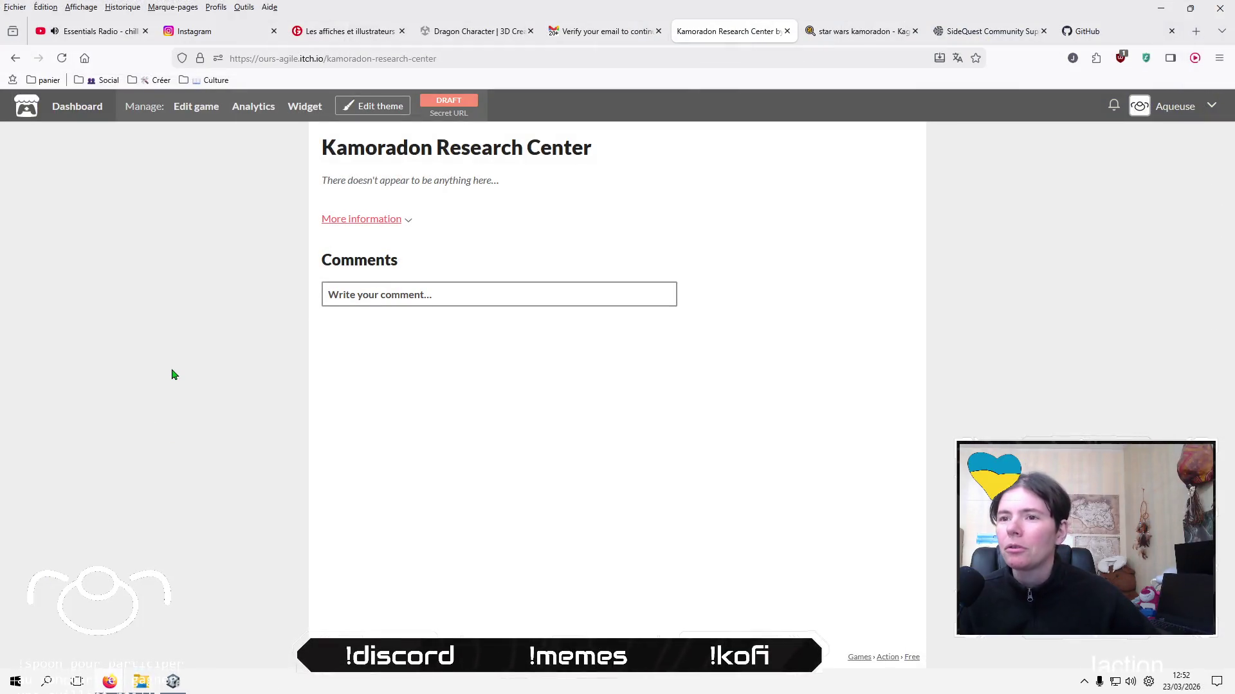
# Copy the itch.io page URL into the listing's Itch.io app page url field
pyautogui.click(336, 61)
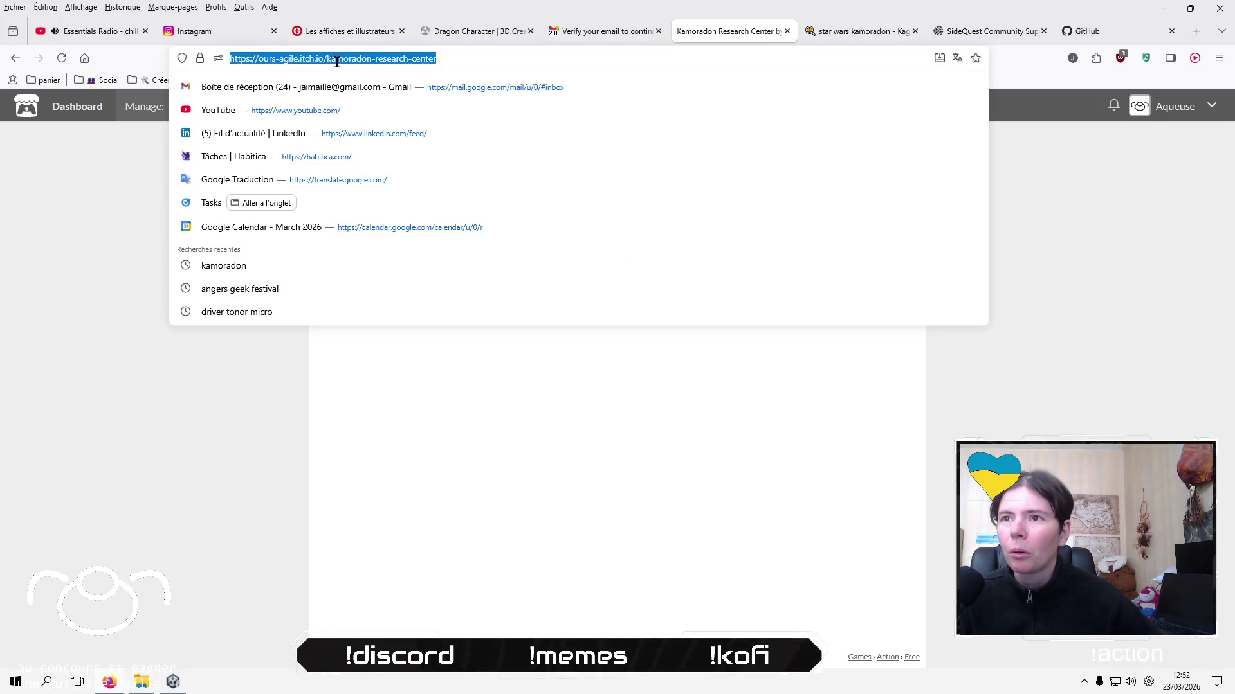
pyautogui.rightClick(336, 61)
pyautogui.click(372, 134)
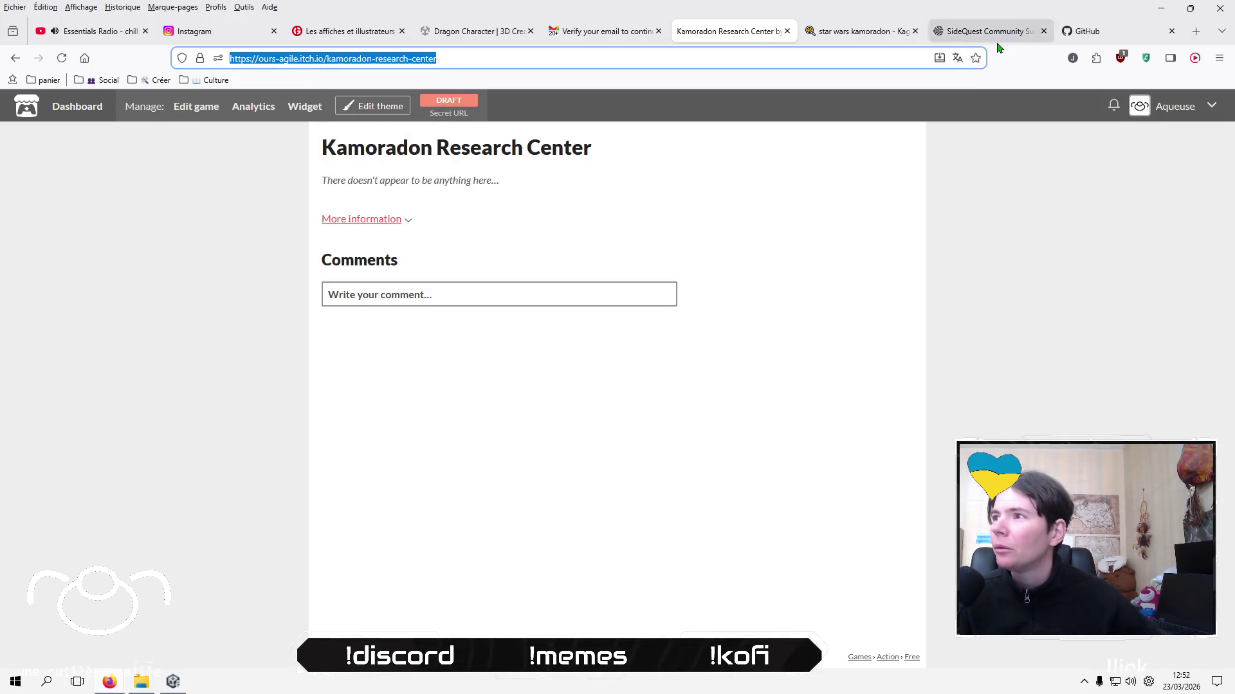
pyautogui.click(978, 32)
pyautogui.click(527, 464)
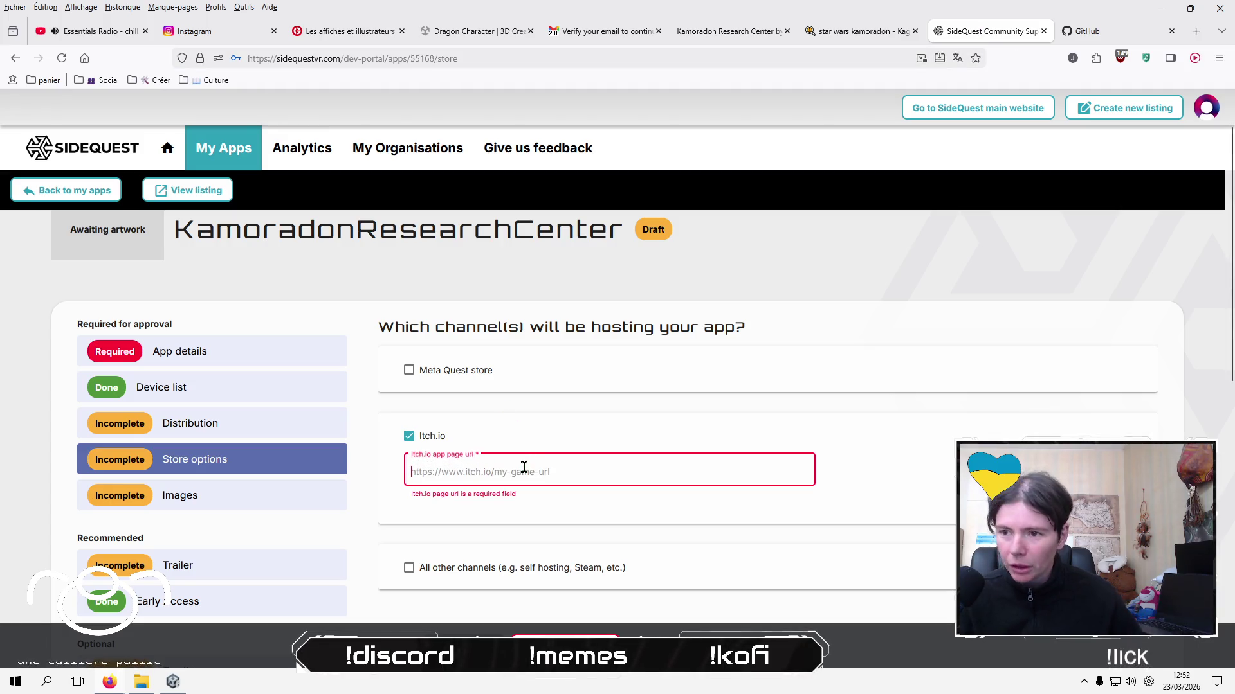
pyautogui.hotkey('ctrl', 'v')
pyautogui.click(580, 428)
# Look over the Images section, then move on to External links
pyautogui.scroll(-2, 581, 427)
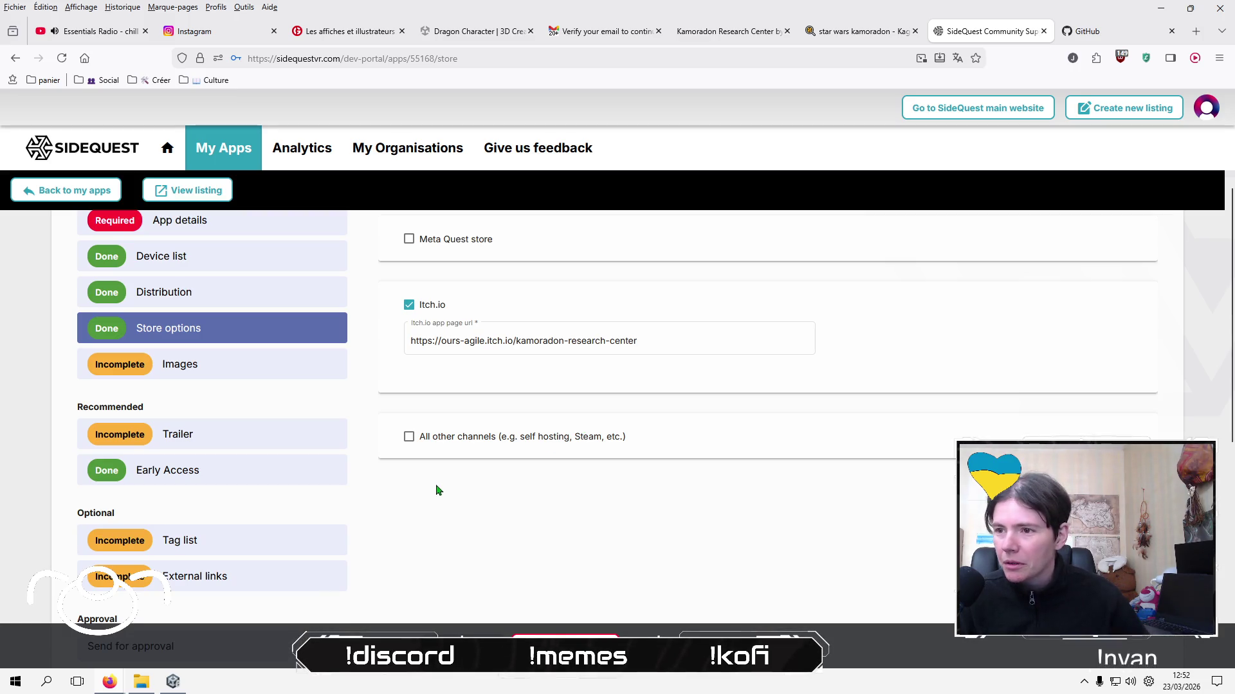
pyautogui.click(233, 374)
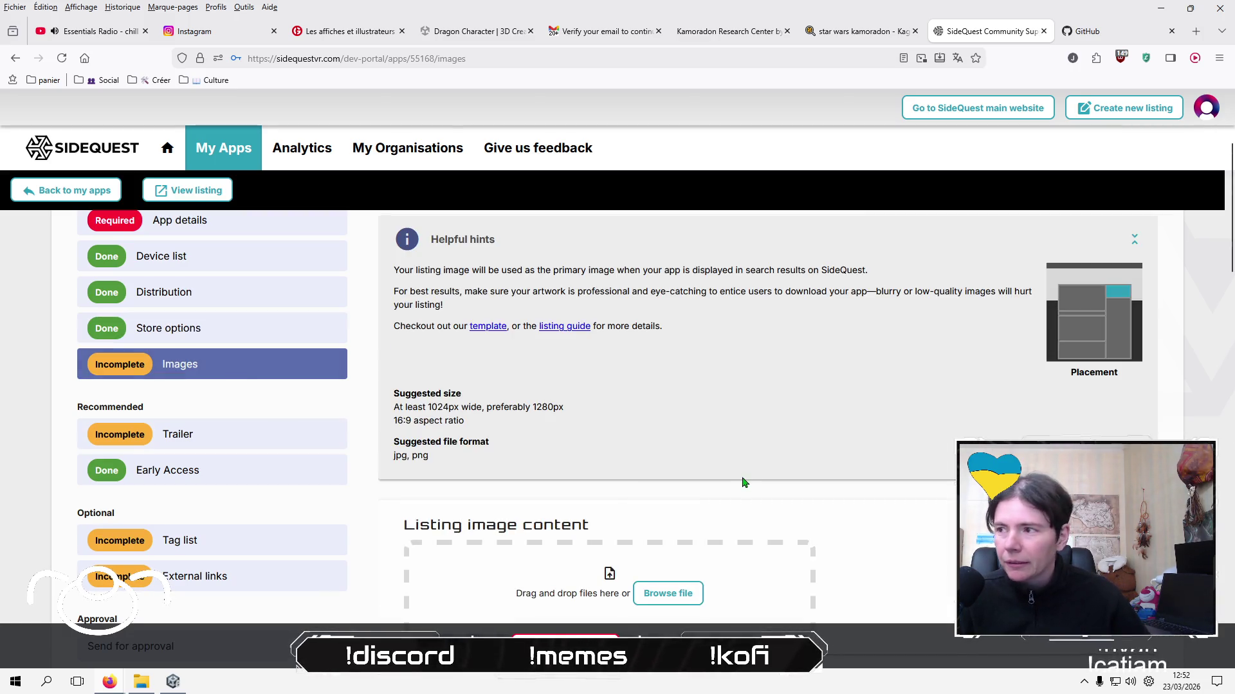
pyautogui.scroll(-2, 748, 482)
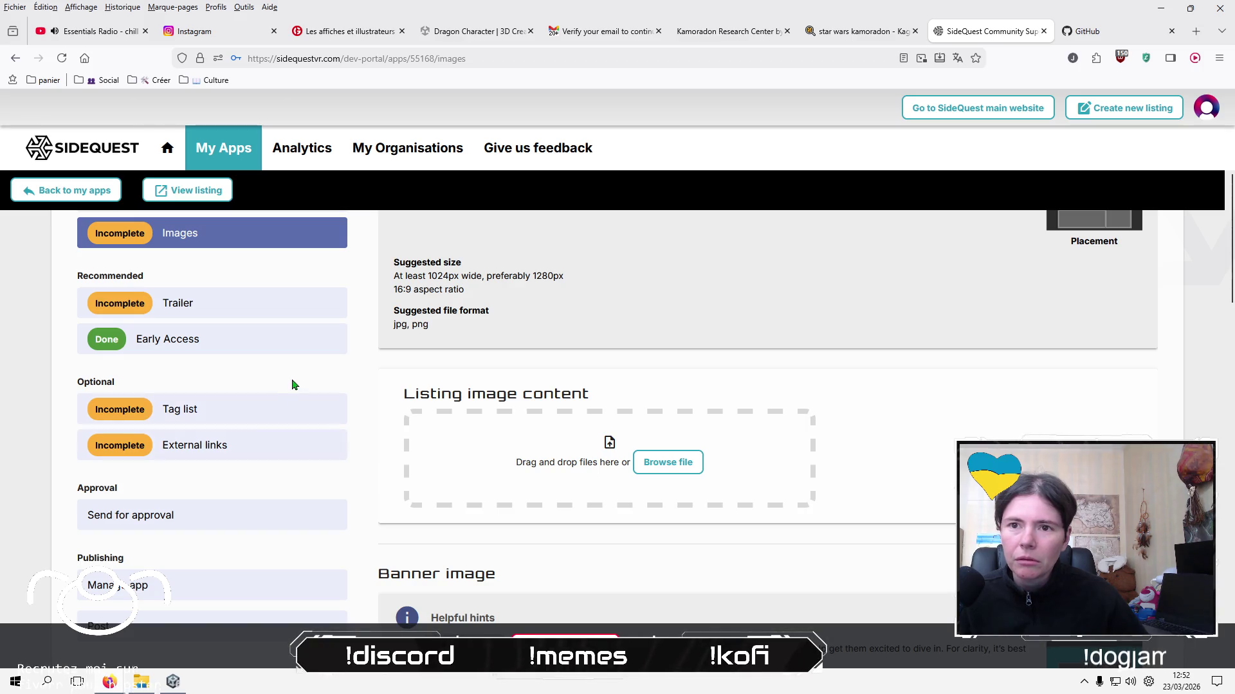
pyautogui.scroll(-2, 292, 384)
pyautogui.scroll(-1, 293, 385)
pyautogui.scroll(1, 293, 385)
pyautogui.scroll(2, 292, 385)
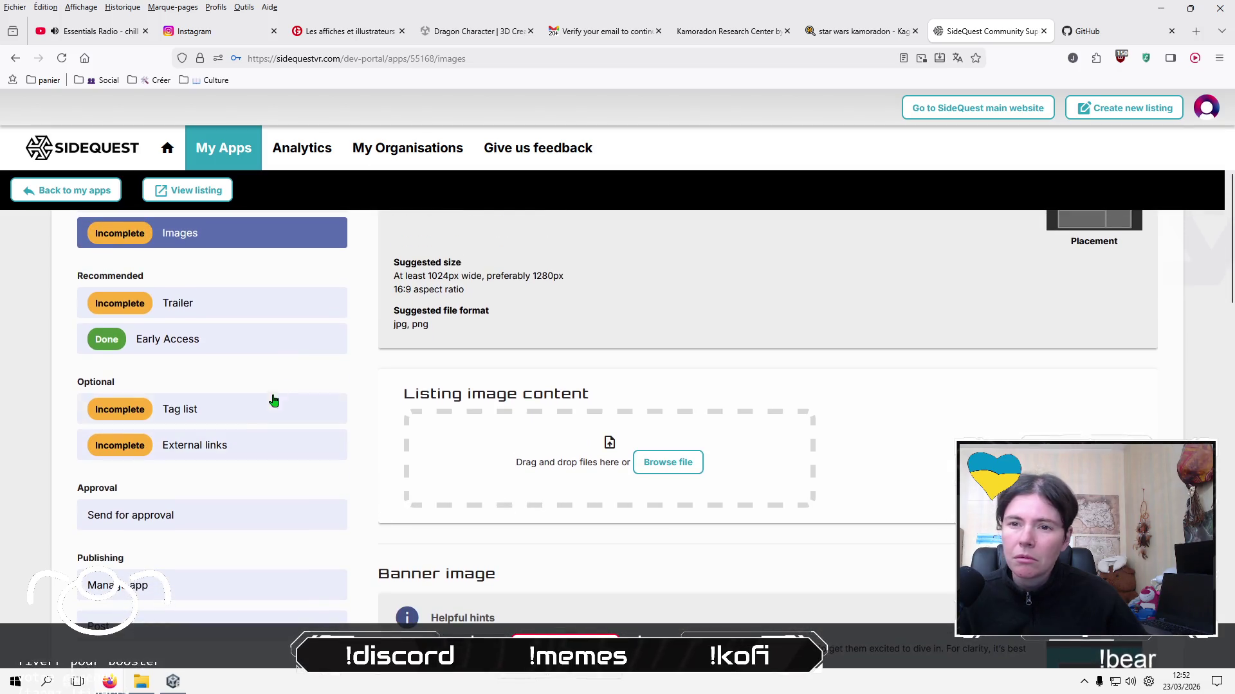
pyautogui.click(258, 454)
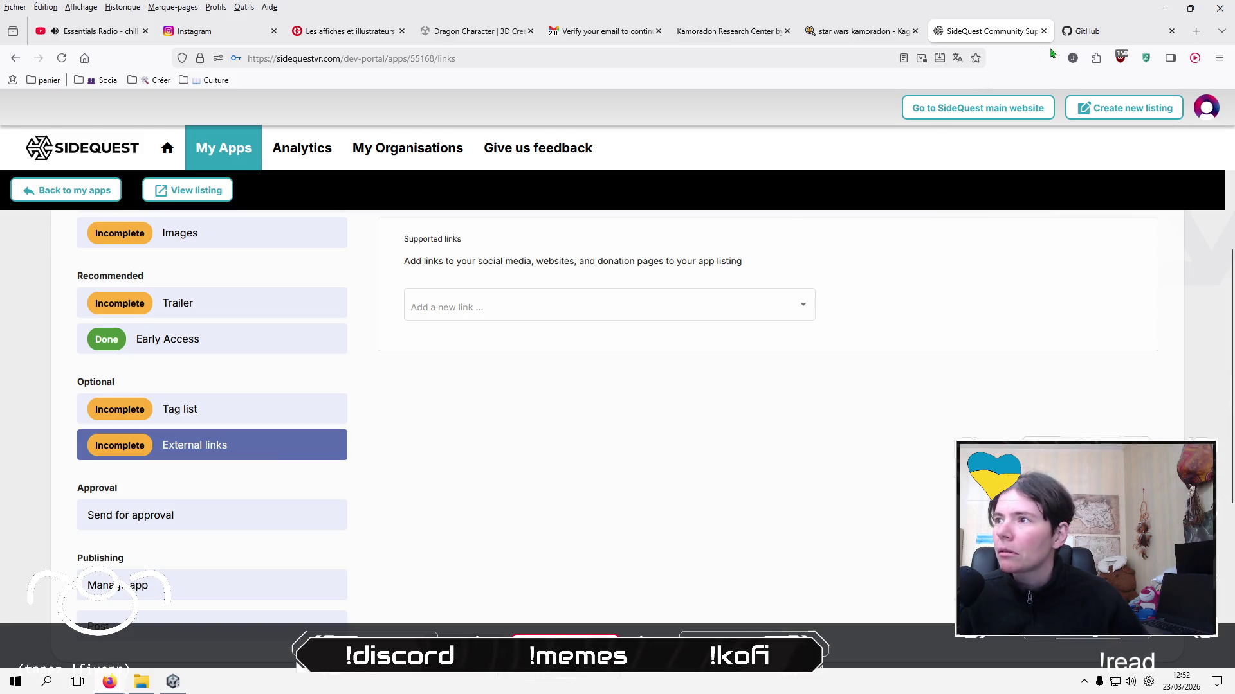
# Test the failing ours-agile.fr website in a new tab and correct it to ours-agile.com
pyautogui.click(1194, 39)
pyautogui.hotkey('ctrl', 'v')
pyautogui.press('Return')
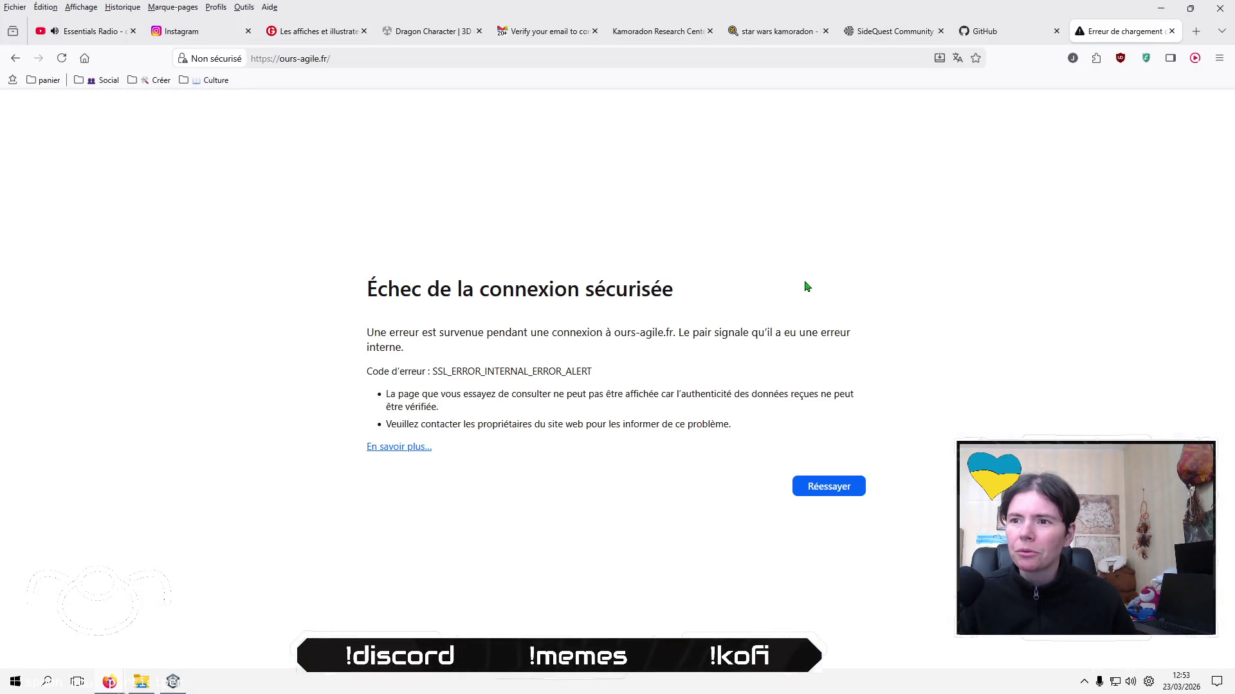
pyautogui.click(486, 56)
pyautogui.click(488, 51)
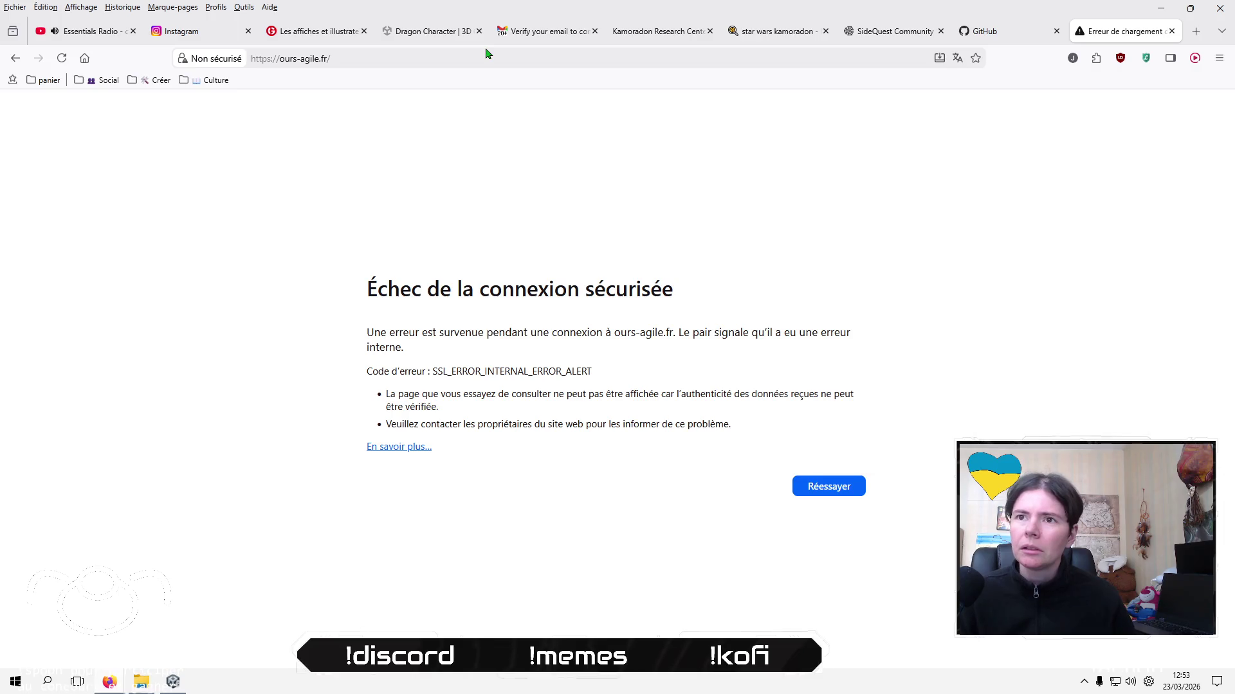
pyautogui.click(476, 59)
pyautogui.click(476, 59)
pyautogui.press('Left')
pyautogui.press('BackSpace')
pyautogui.press('BackSpace')
pyautogui.write('co')
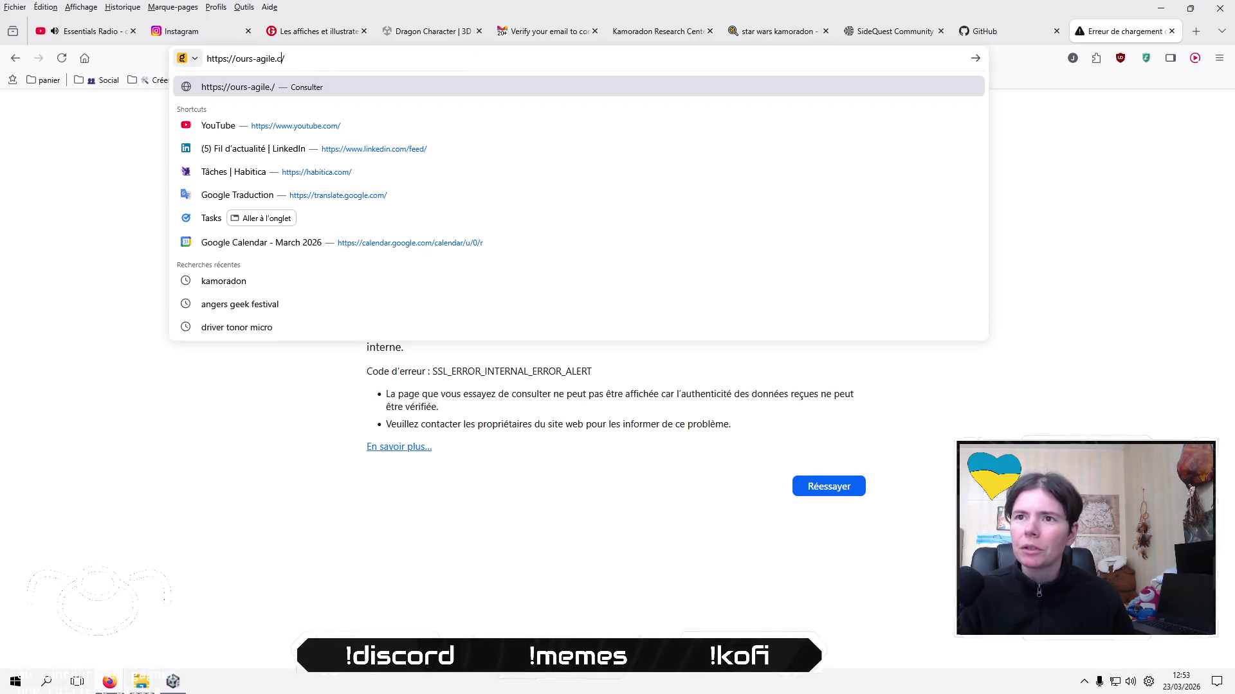
pyautogui.press('Return')
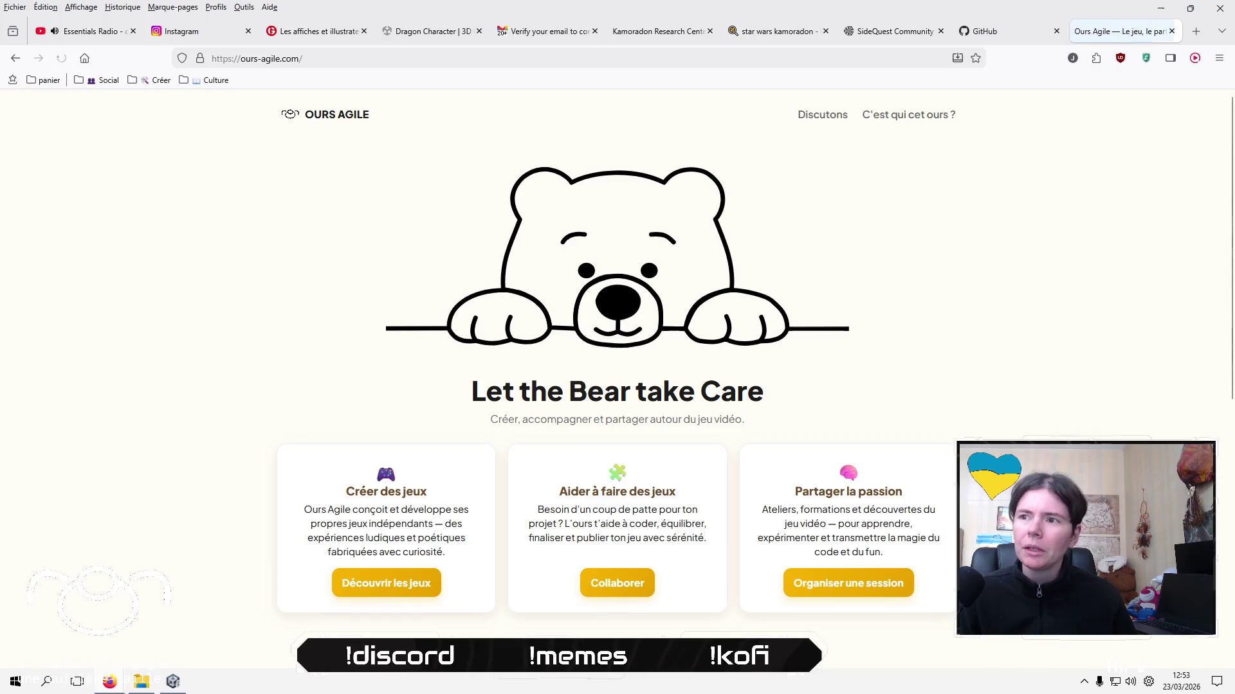
pyautogui.click(329, 58)
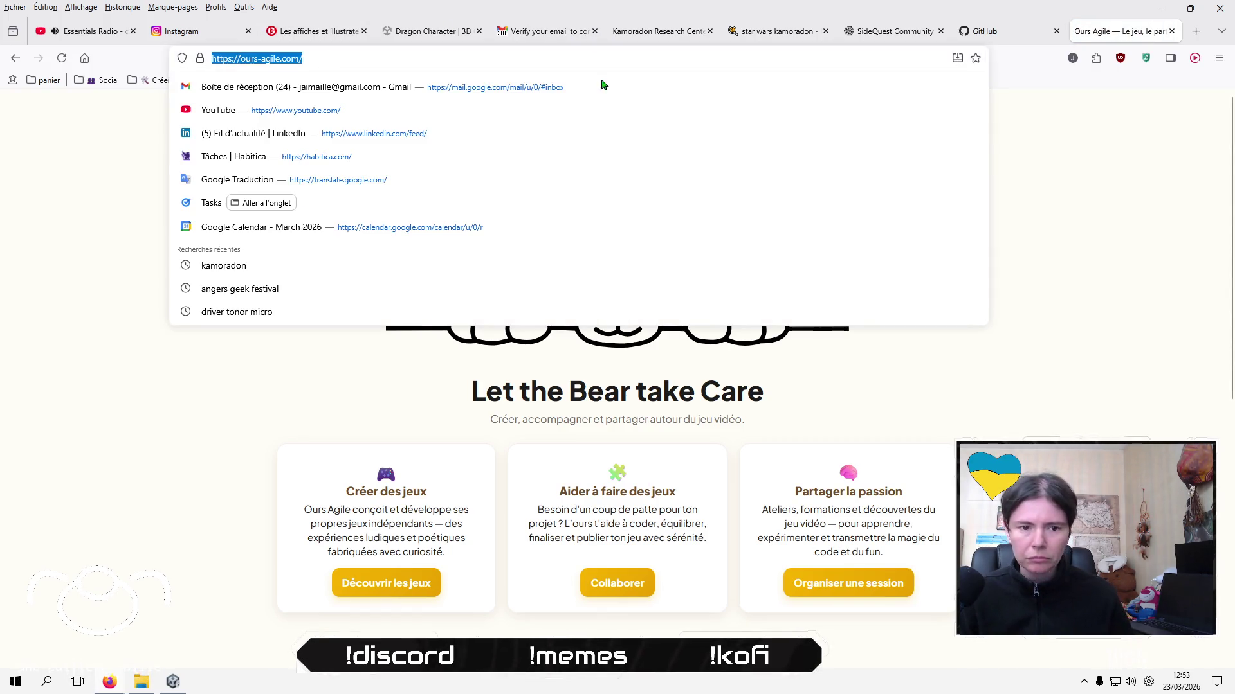
pyautogui.click(1003, 32)
pyautogui.click(894, 31)
pyautogui.tripleClick(540, 438)
pyautogui.hotkey('ctrl', 'v')
pyautogui.click(589, 500)
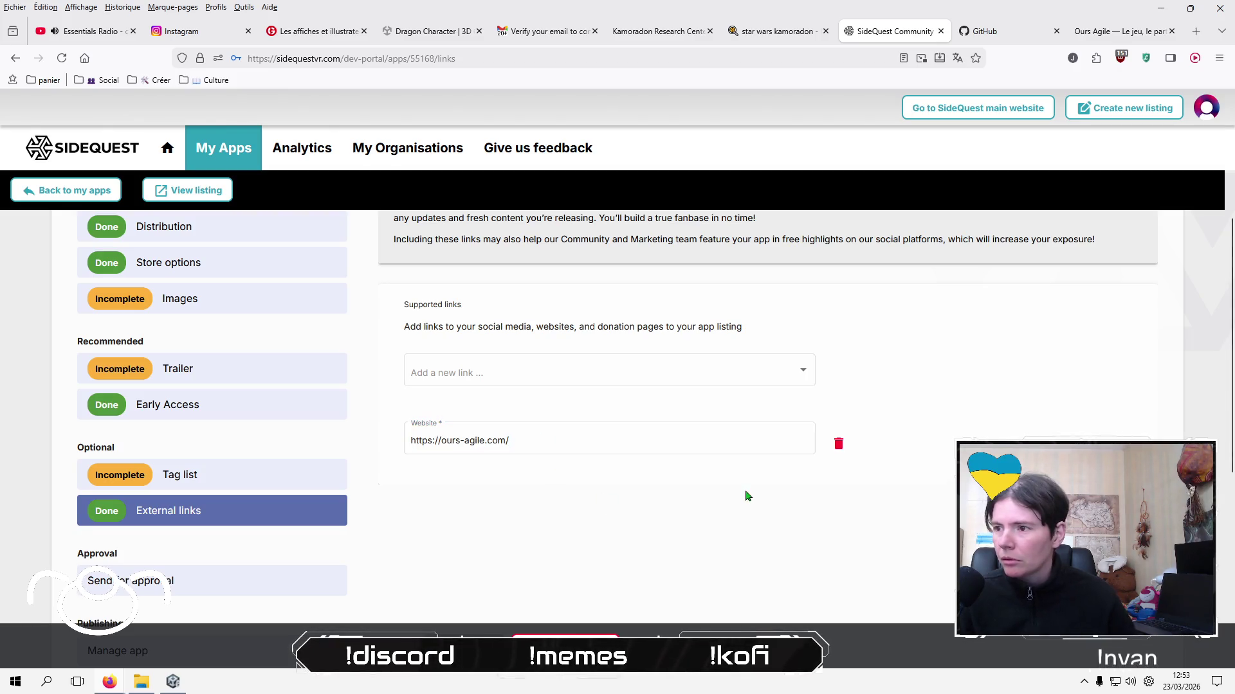
pyautogui.scroll(-1, 275, 553)
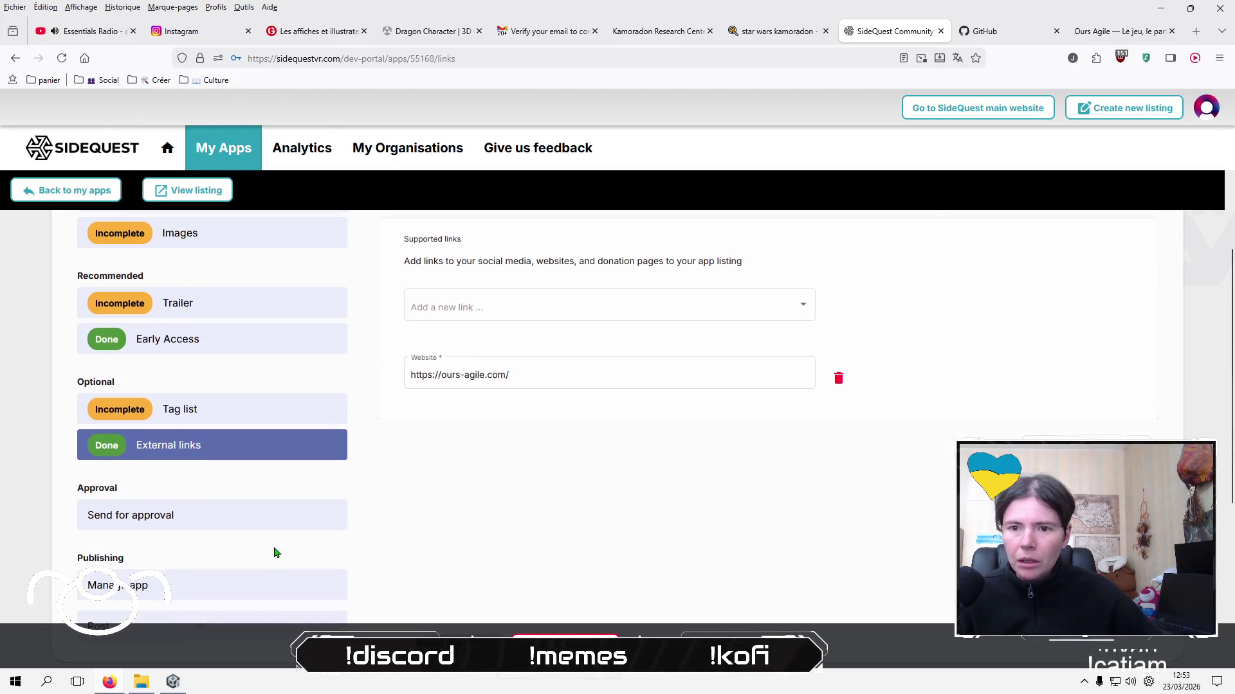
pyautogui.click(210, 411)
# Add the adventure and horror tags from the tag suggestions
pyautogui.click(511, 499)
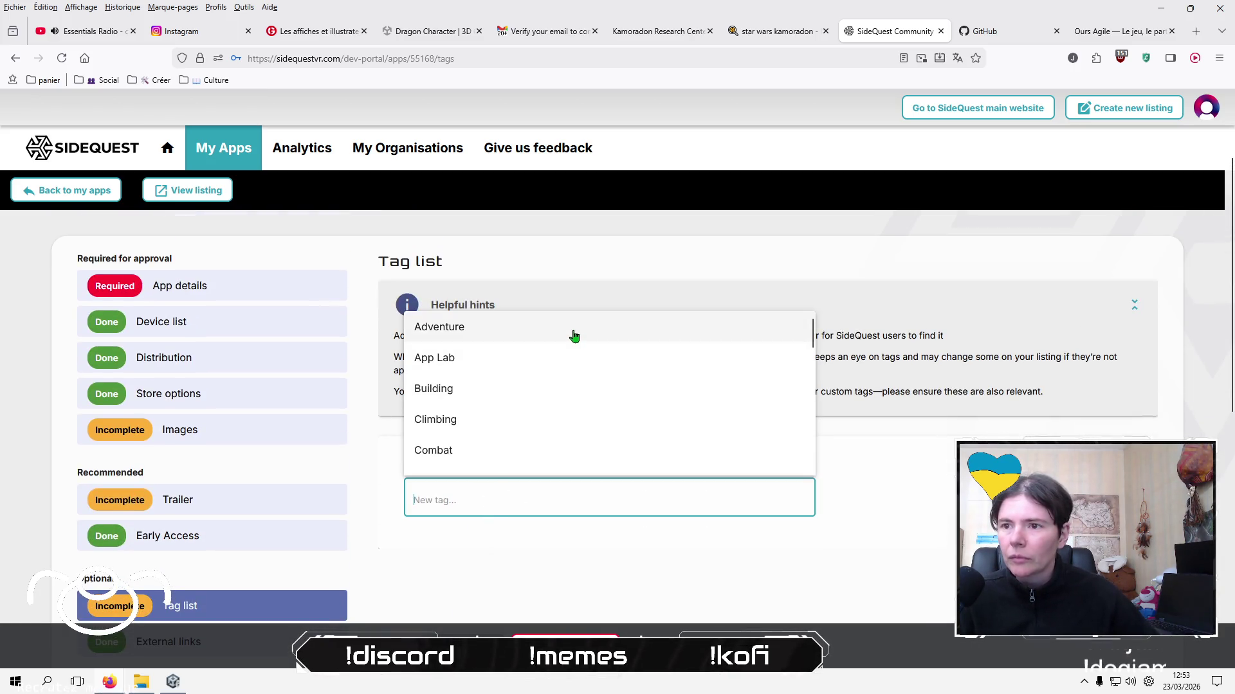
pyautogui.click(574, 336)
pyautogui.click(539, 505)
pyautogui.scroll(-5, 563, 464)
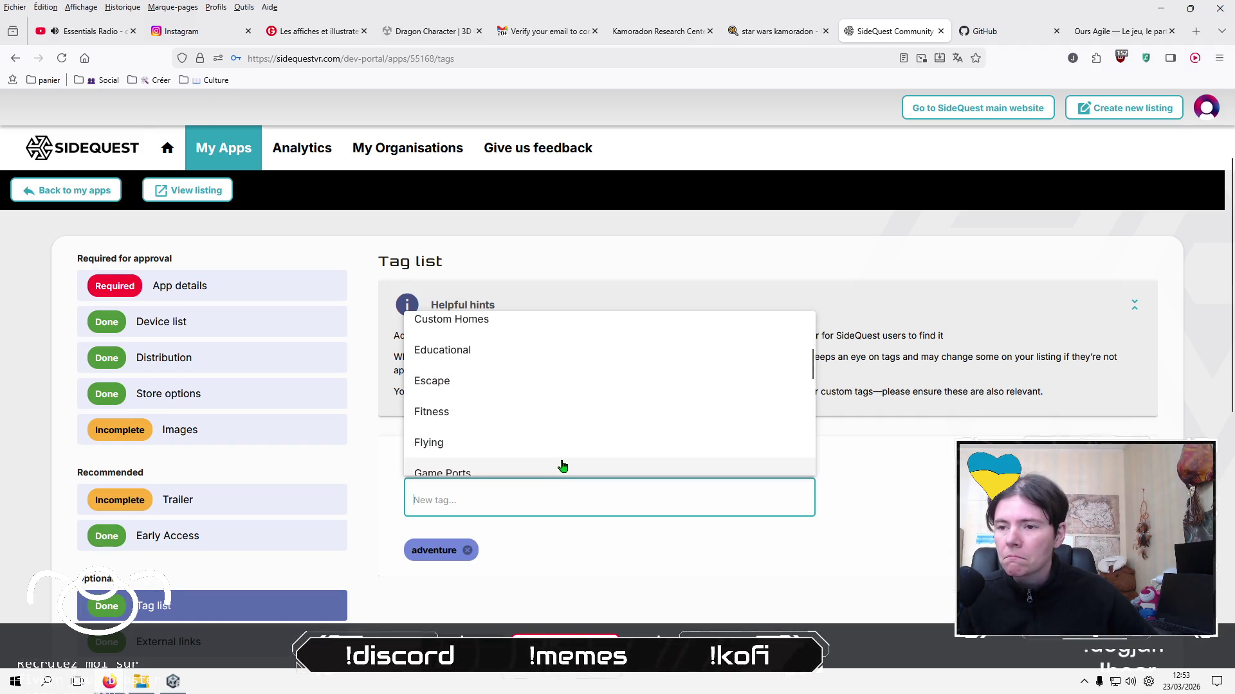
pyautogui.click(572, 407)
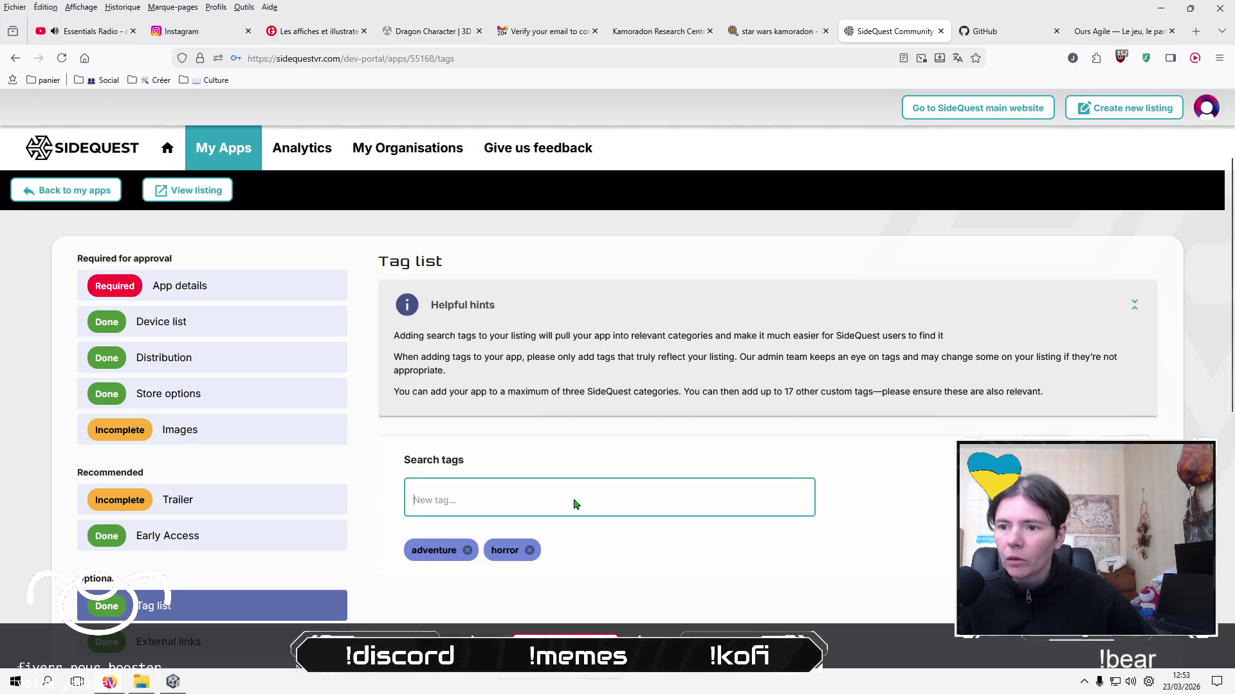
# Add the handtracking tag and review the Tag list page
pyautogui.click(574, 502)
pyautogui.scroll(-5, 617, 432)
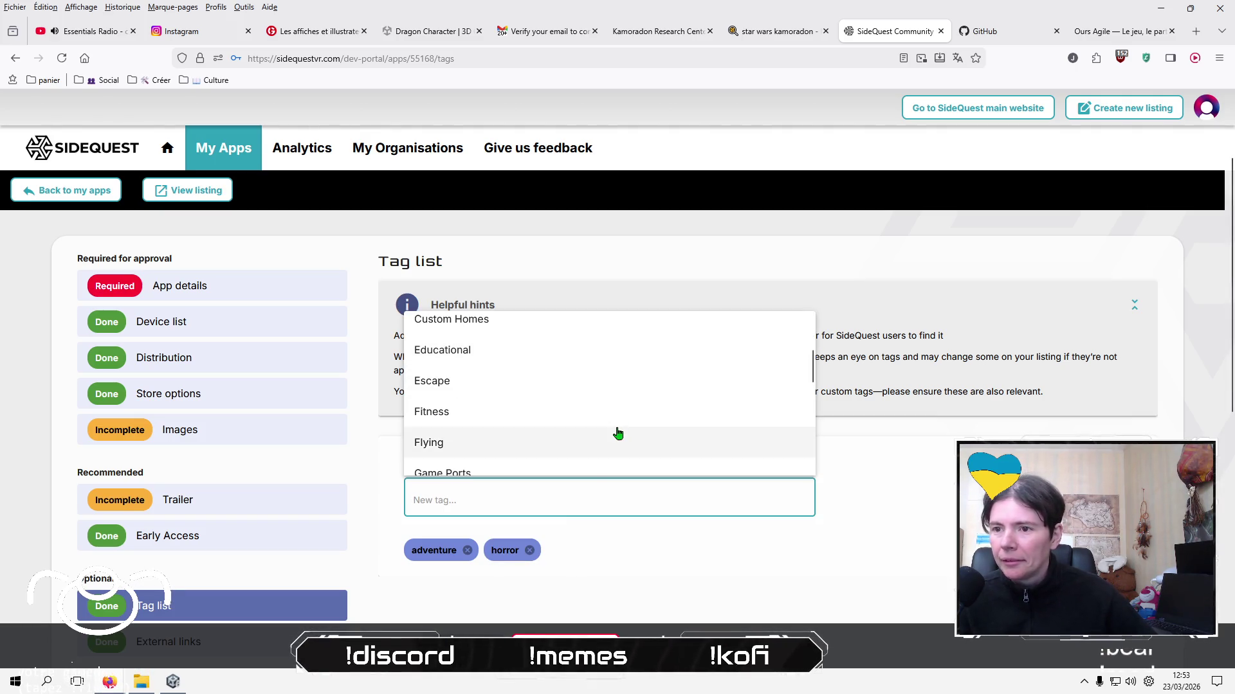
pyautogui.scroll(-2, 617, 433)
pyautogui.scroll(-5, 617, 433)
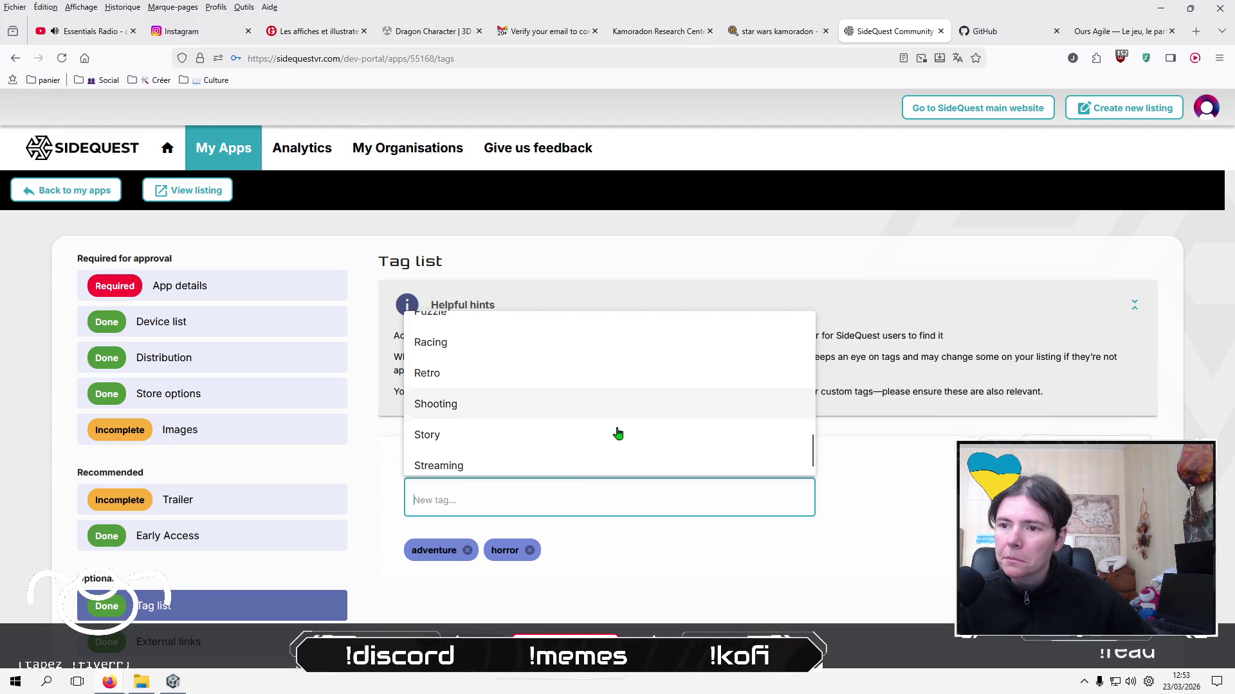
pyautogui.scroll(6, 618, 433)
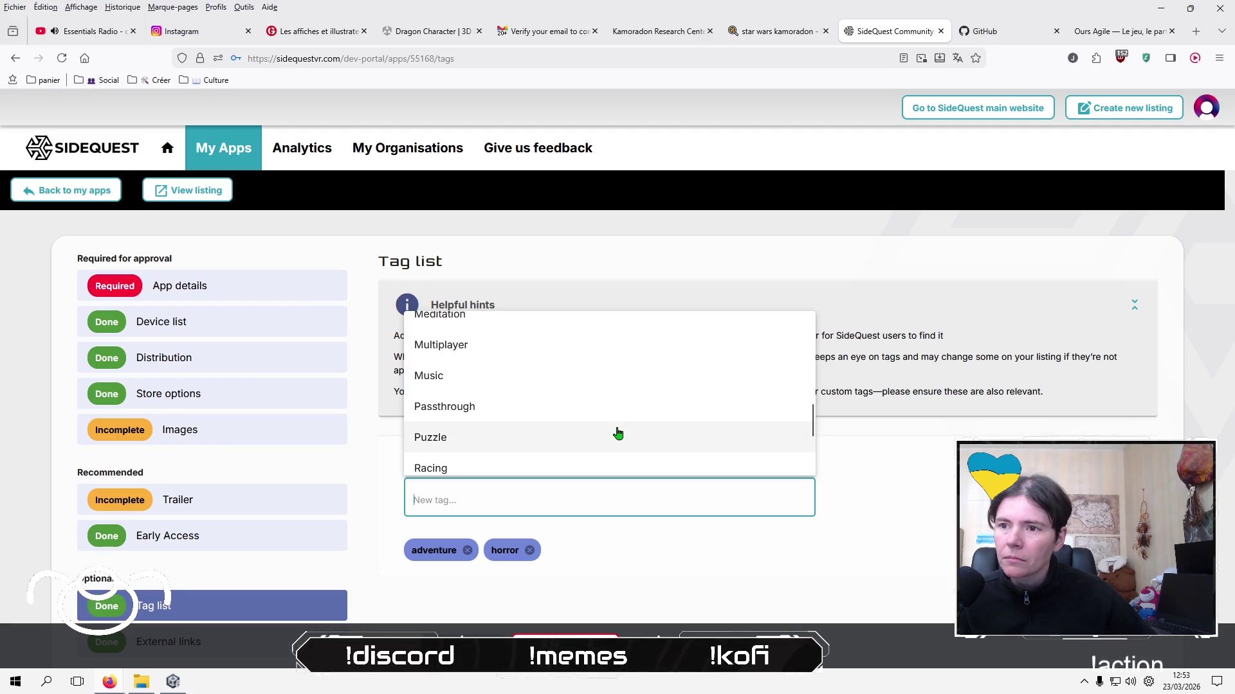
pyautogui.scroll(5, 617, 433)
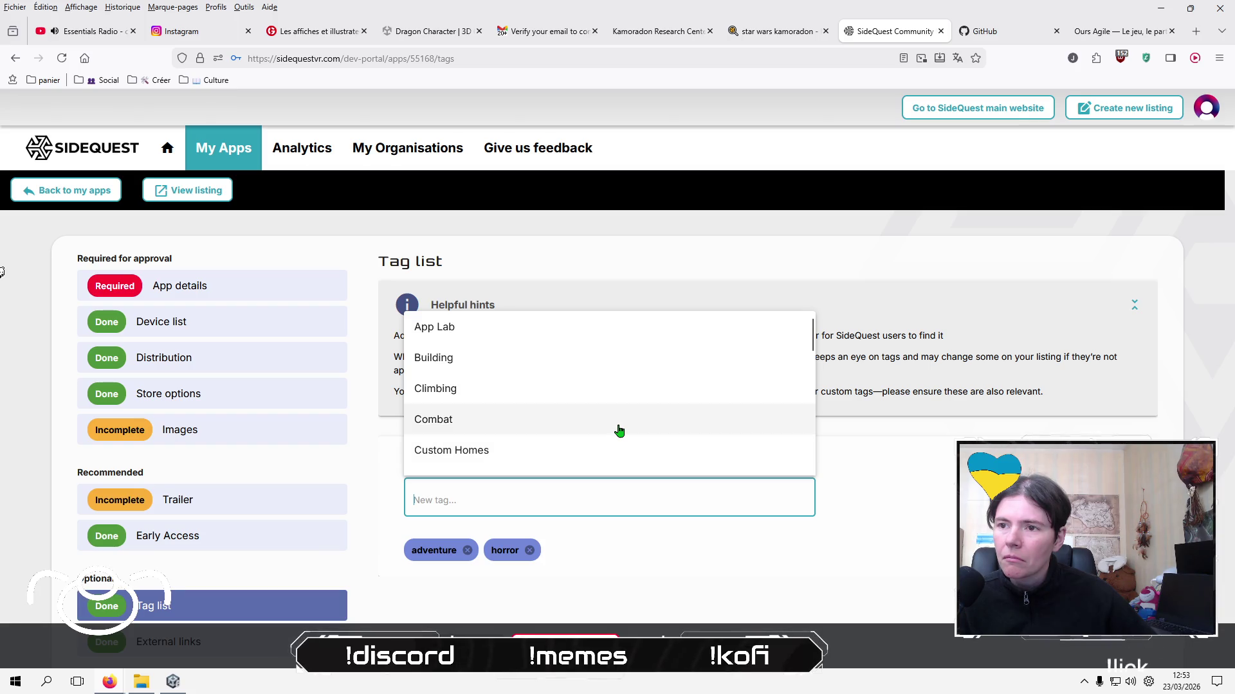
pyautogui.scroll(-2, 637, 404)
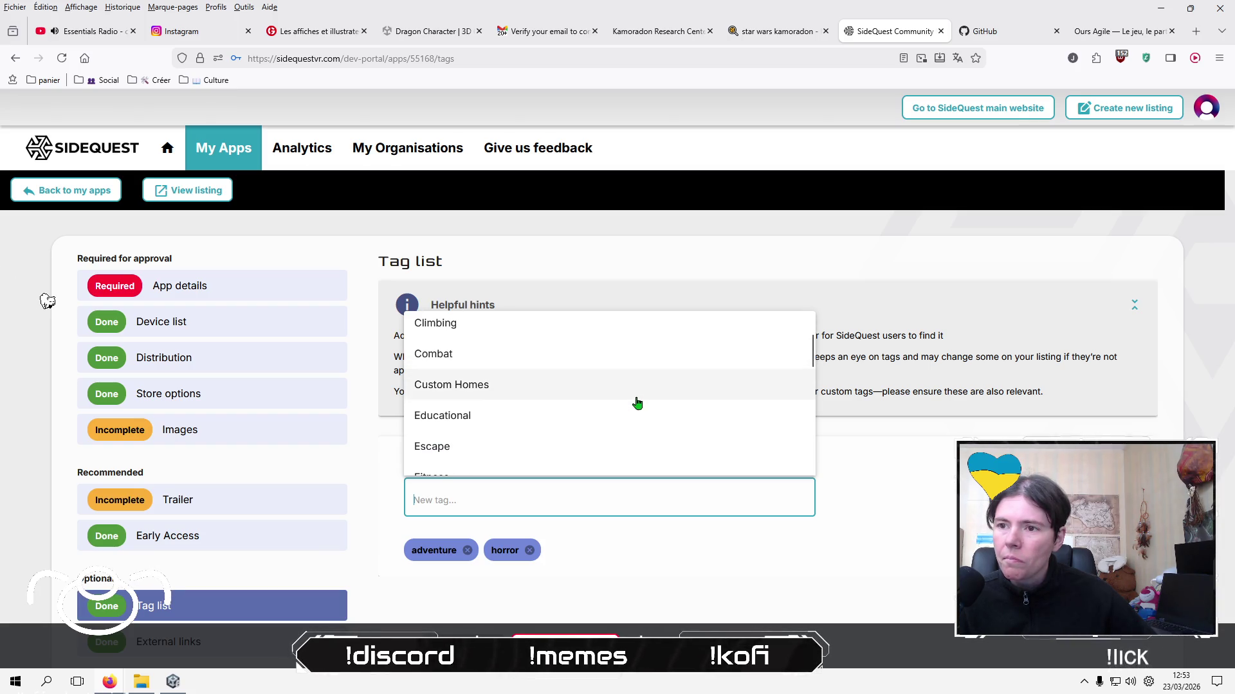
pyautogui.scroll(-2, 636, 403)
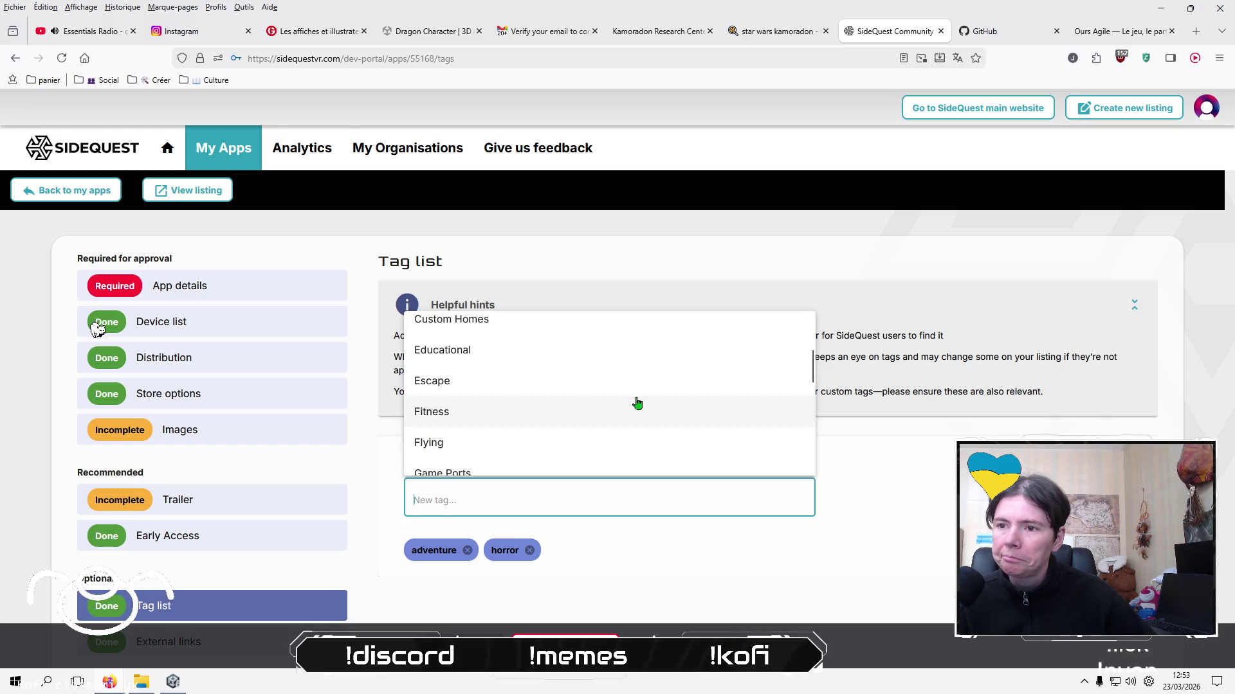
pyautogui.scroll(-4, 636, 403)
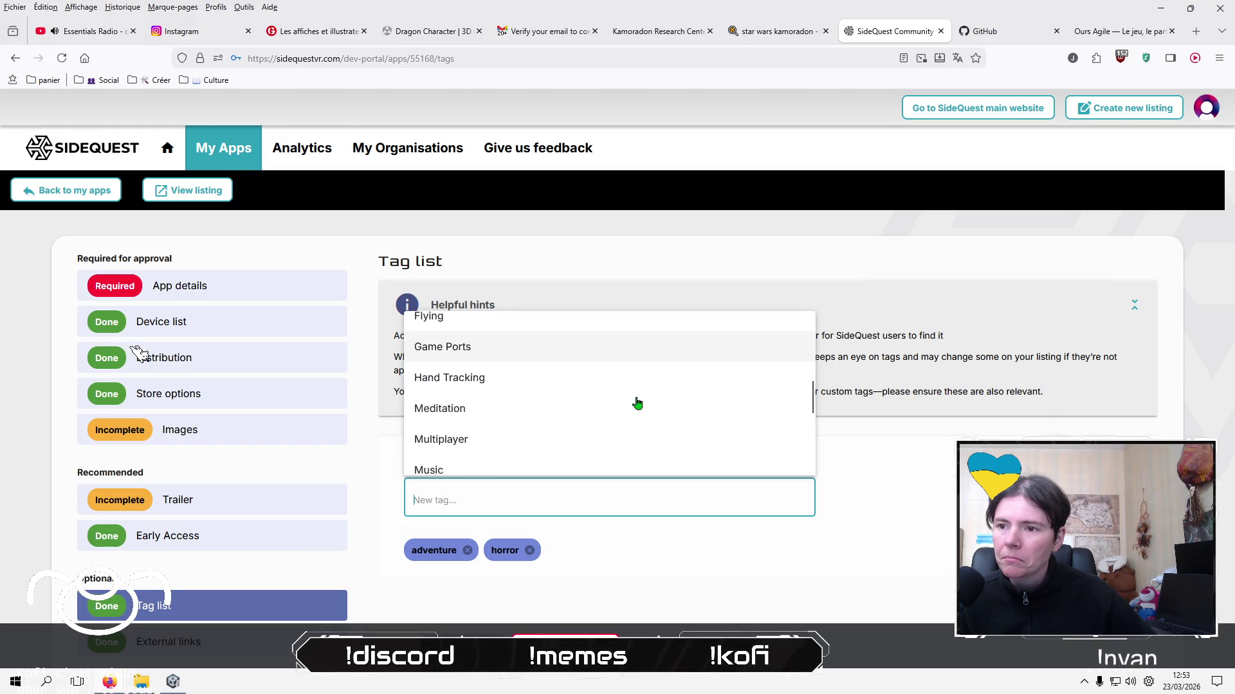
pyautogui.scroll(-2, 636, 404)
pyautogui.scroll(2, 637, 403)
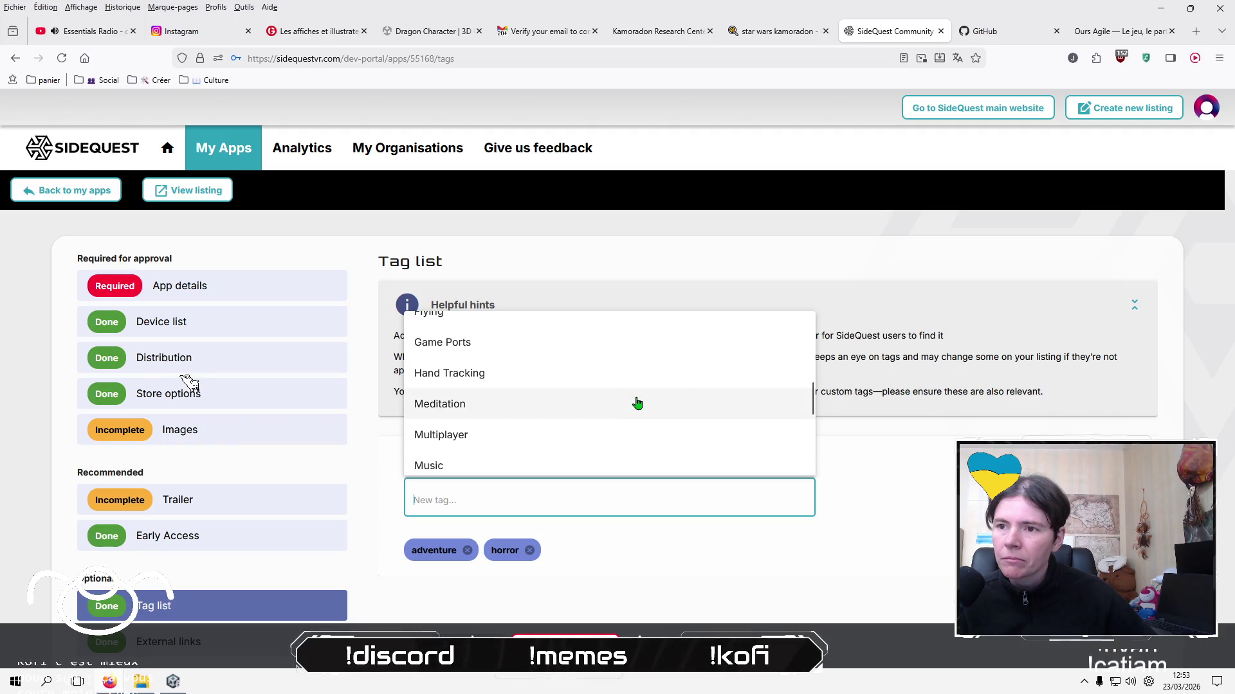
pyautogui.click(646, 387)
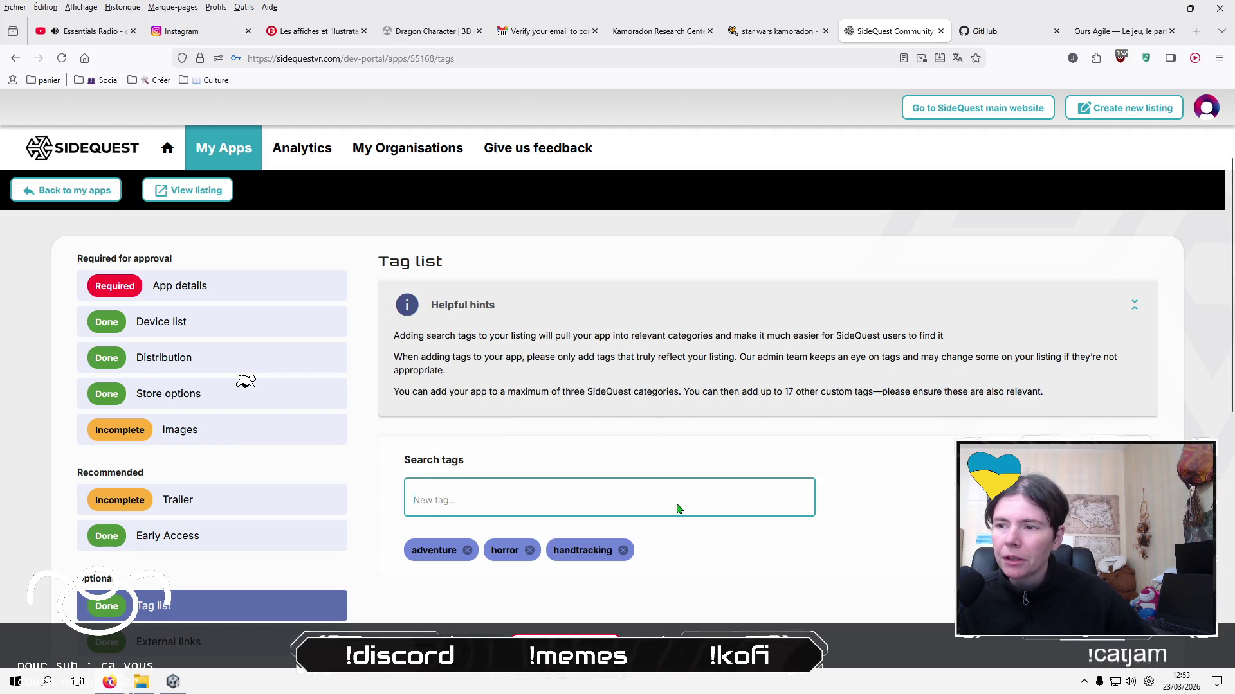
pyautogui.scroll(-2, 803, 579)
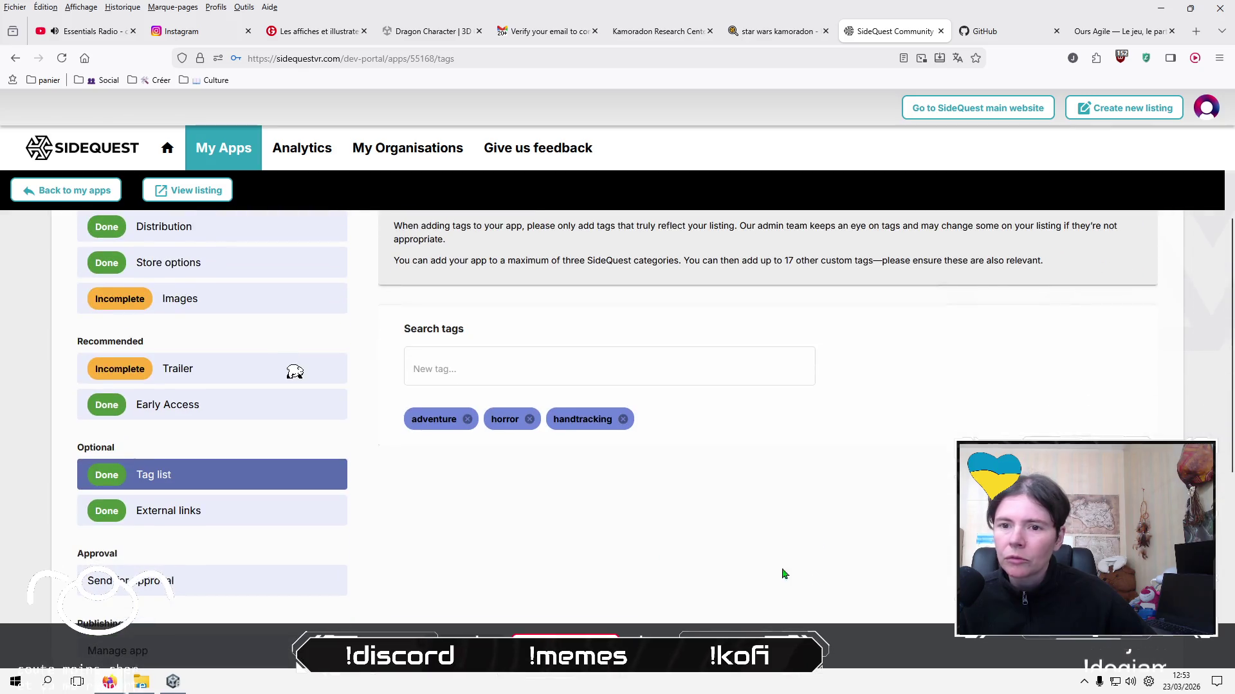
pyautogui.scroll(2, 320, 498)
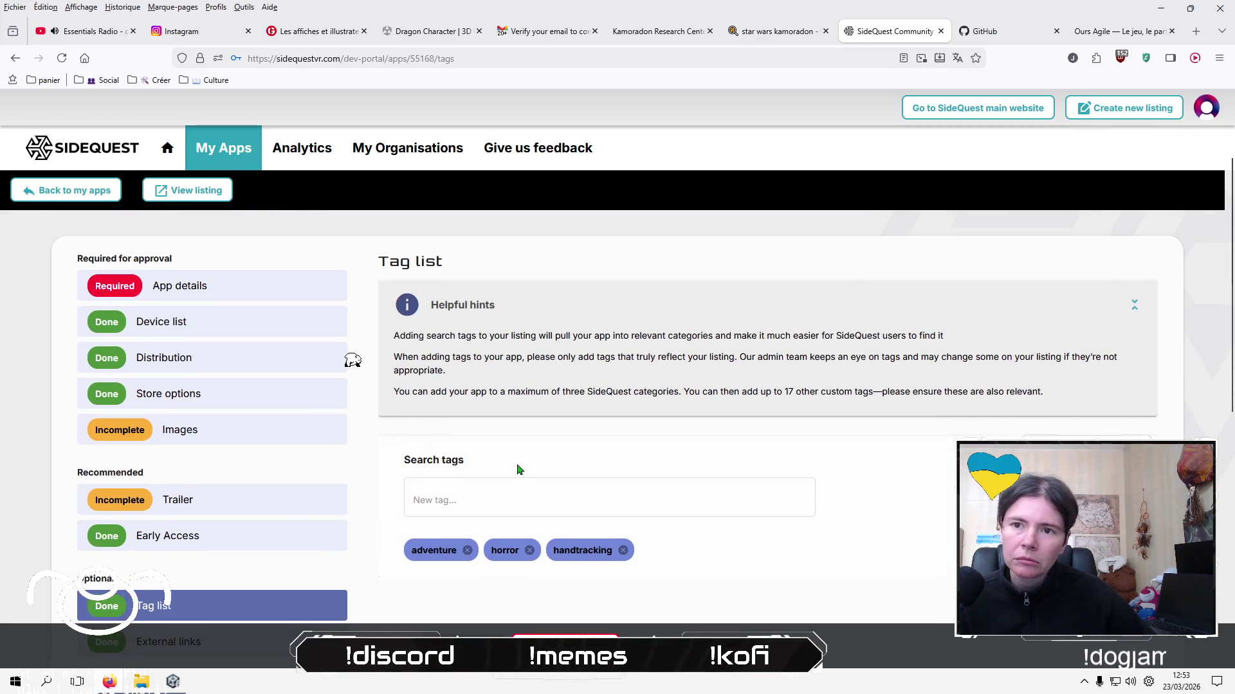
pyautogui.scroll(-5, 334, 504)
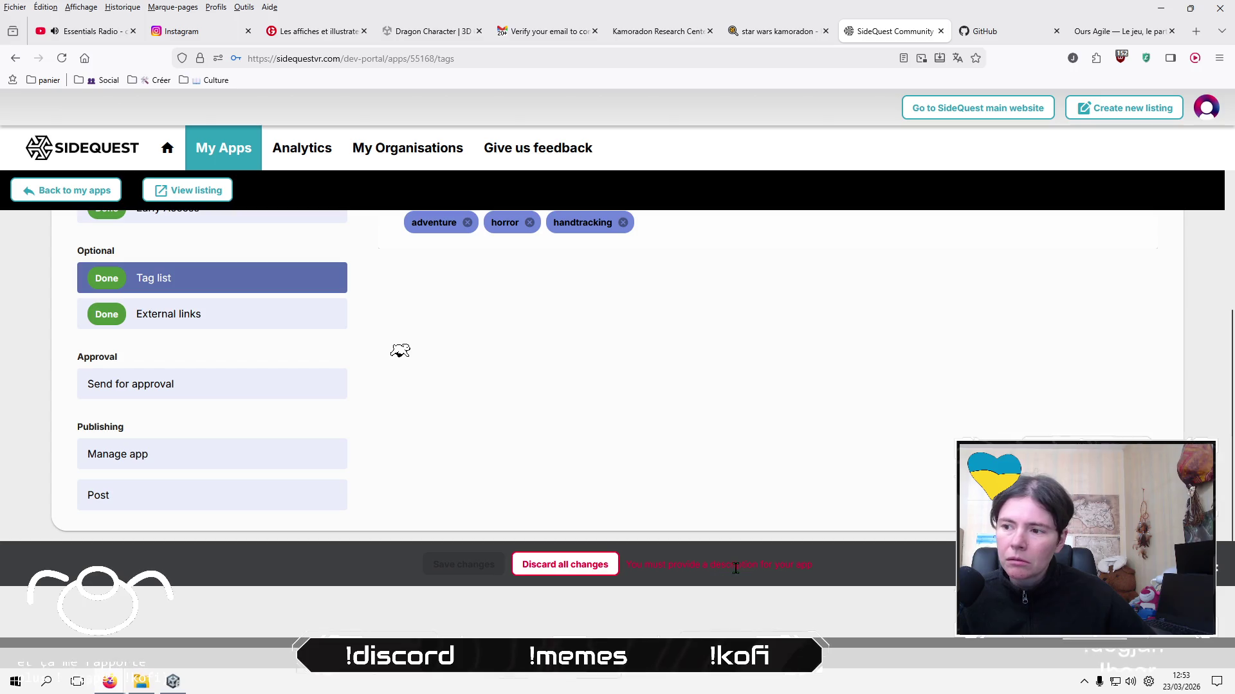
pyautogui.scroll(5, 236, 499)
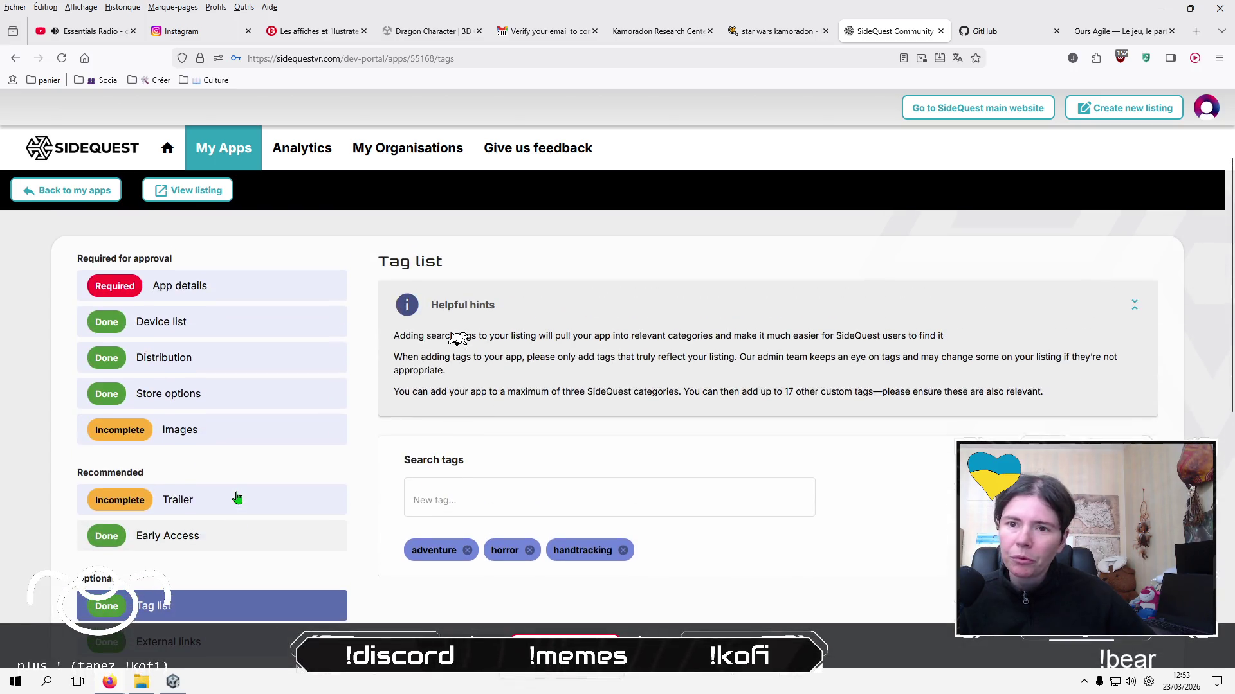
pyautogui.scroll(1, 258, 412)
# Open App details and clear the existing app summary
pyautogui.click(274, 360)
pyautogui.scroll(-4, 639, 439)
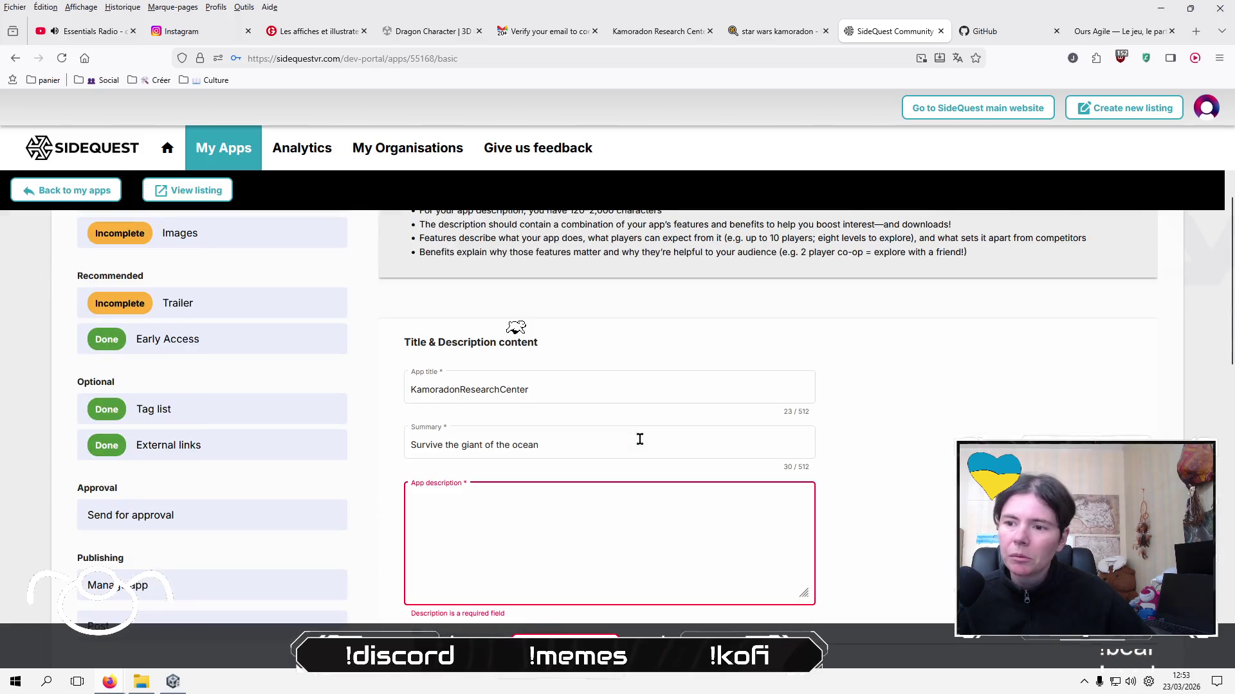
pyautogui.click(568, 444)
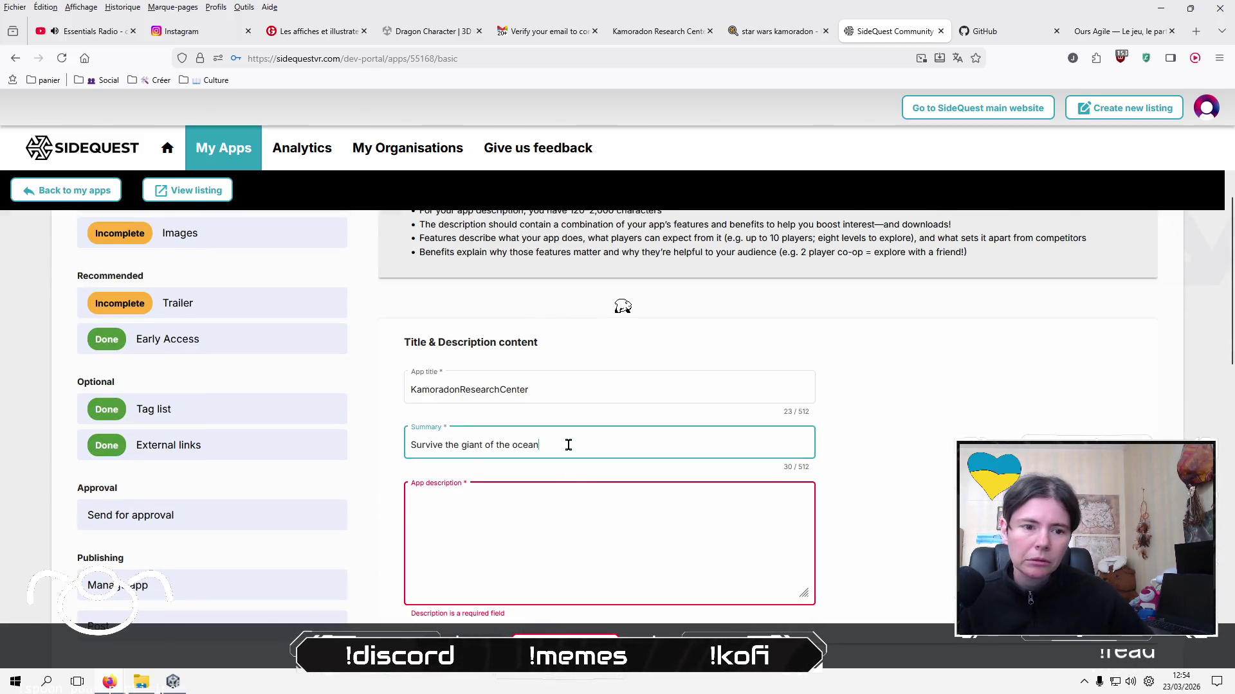
pyautogui.click(587, 543)
pyautogui.click(586, 446)
pyautogui.click(573, 518)
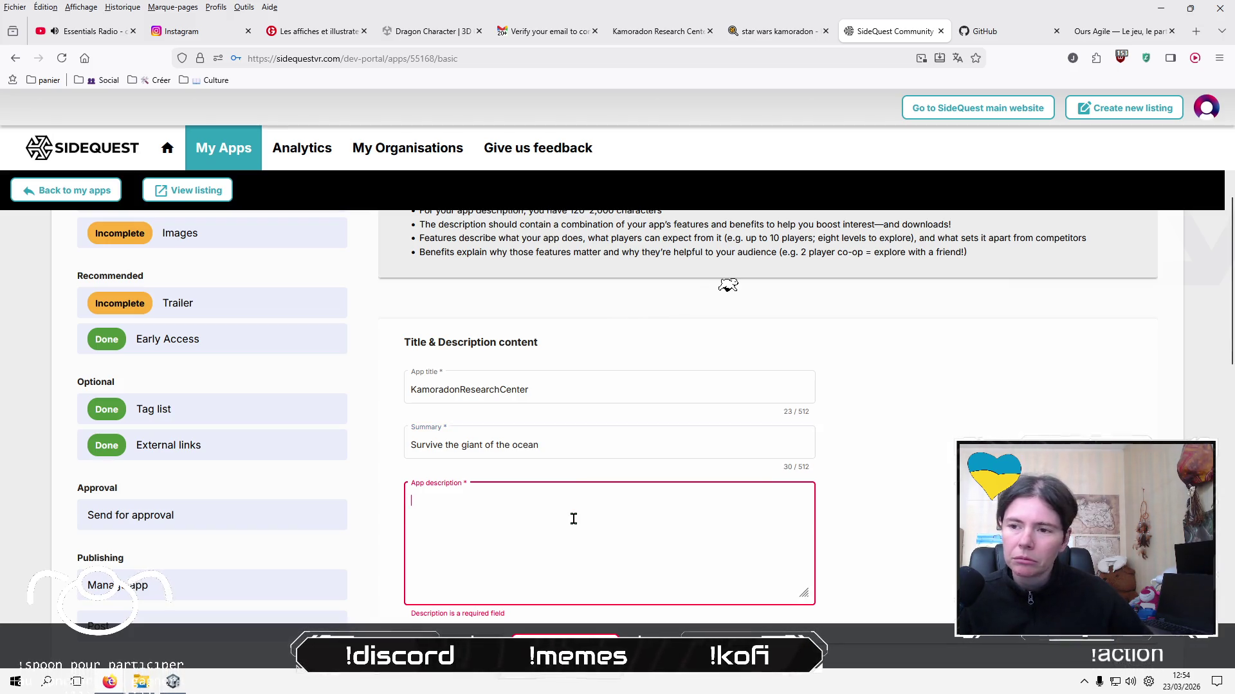
pyautogui.tripleClick(584, 441)
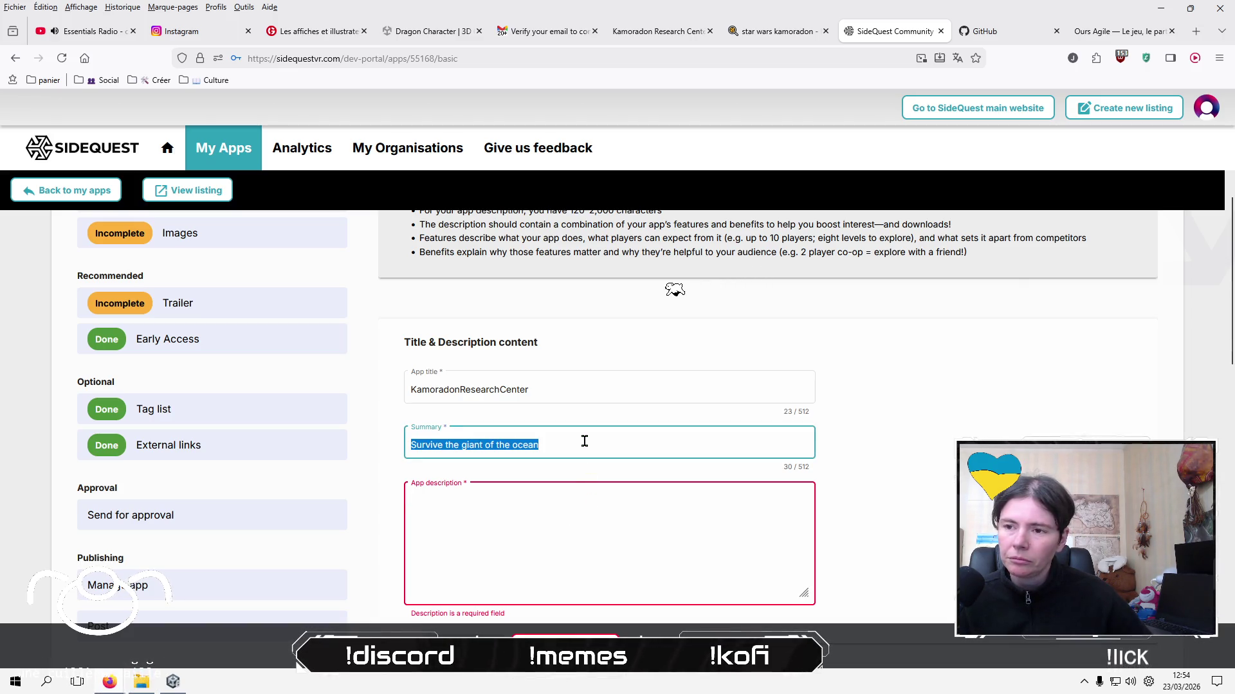
pyautogui.press('BackSpace')
pyautogui.click(567, 543)
pyautogui.click(606, 444)
# Type the summary 'A not stressful at all scientific Mission under the sea' and begin the description
pyautogui.write('A s')
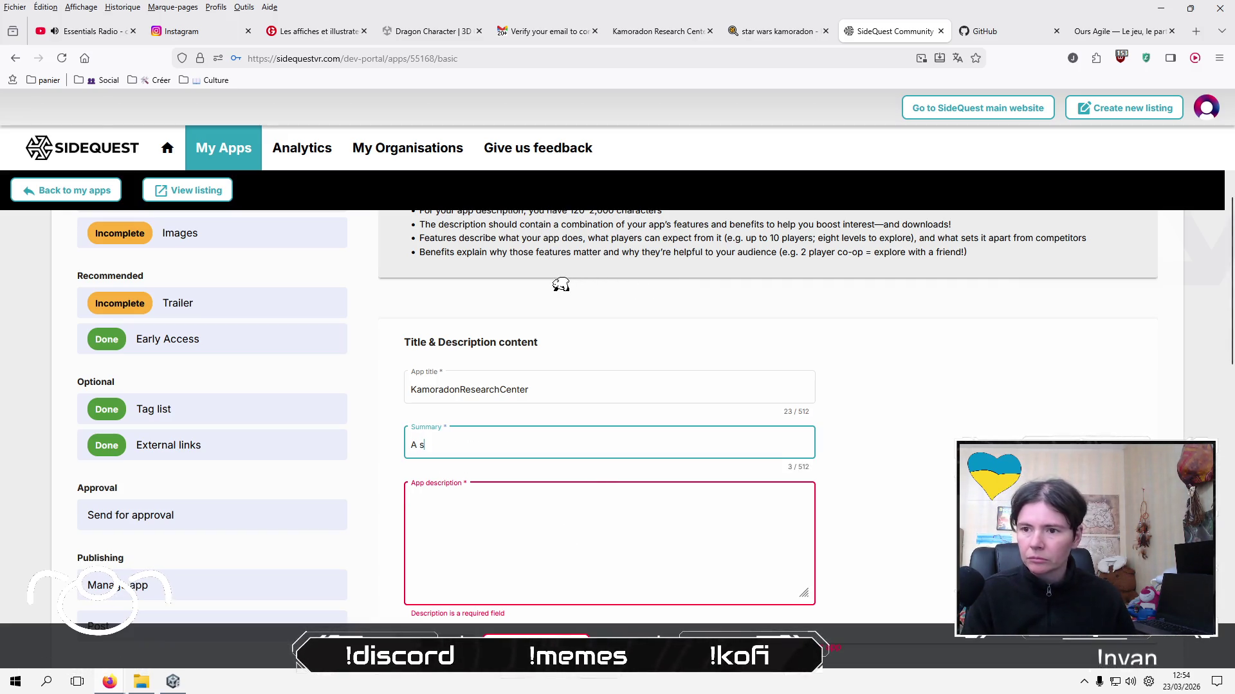
pyautogui.write('cientific')
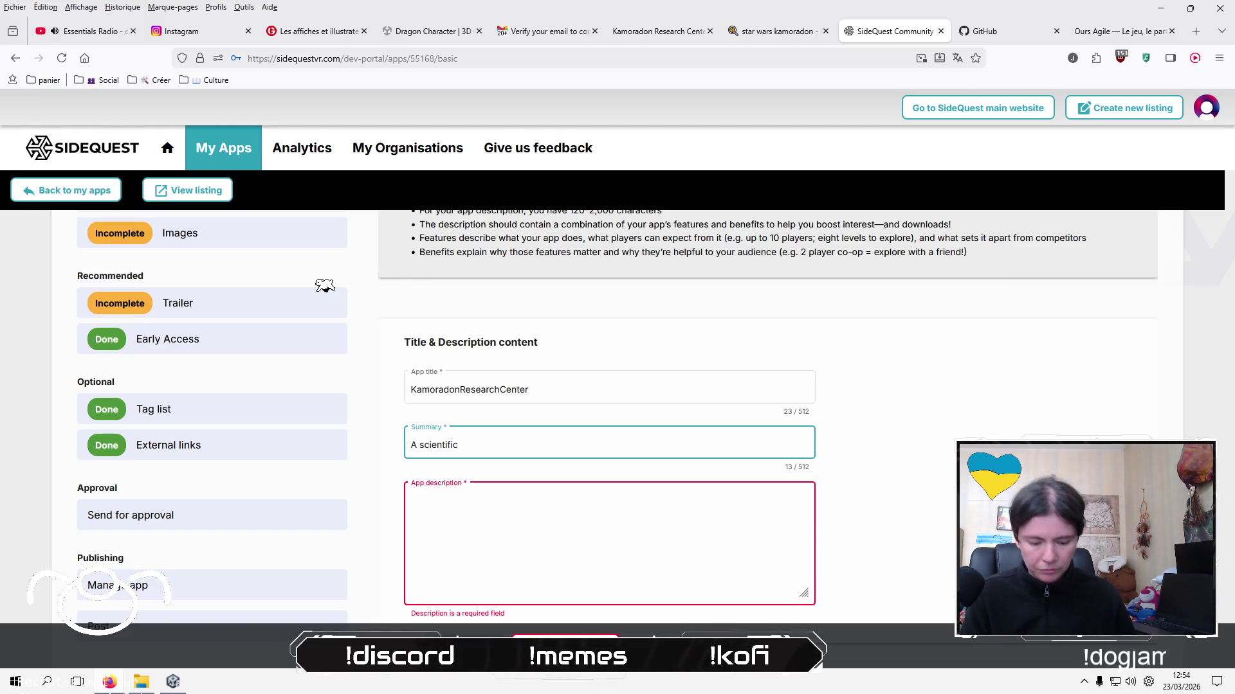
pyautogui.write('ot stressful ')
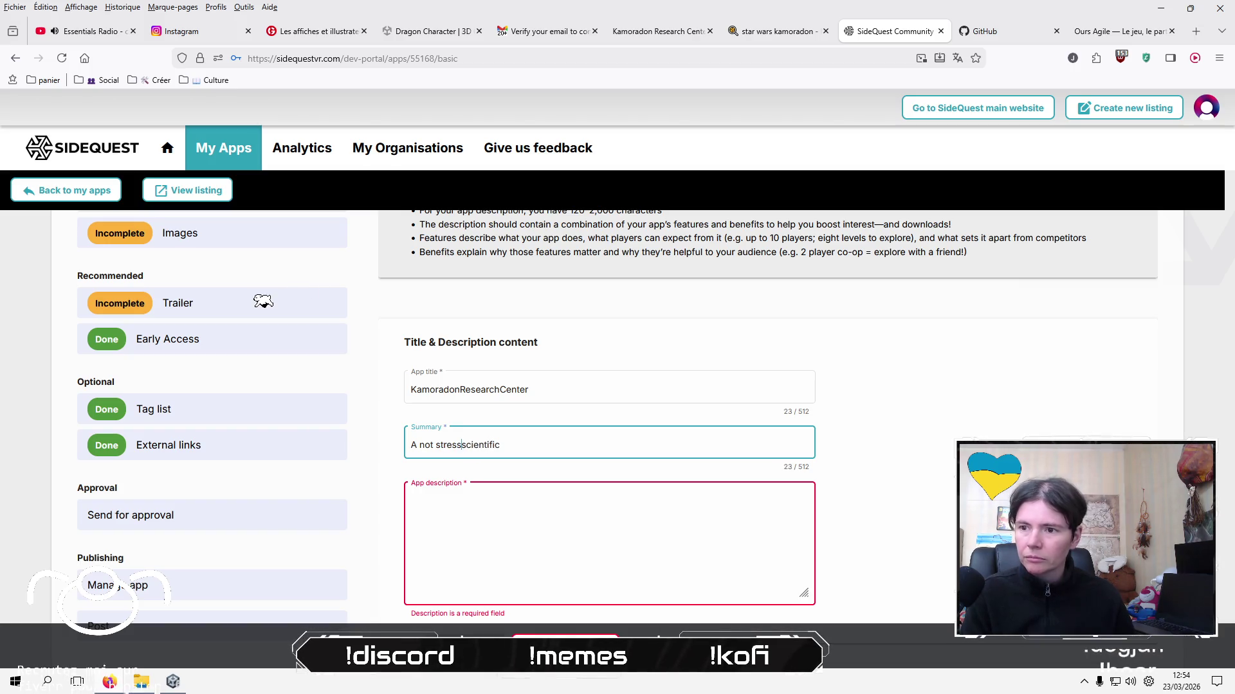
pyautogui.write('a t all ')
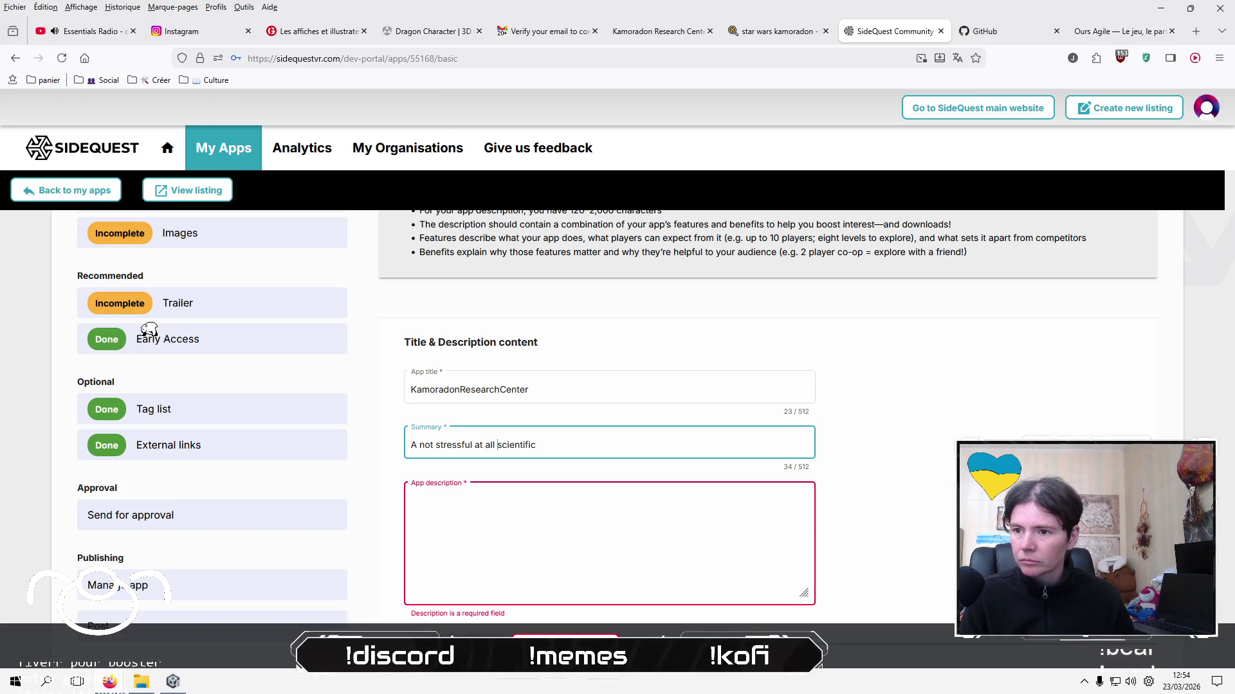
pyautogui.write('Mission ud')
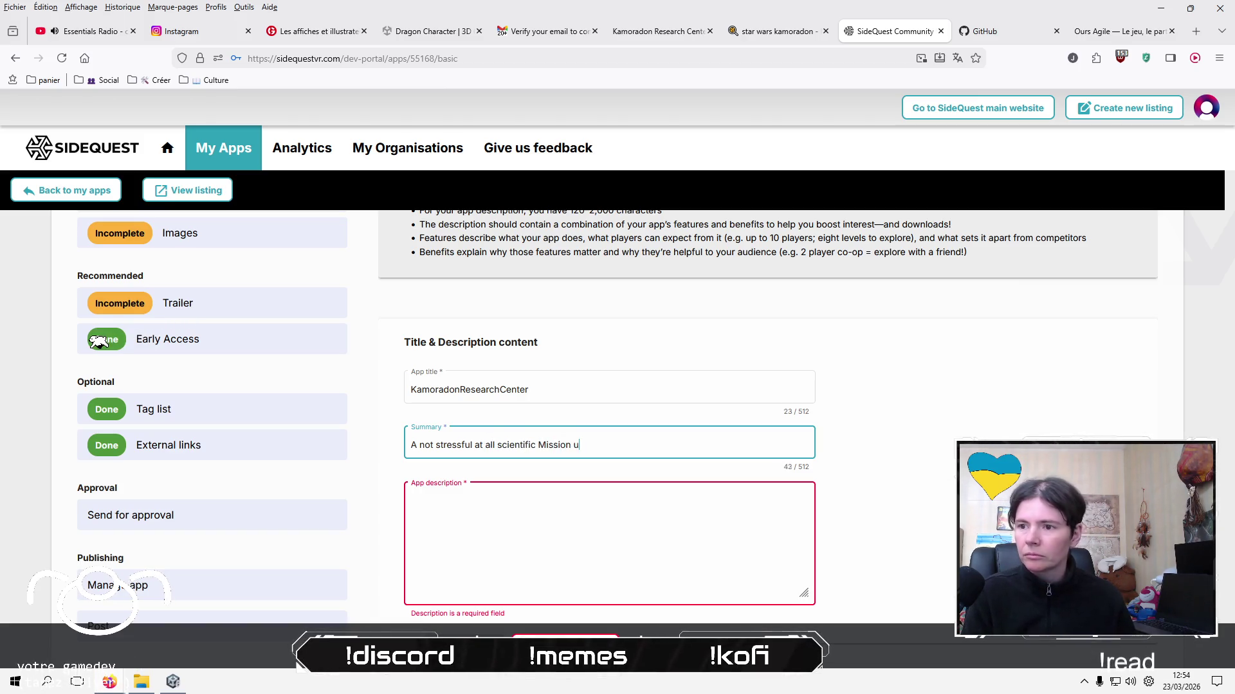
pyautogui.write('ner')
pyautogui.press('BackSpace')
pyautogui.press('BackSpace')
pyautogui.press('BackSpace')
pyautogui.write('nder the sea')
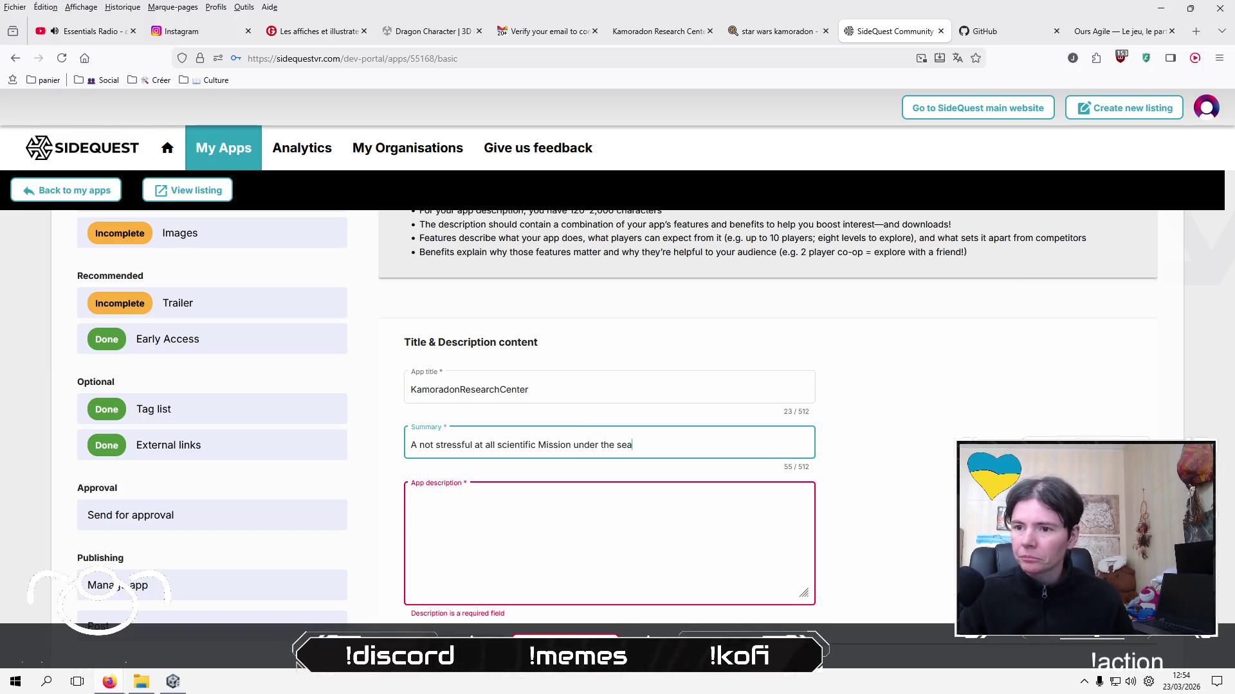
pyautogui.click(656, 539)
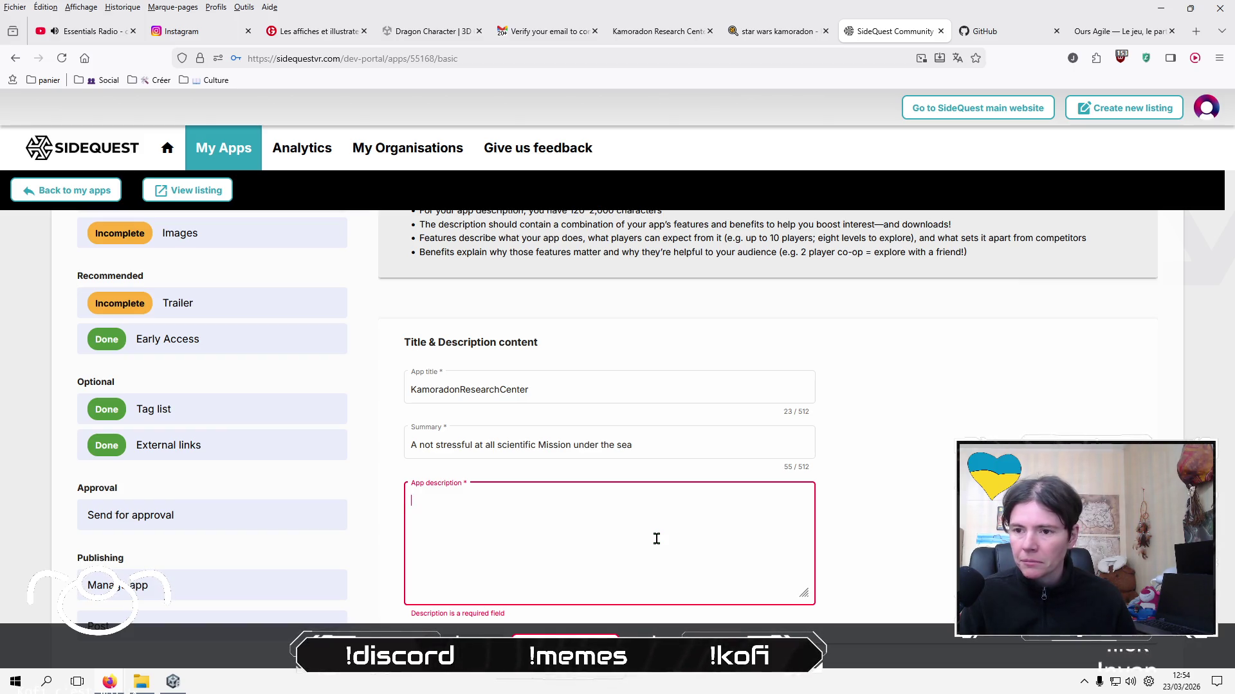
pyautogui.write('To make')
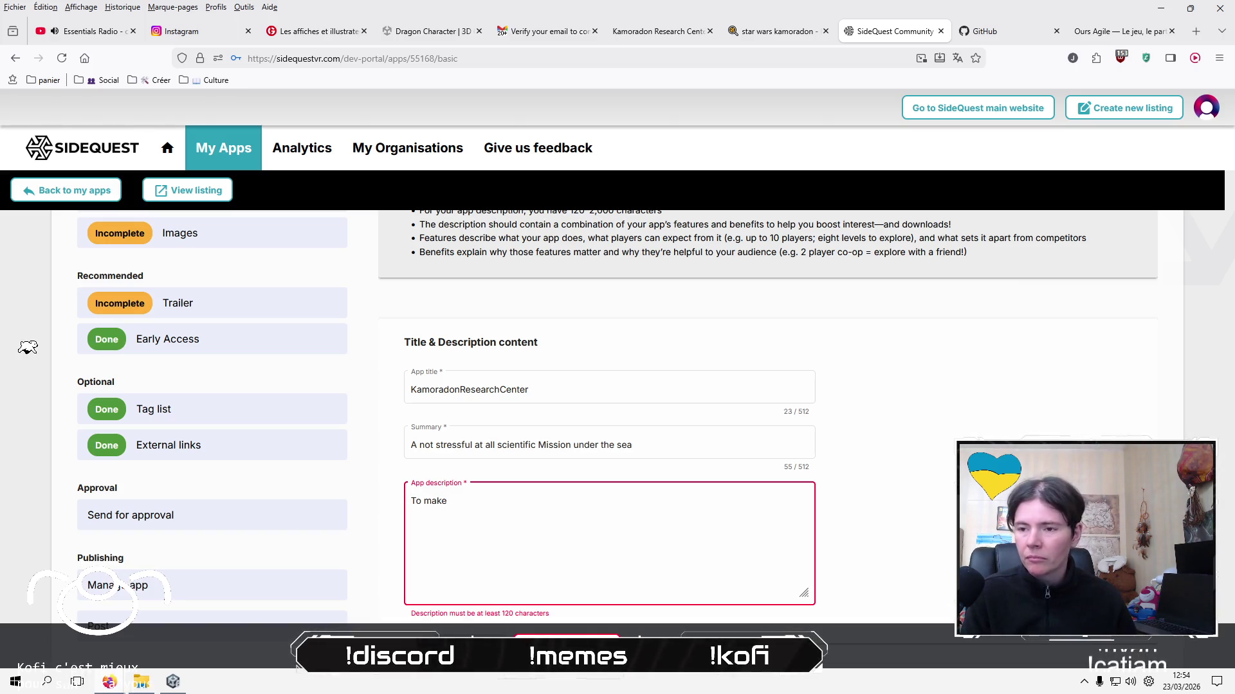
pyautogui.write(' the science')
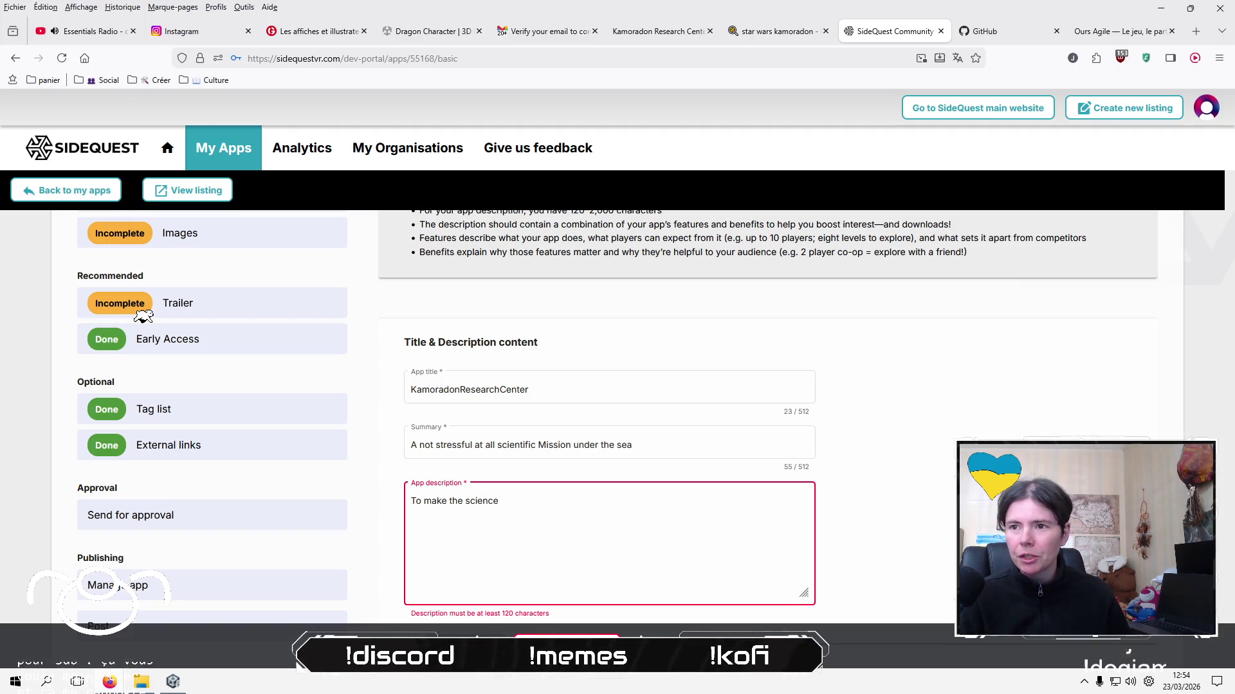
pyautogui.write(' adva')
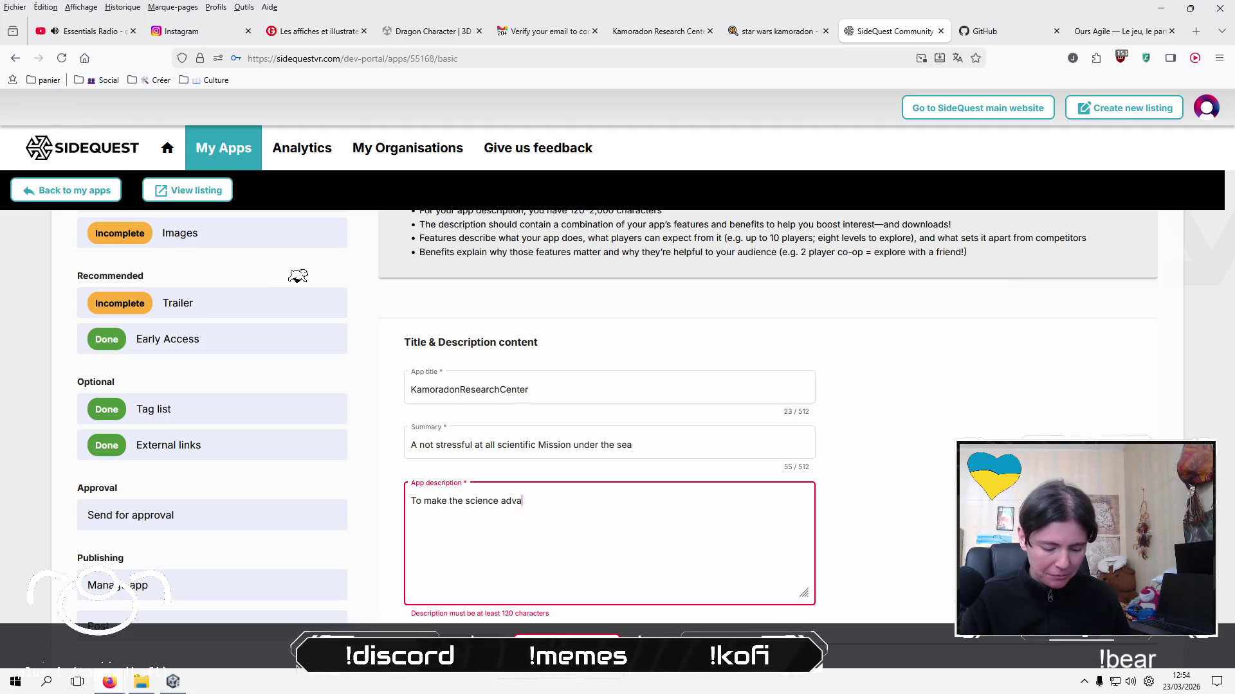
pyautogui.write('nce, you ')
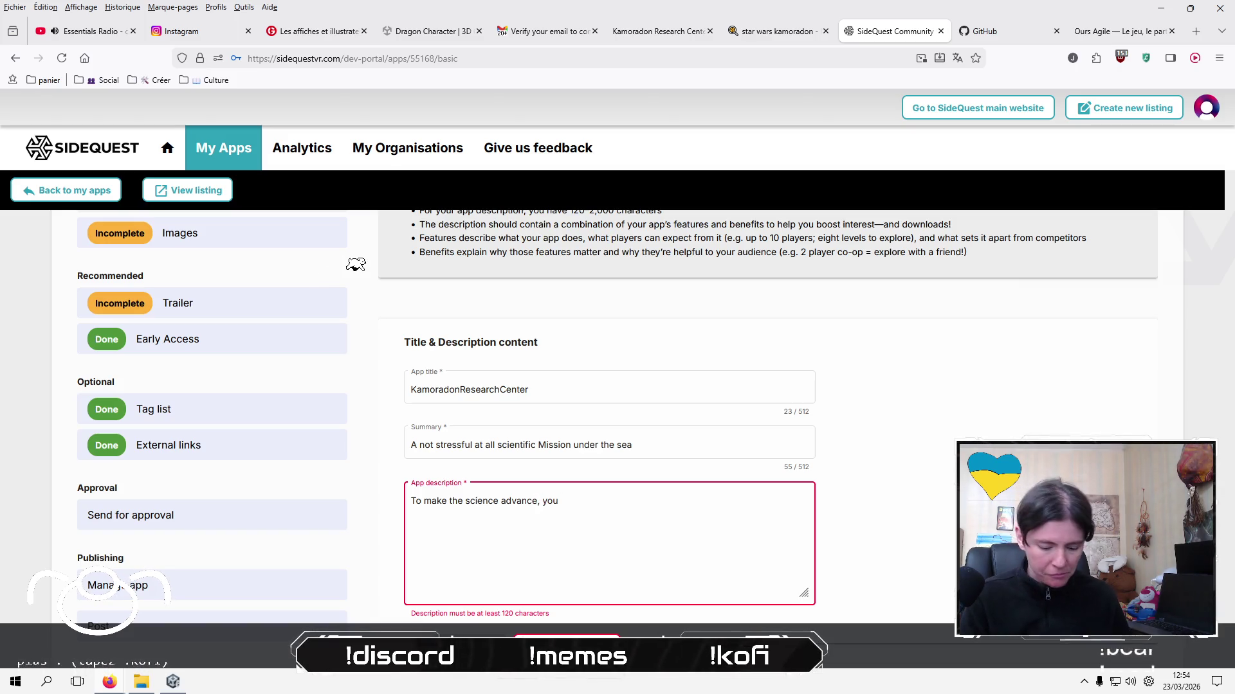
pyautogui.write('are sent to ')
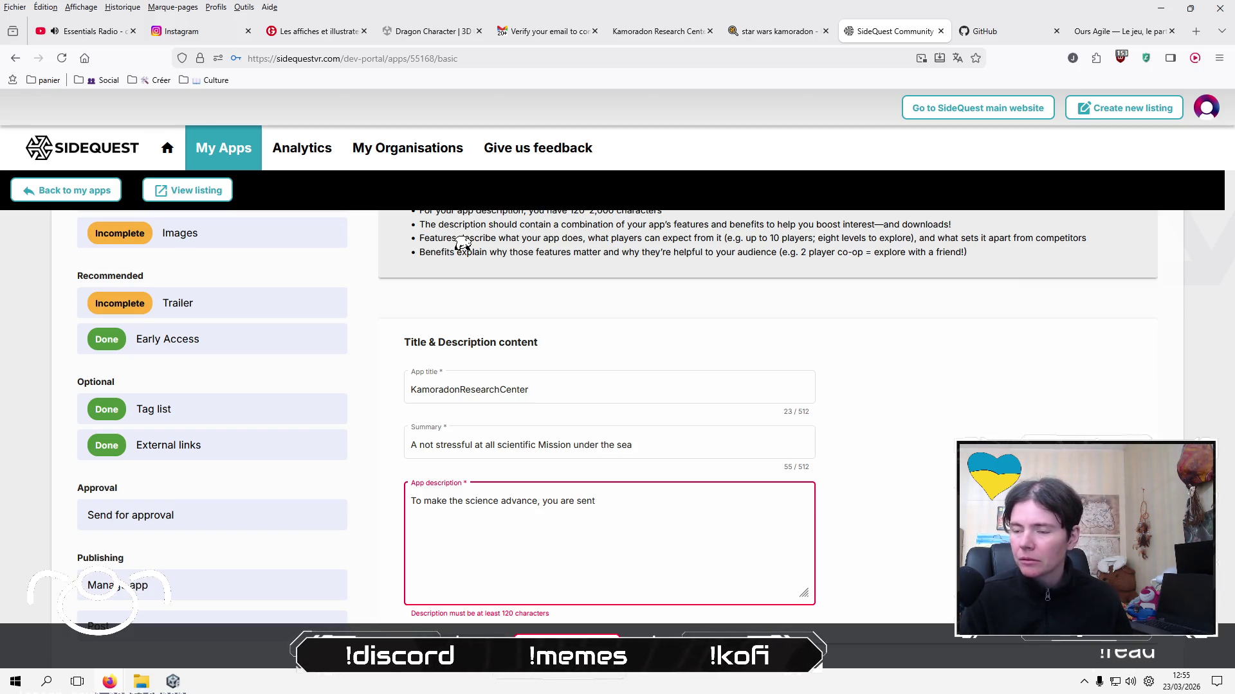
pyautogui.write('collect v')
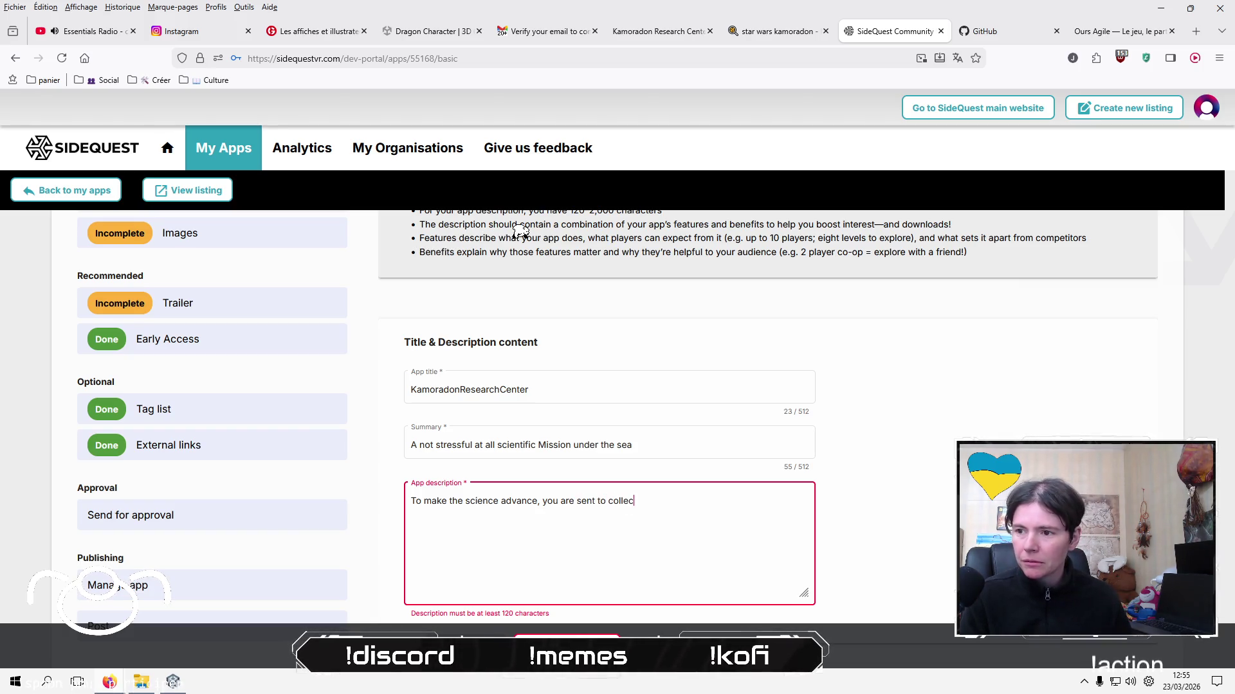
pyautogui.write('egetation')
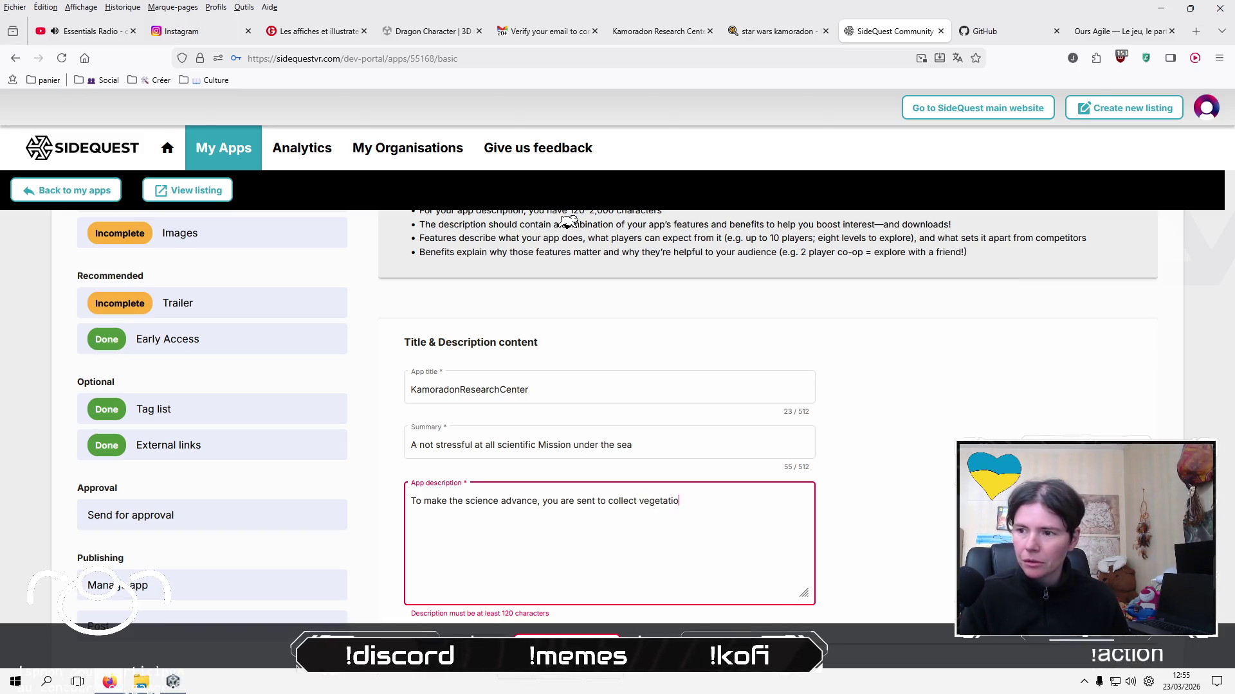
pyautogui.write(' on ')
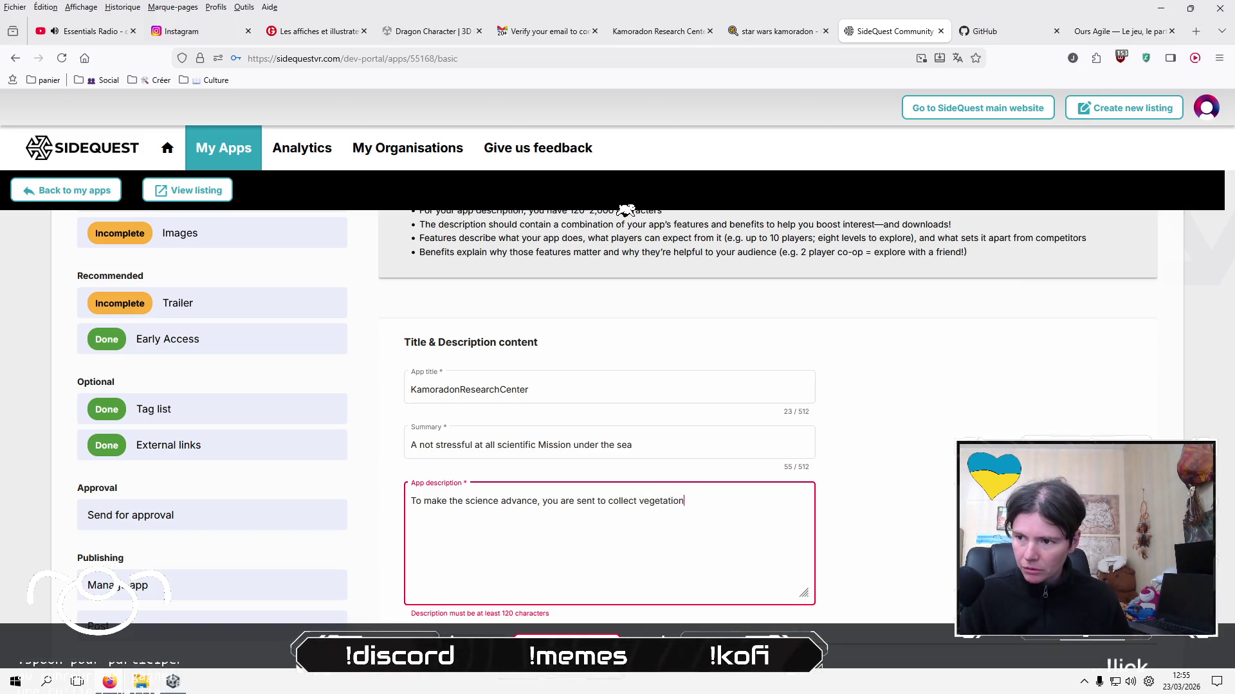
pyautogui.write('the floor of the')
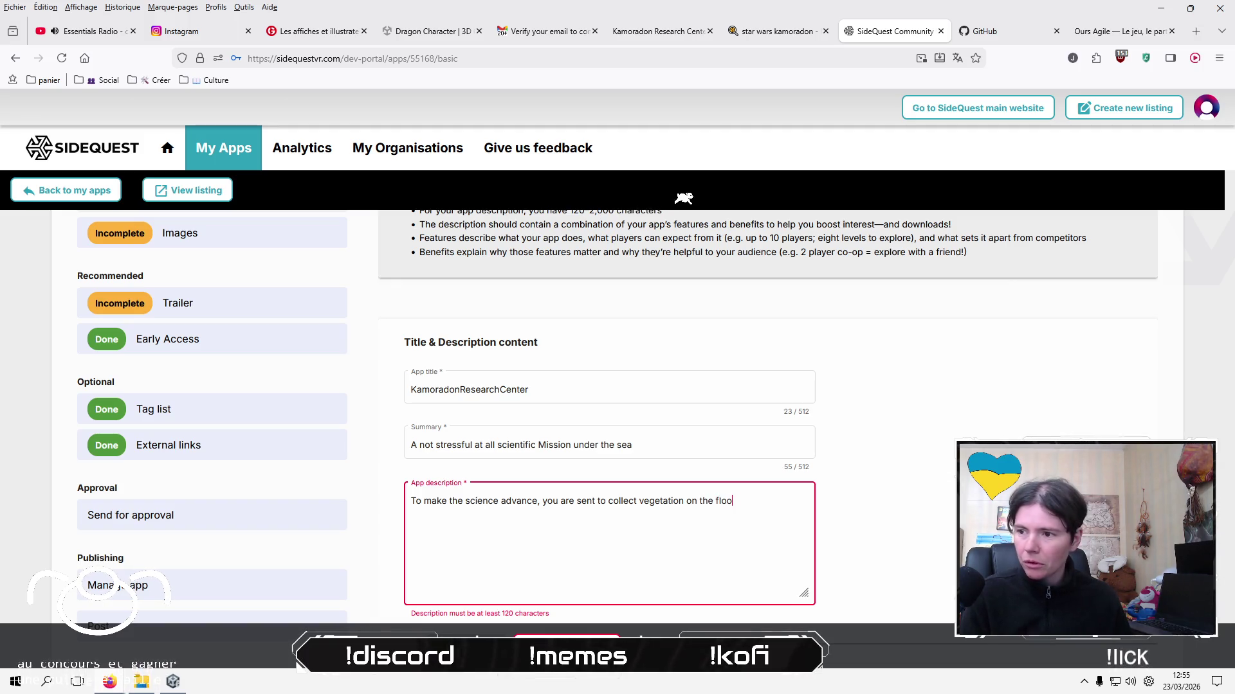
pyautogui.write(' ocean')
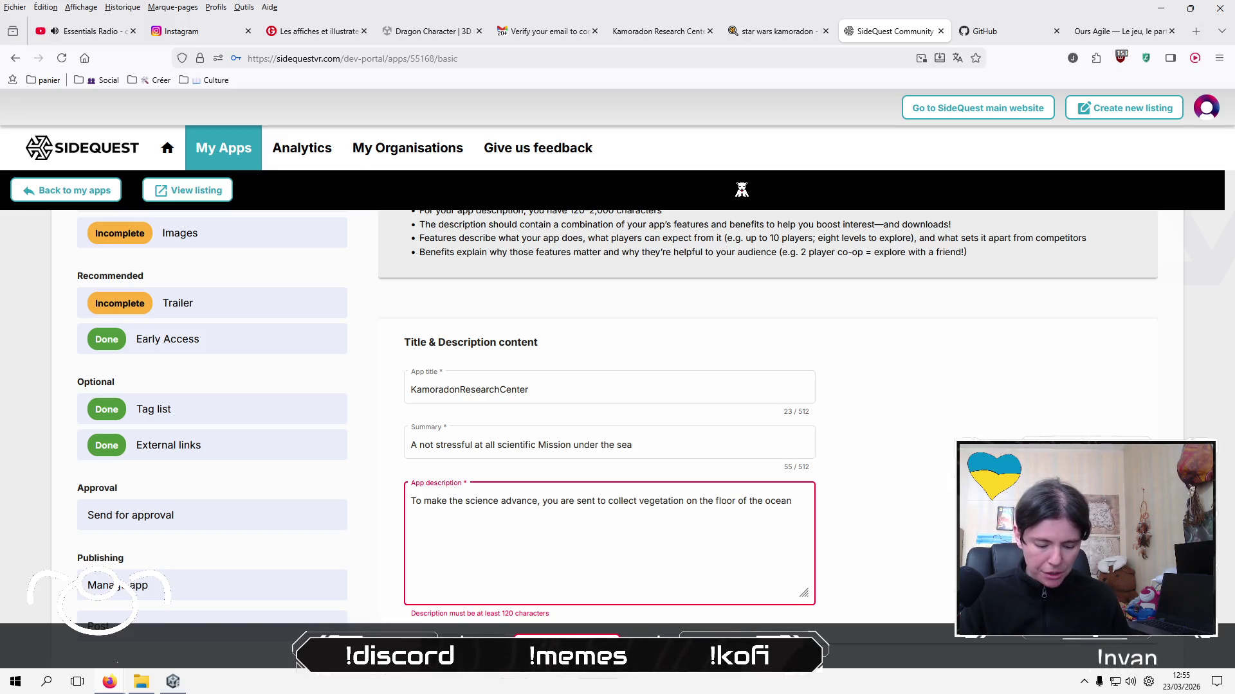
pyautogui.write('.')
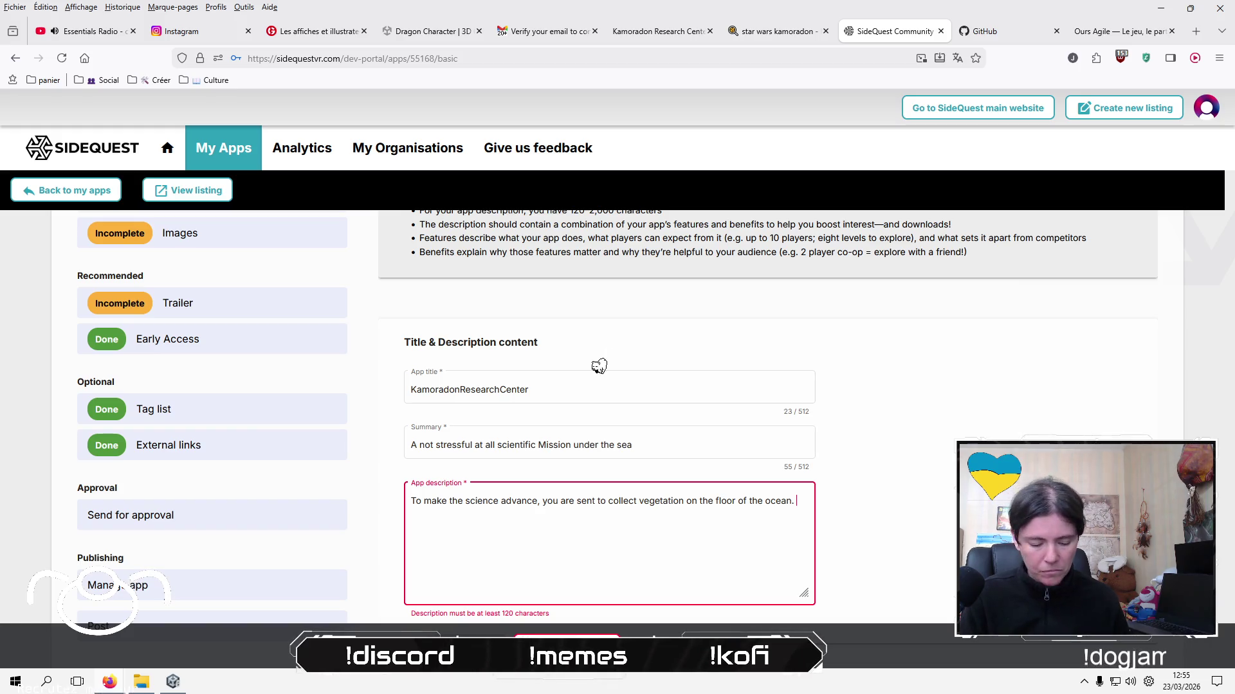
# Add 'Annoyingly, the ocean is the home of a not so kind giant creature' to the description
pyautogui.write('Annoyingl')
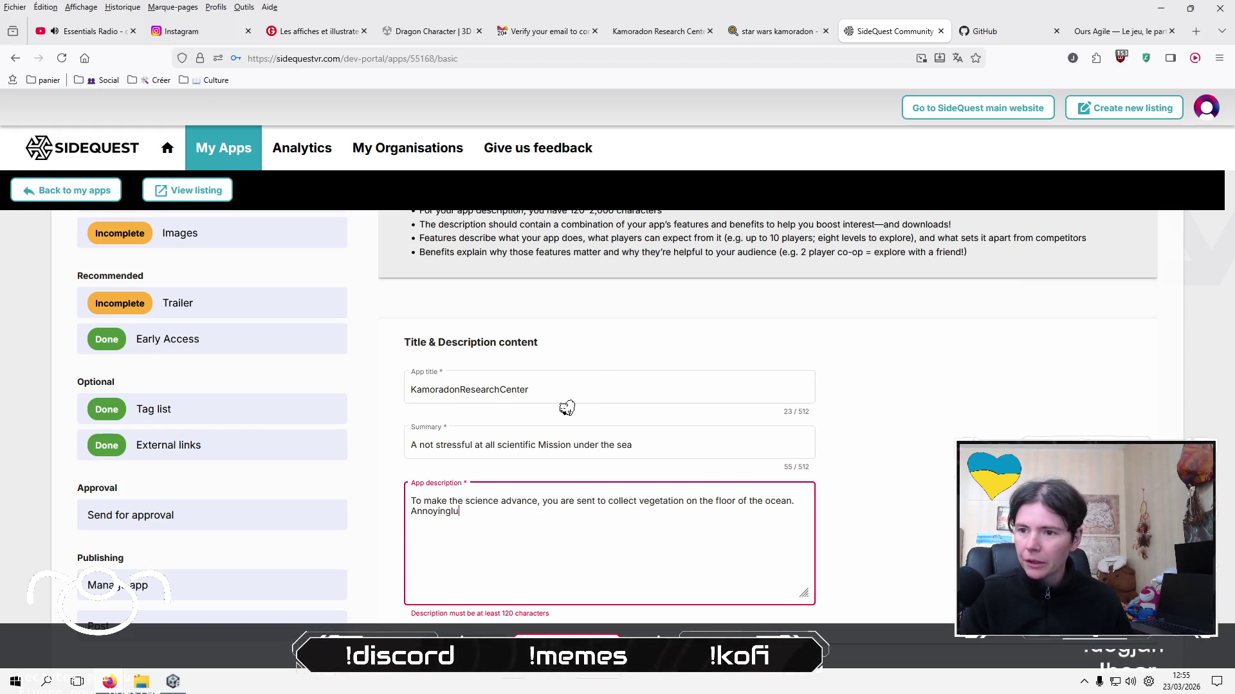
pyautogui.write('y, the ocean ')
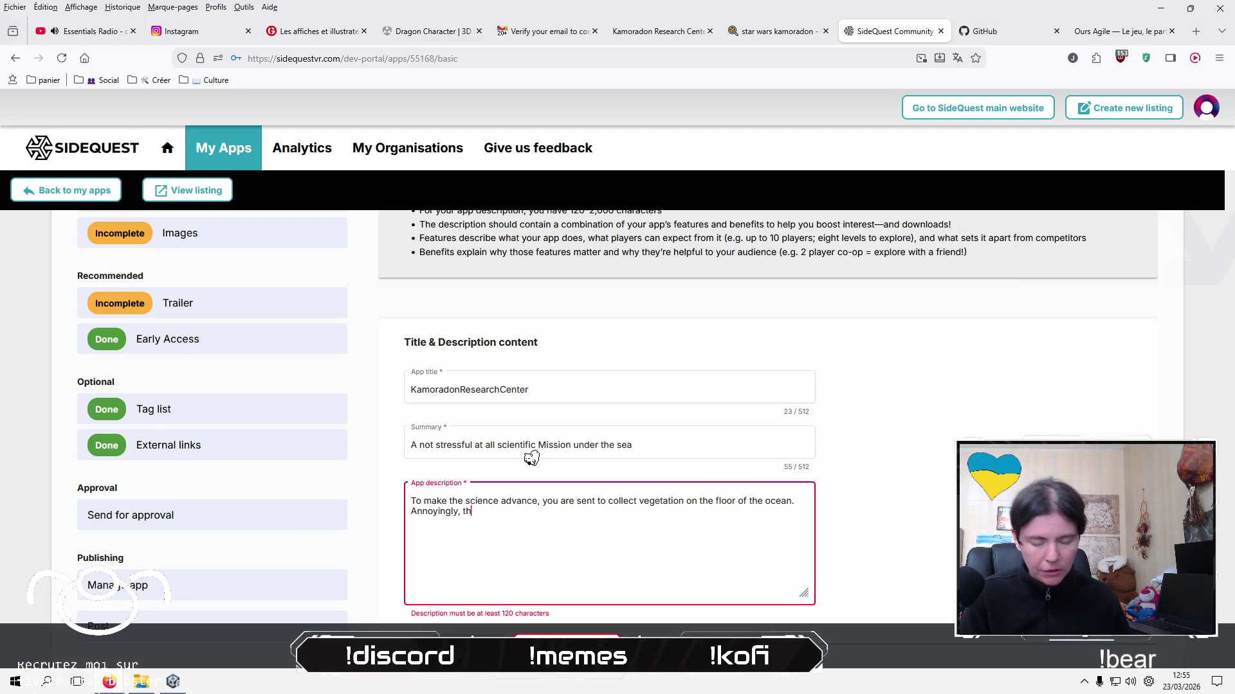
pyautogui.write('is the ')
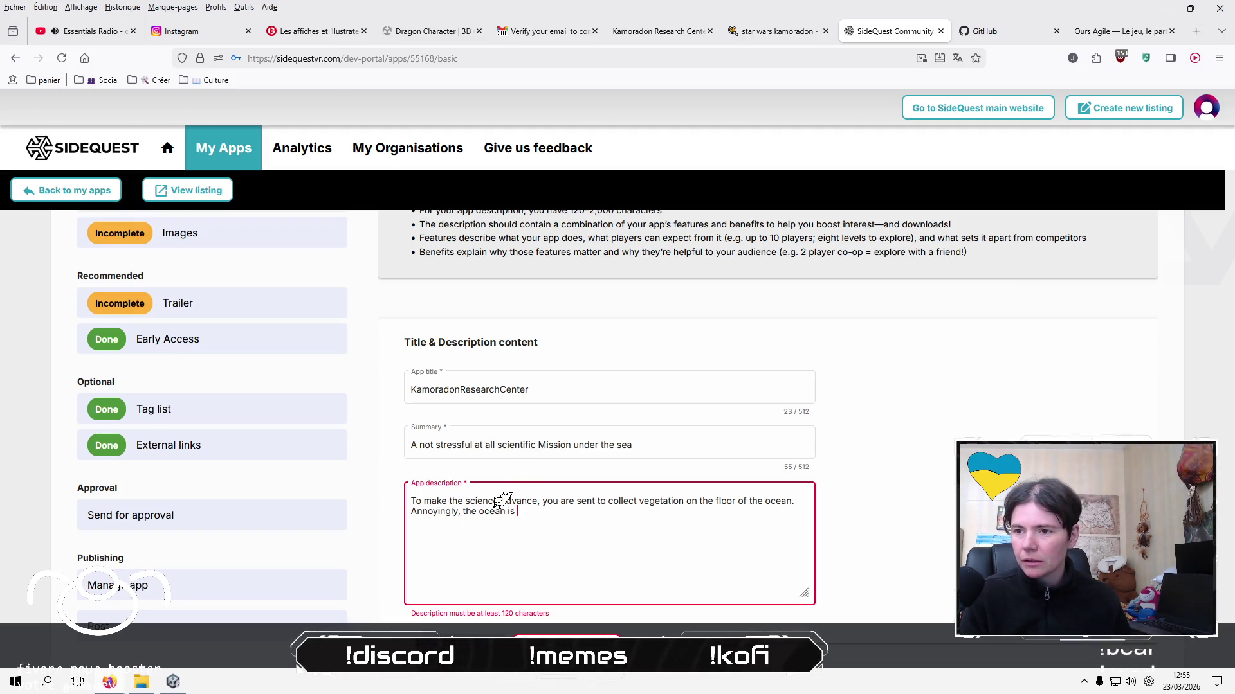
pyautogui.write('h')
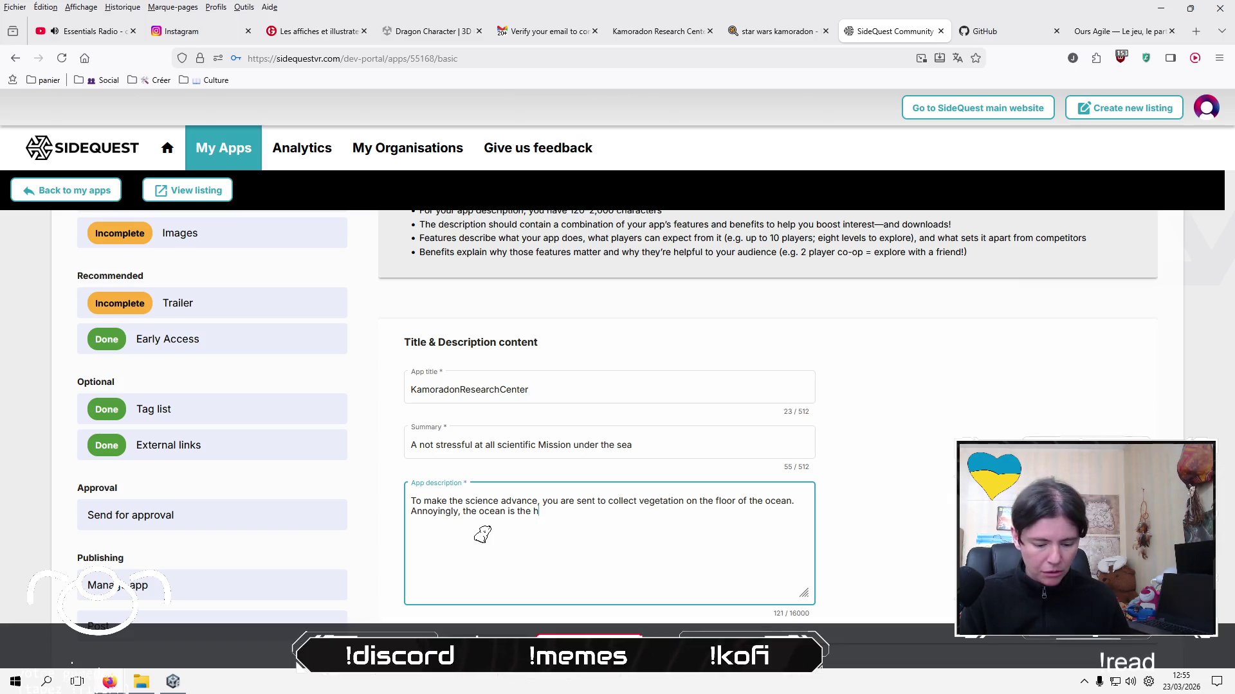
pyautogui.write('ome of a n')
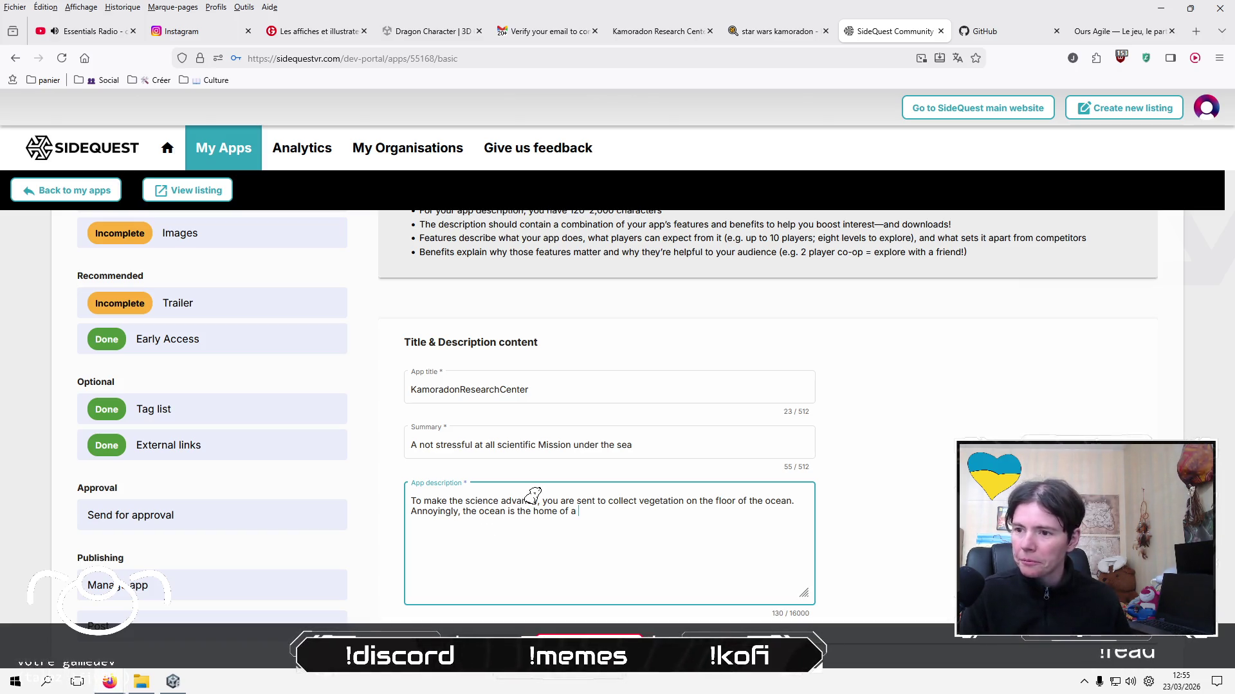
pyautogui.write('ot so k')
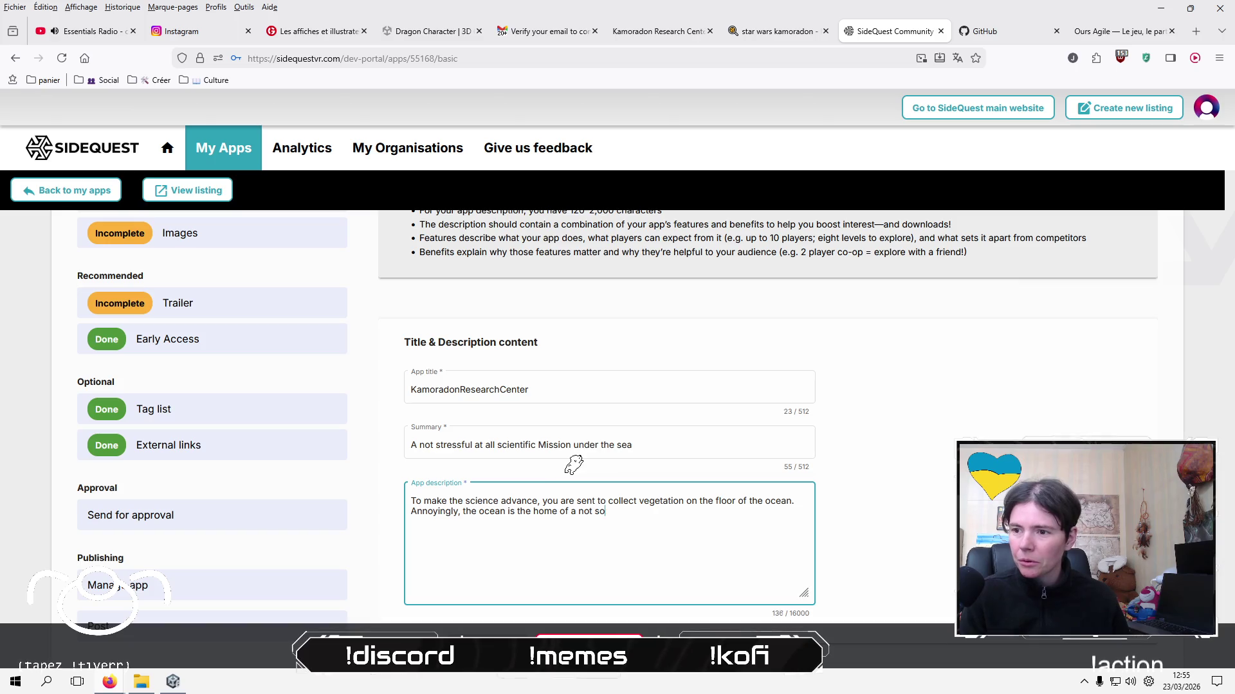
pyautogui.write('ind giant creature.')
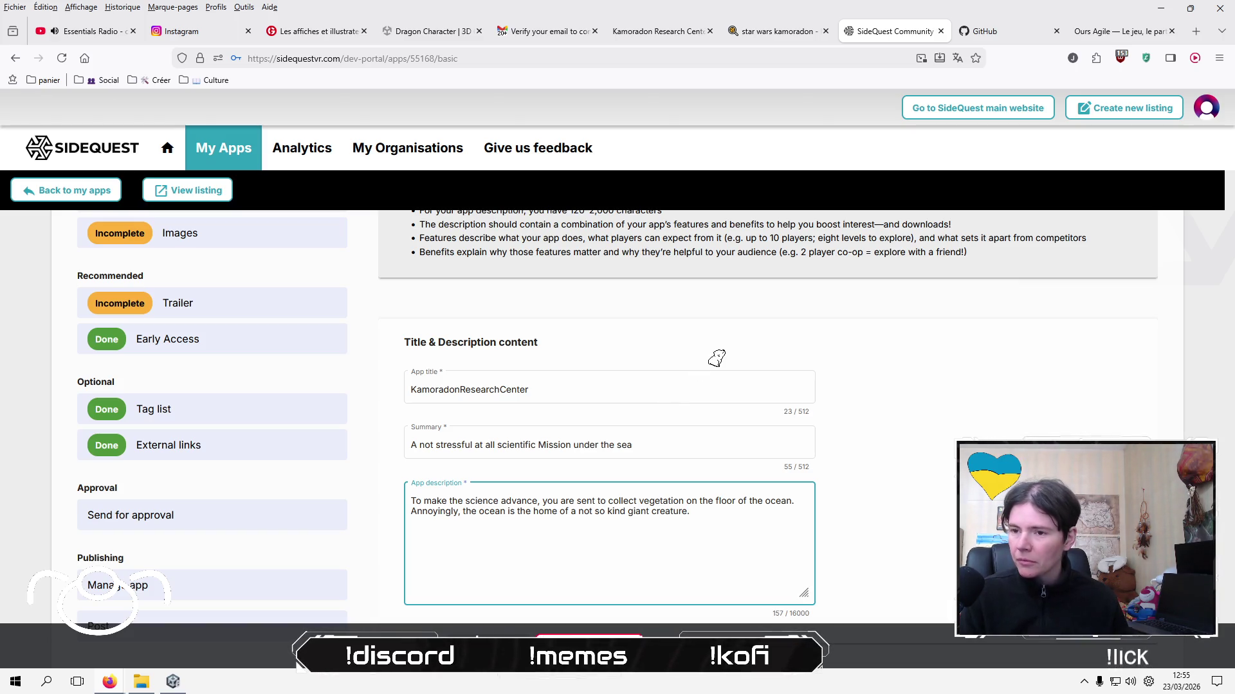
# Start a new description paragraph about surviving and helping humanity conquer the universe
pyautogui.press('Return')
pyautogui.write('Sr')
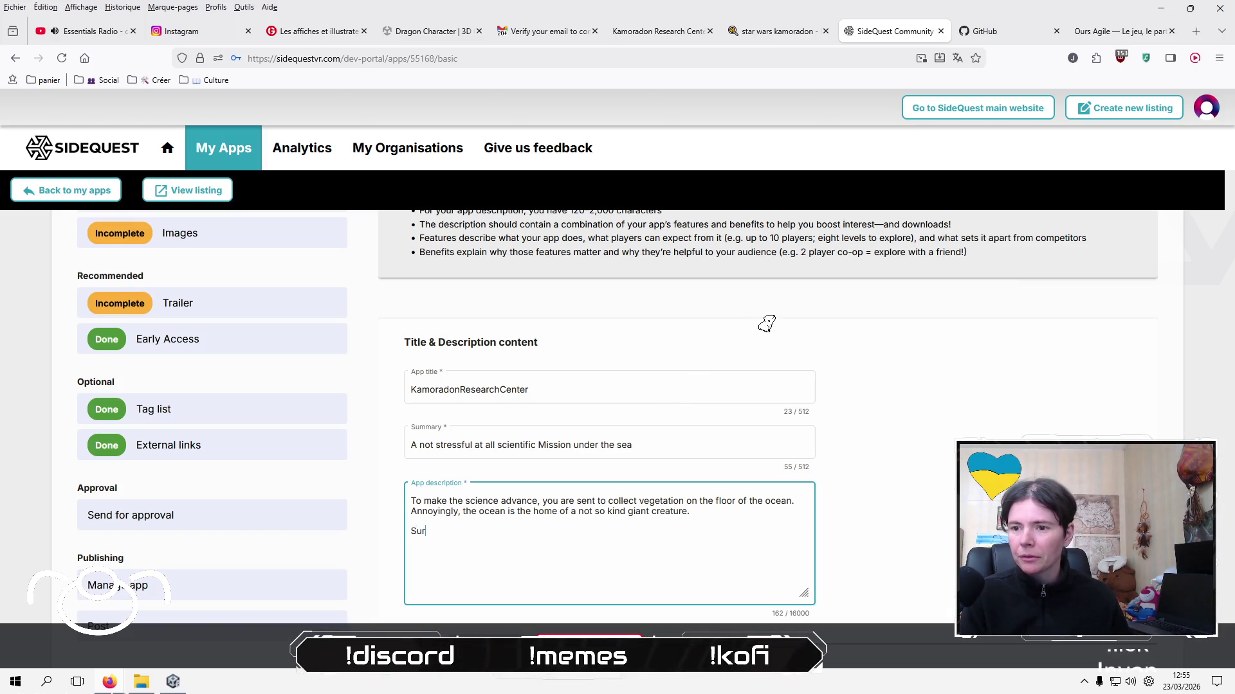
pyautogui.write('e an')
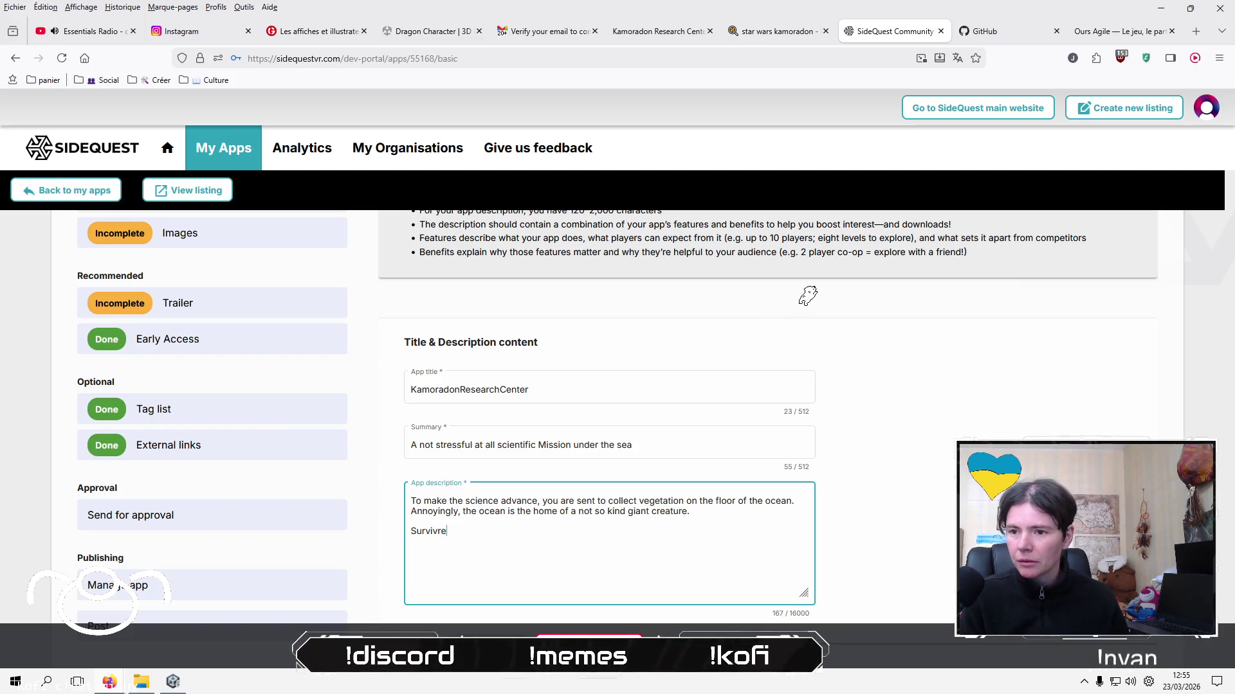
pyautogui.write('and')
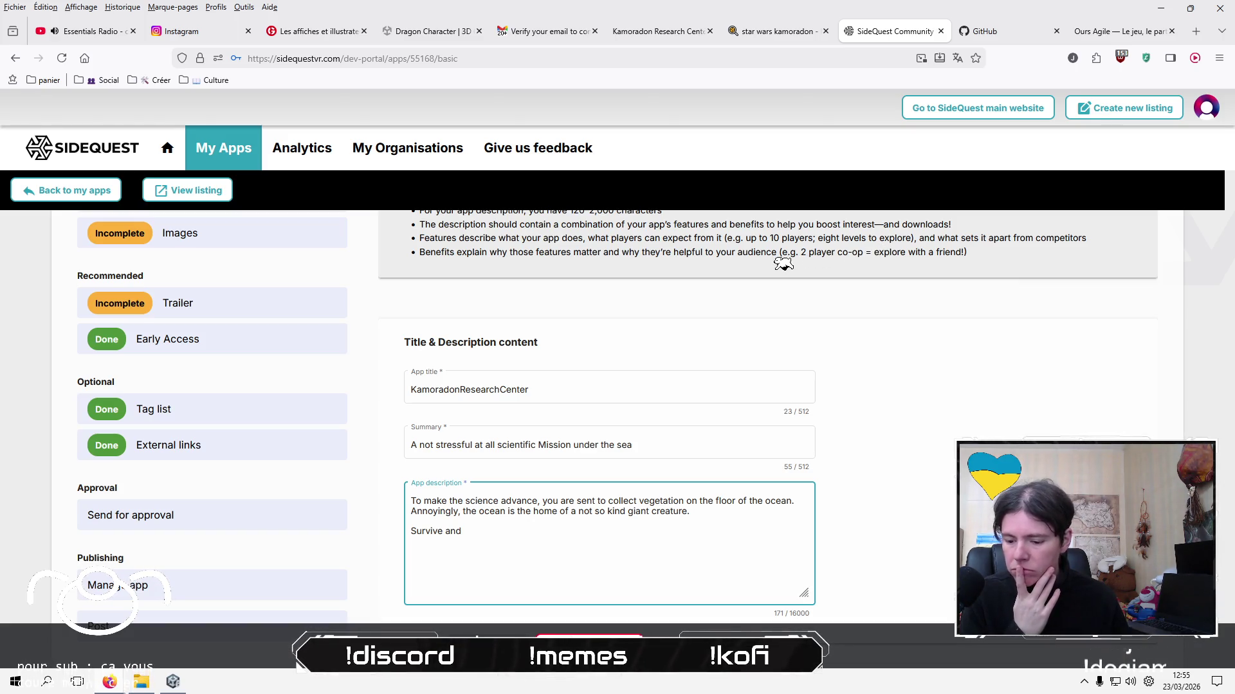
pyautogui.write('help ')
pyautogui.write('the ')
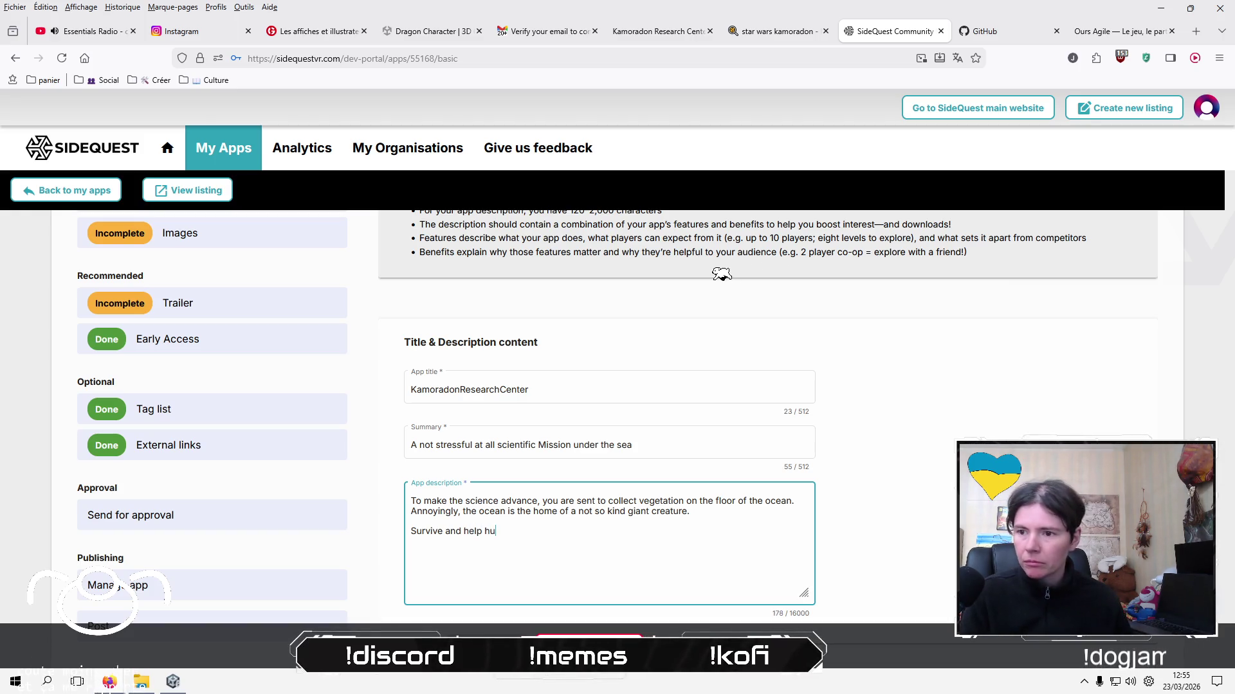
pyautogui.write('humun')
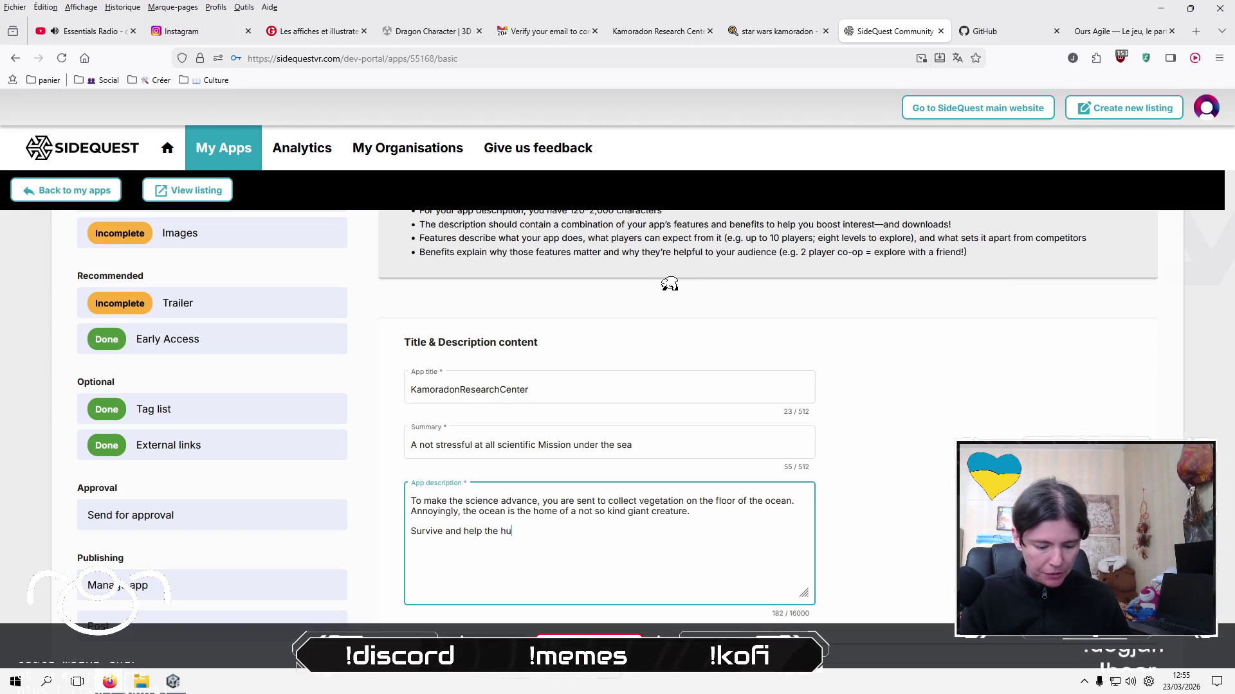
pyautogui.press('BackSpace')
pyautogui.press('BackSpace')
pyautogui.press('BackSpace')
pyautogui.write('anity')
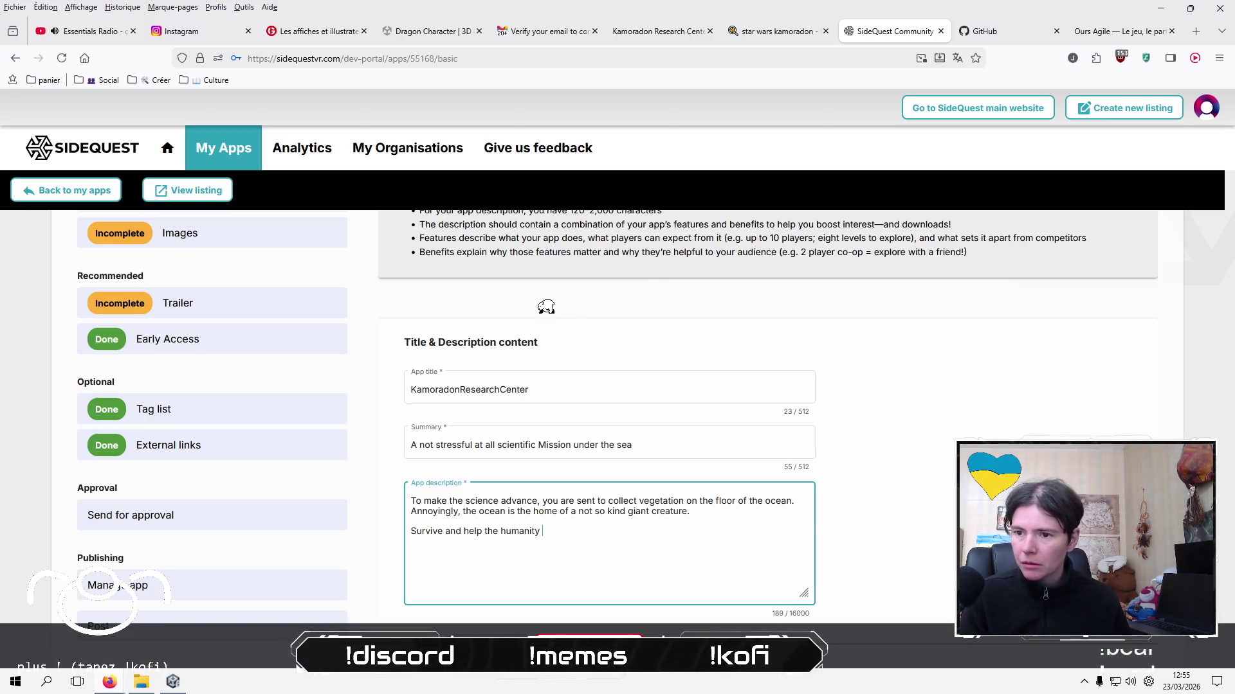
pyautogui.write(' conquier the s')
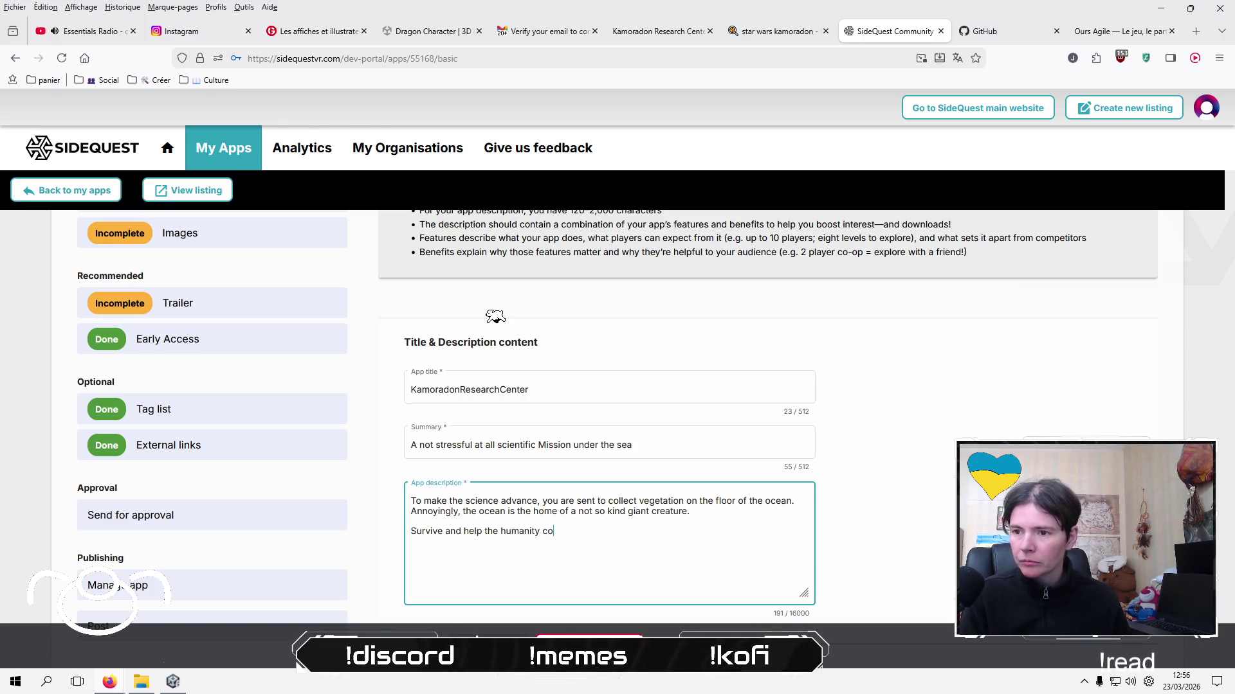
pyautogui.write('pace')
pyautogui.hotkey('ctrl', 'shift', 'Right')
pyautogui.write('universe')
# Finish the line with 'on oceanic planet at a time' and fix the 'conquier' typo
pyautogui.press('BackSpace')
pyautogui.press('BackSpace')
pyautogui.press('BackSpace')
pyautogui.write('on p')
pyautogui.press('BackSpace')
pyautogui.write('oceanic plae')
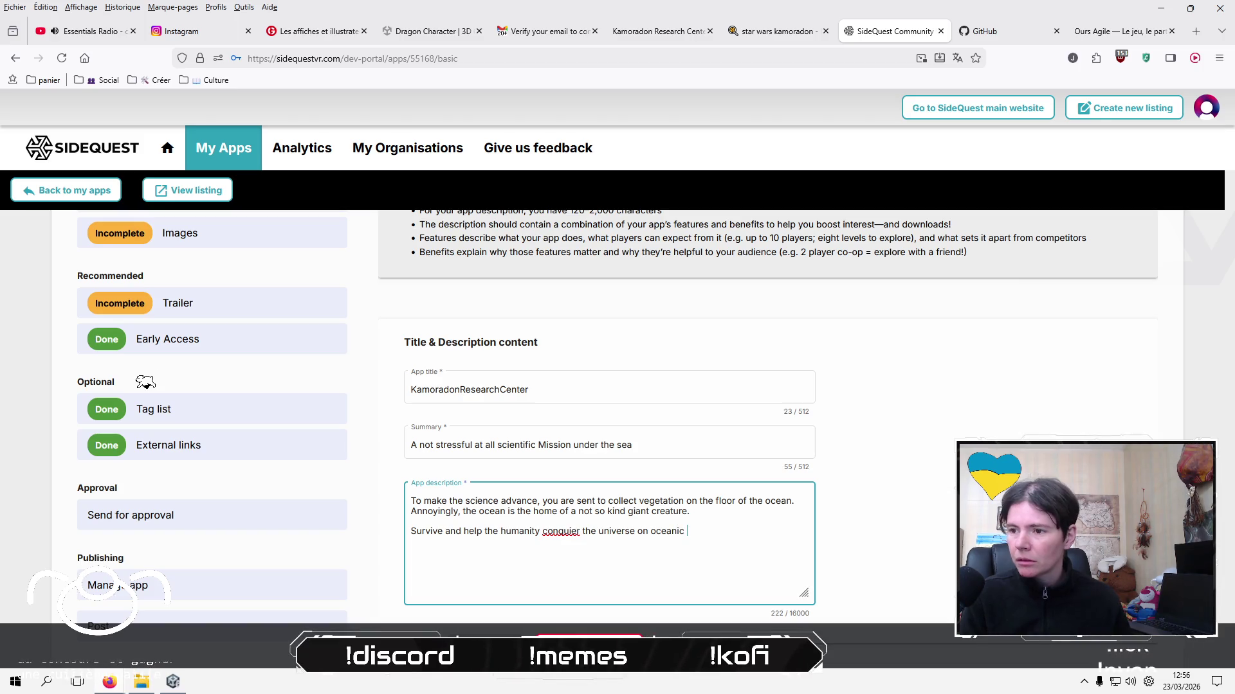
pyautogui.press('BackSpace')
pyautogui.write('net at a ti')
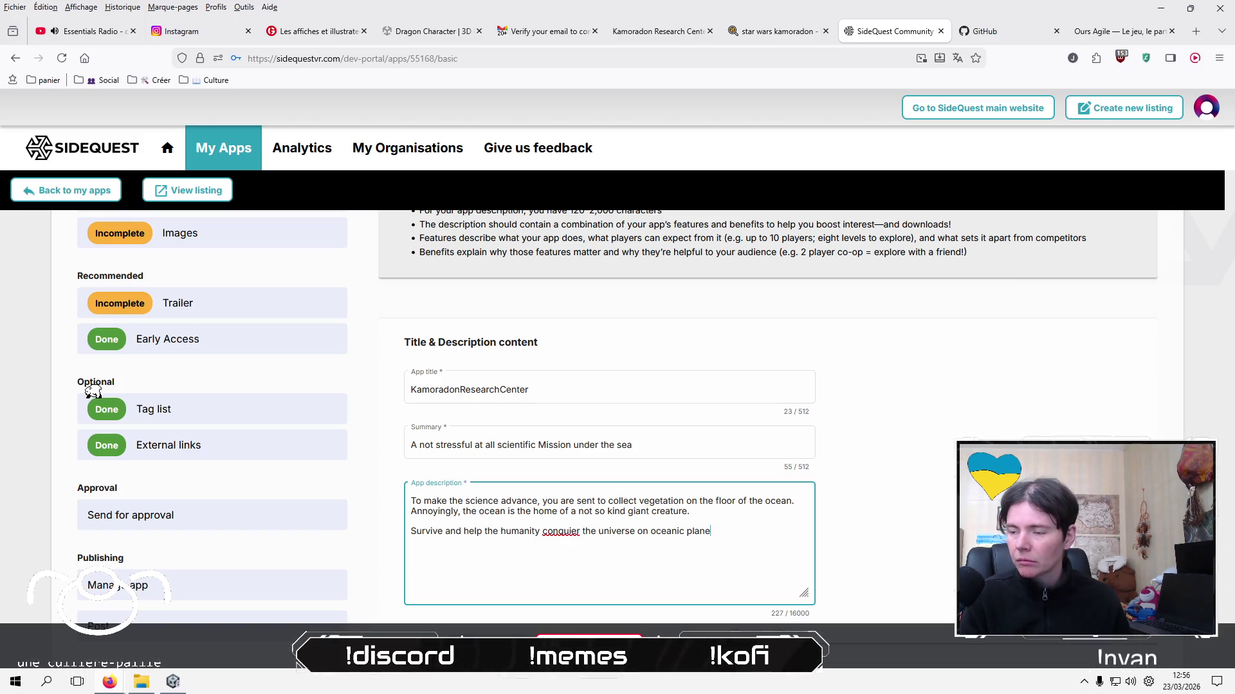
pyautogui.write('me')
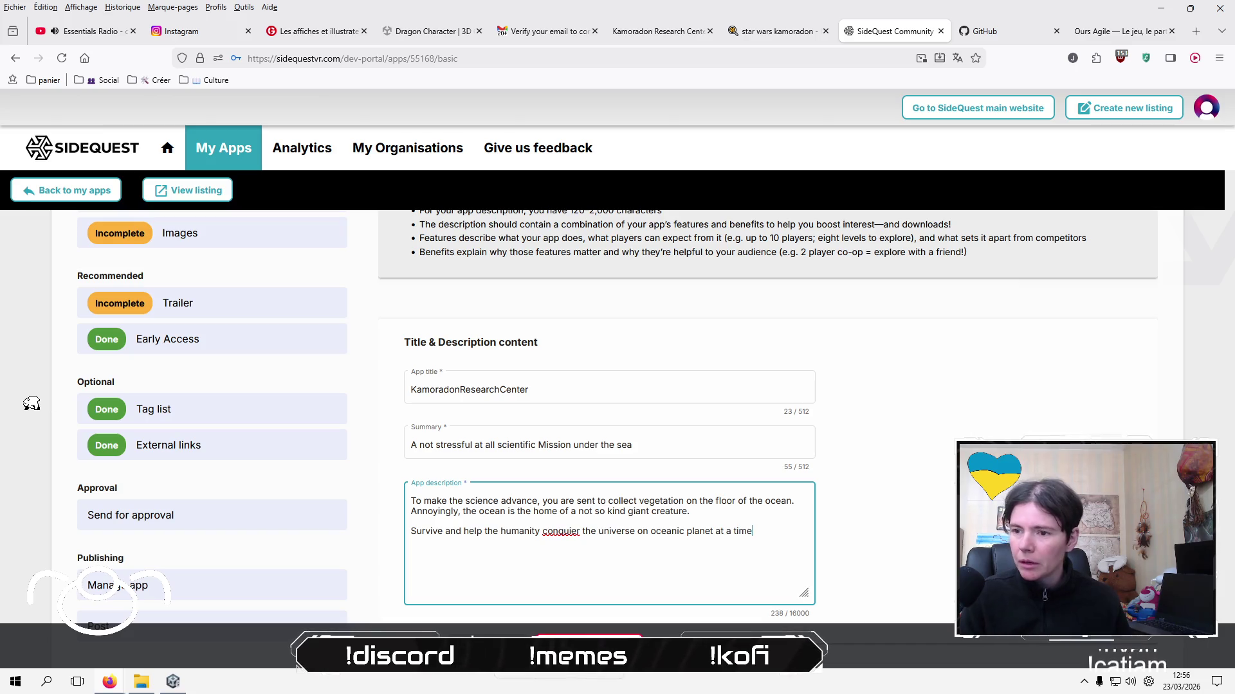
pyautogui.press('Home')
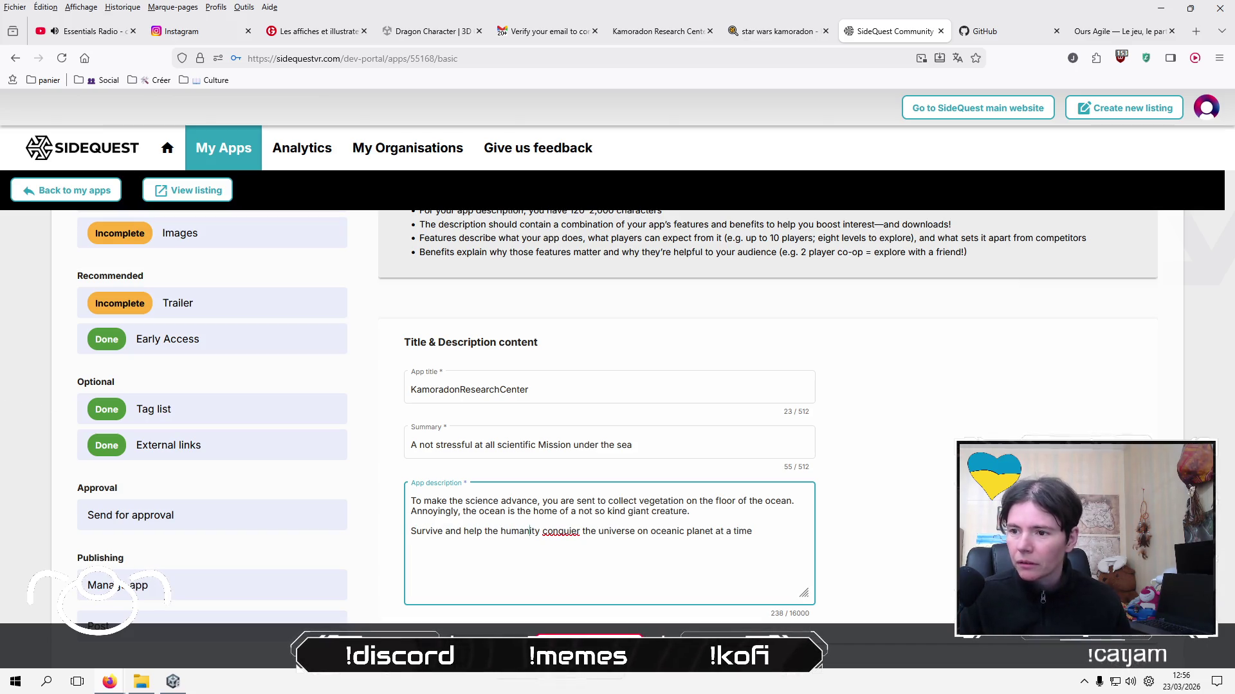
pyautogui.press('BackSpace')
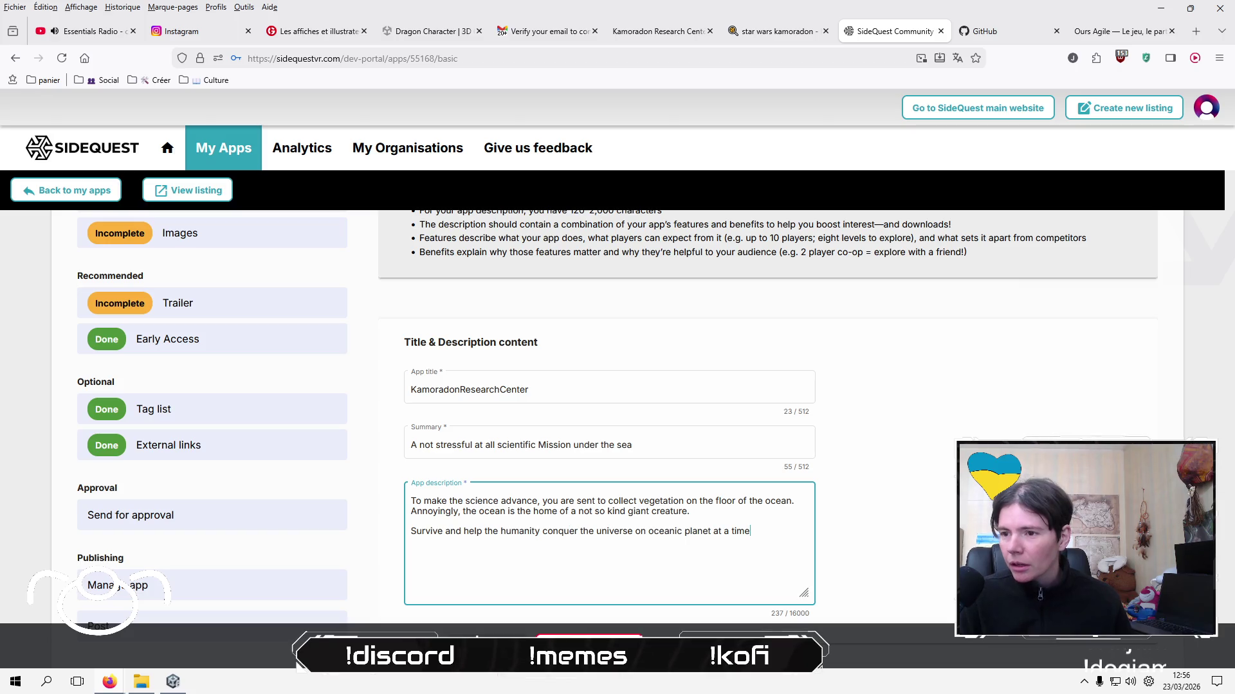
pyautogui.click(750, 532)
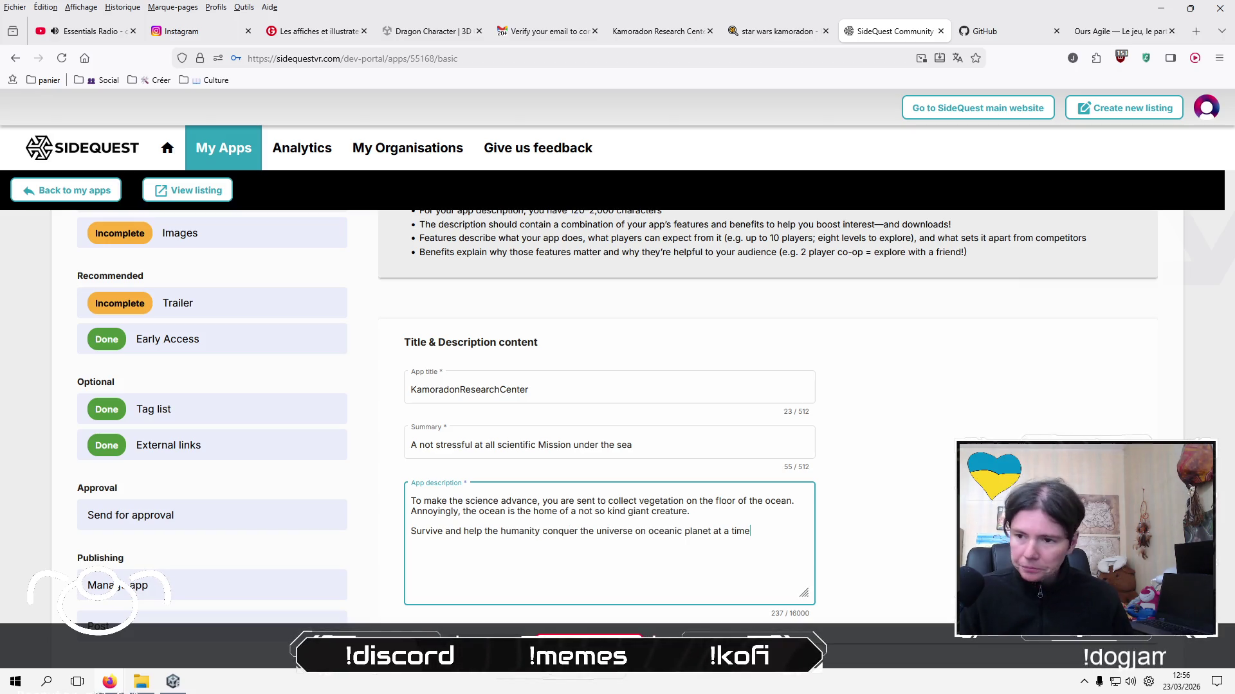
# End the description with 'A game made for the Angers Geek Fest 2026' and select all of it
pyautogui.write('A gam')
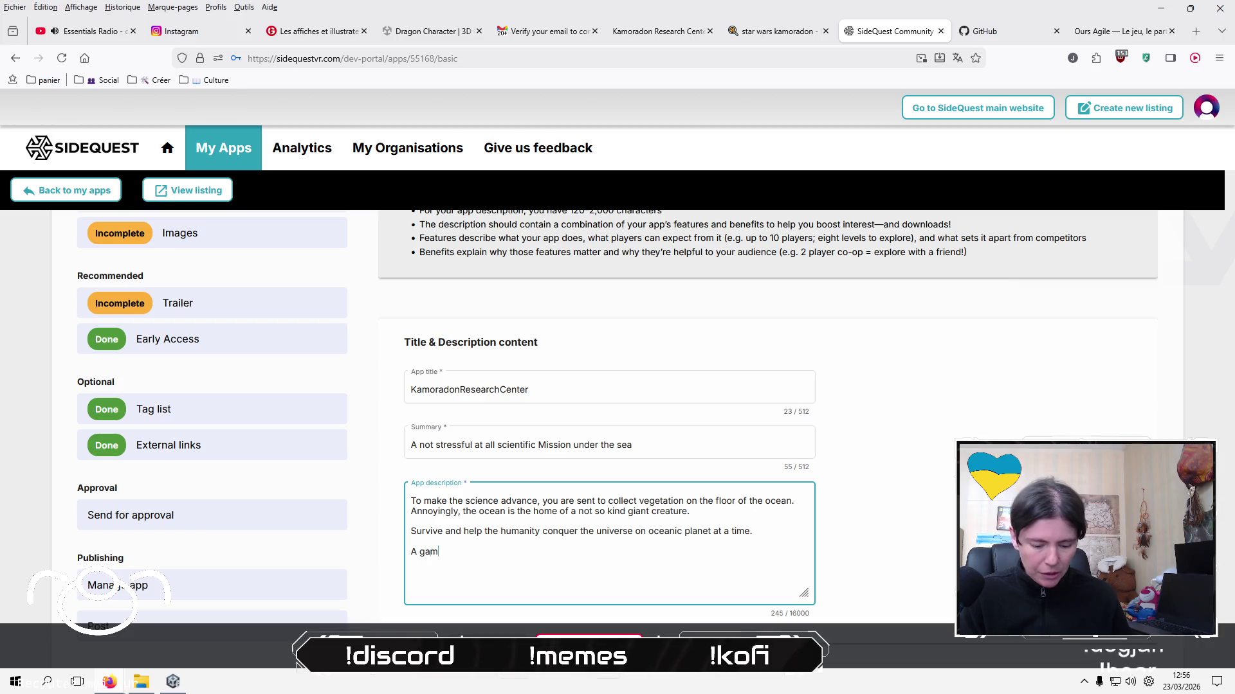
pyautogui.write(' the occ')
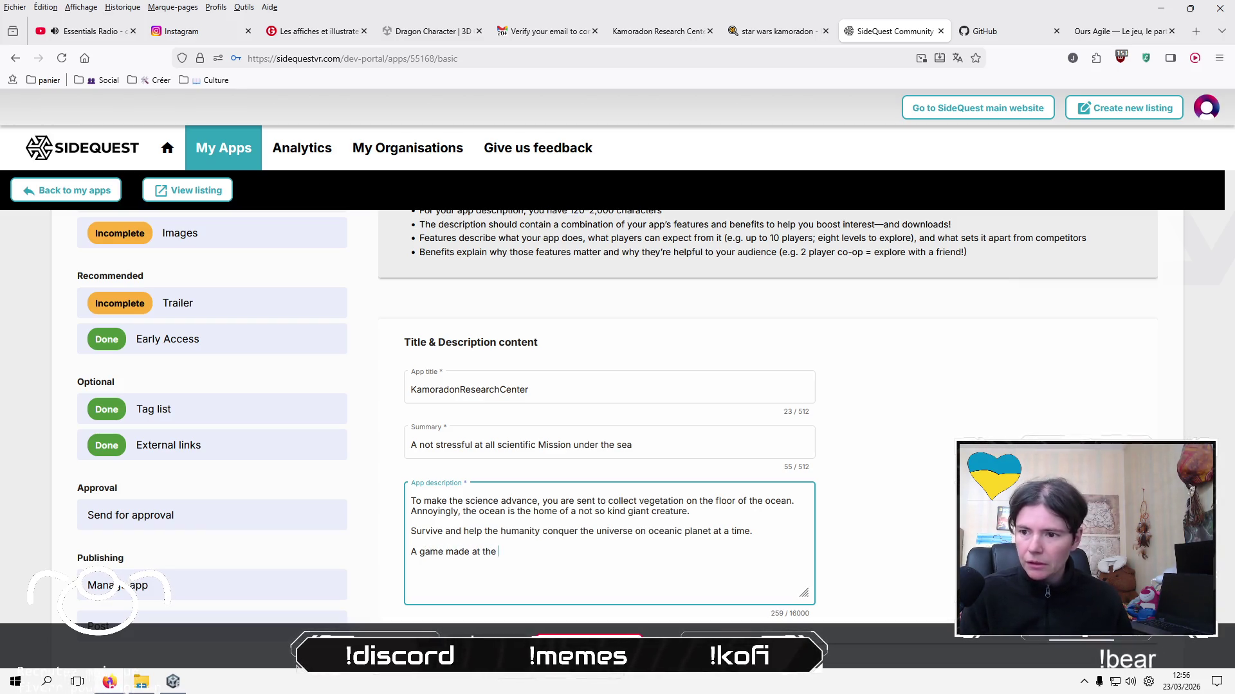
pyautogui.press('BackSpace')
pyautogui.press('BackSpace')
pyautogui.press('BackSpace')
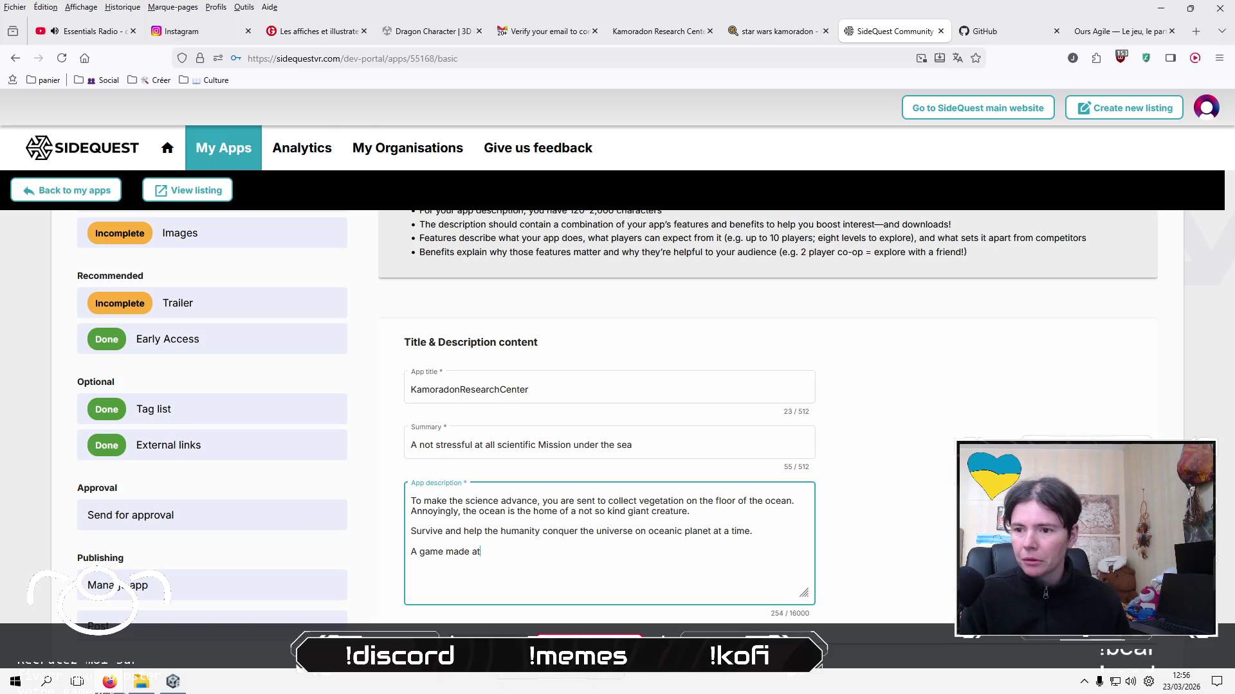
pyautogui.write('or the Angers ')
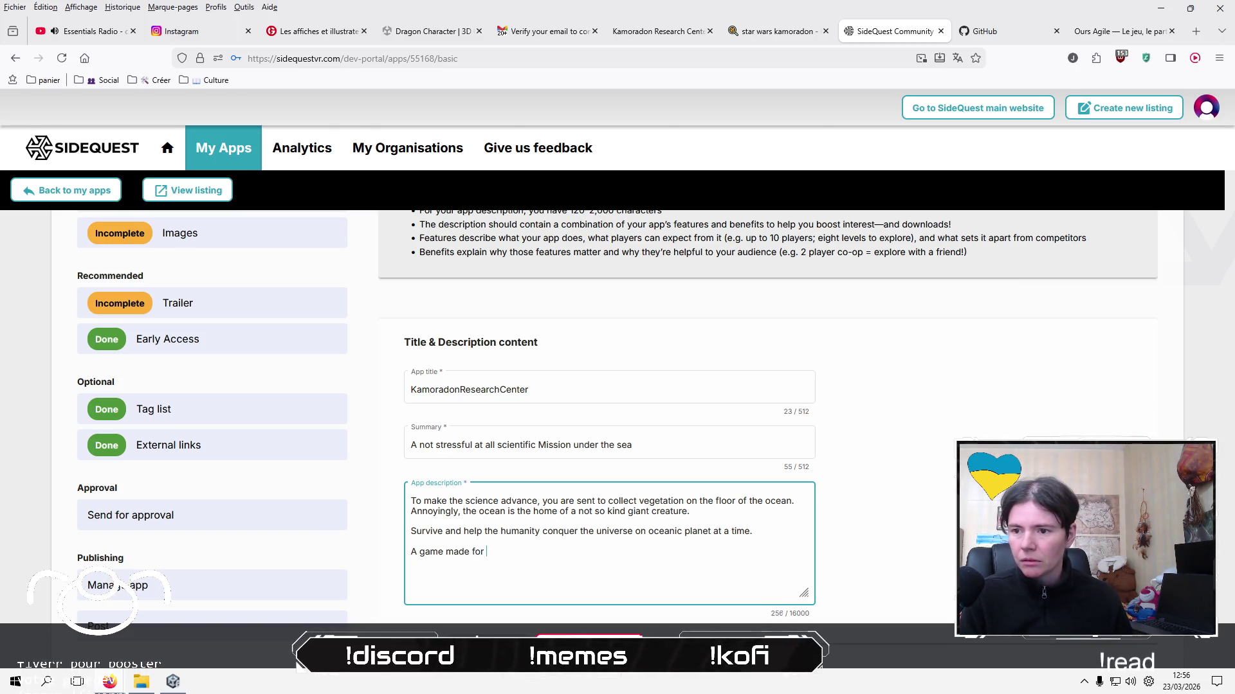
pyautogui.write('Geek Fest')
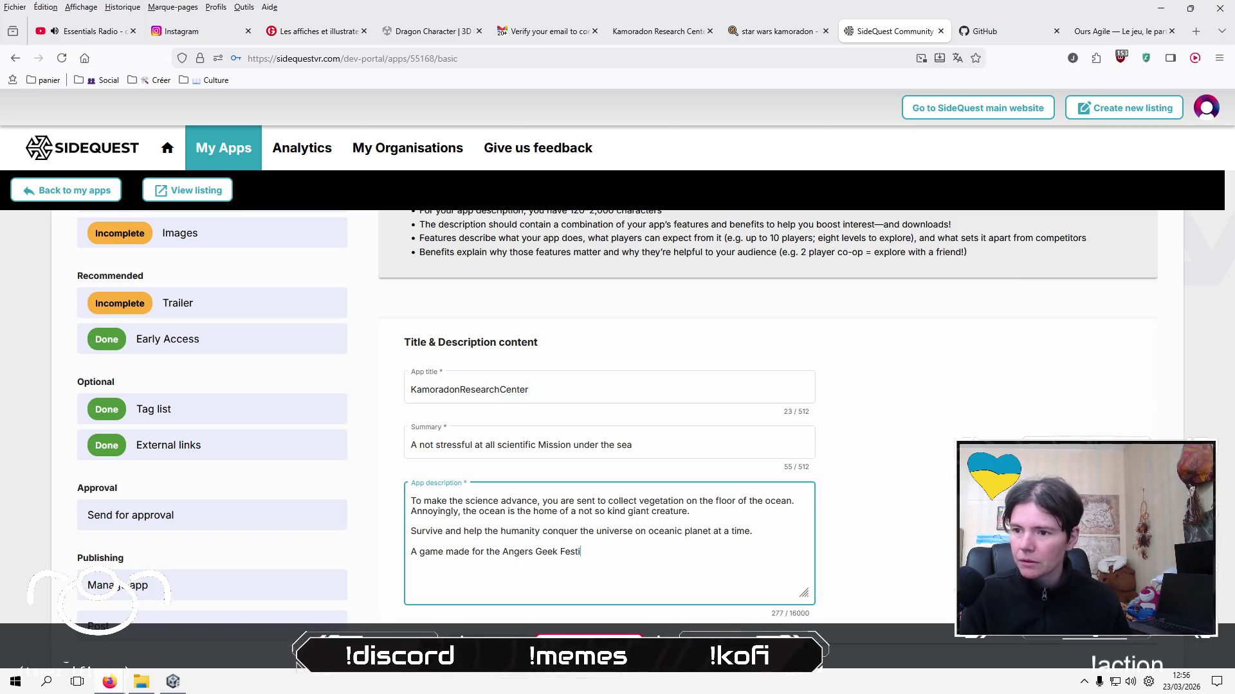
pyautogui.write(' 2026')
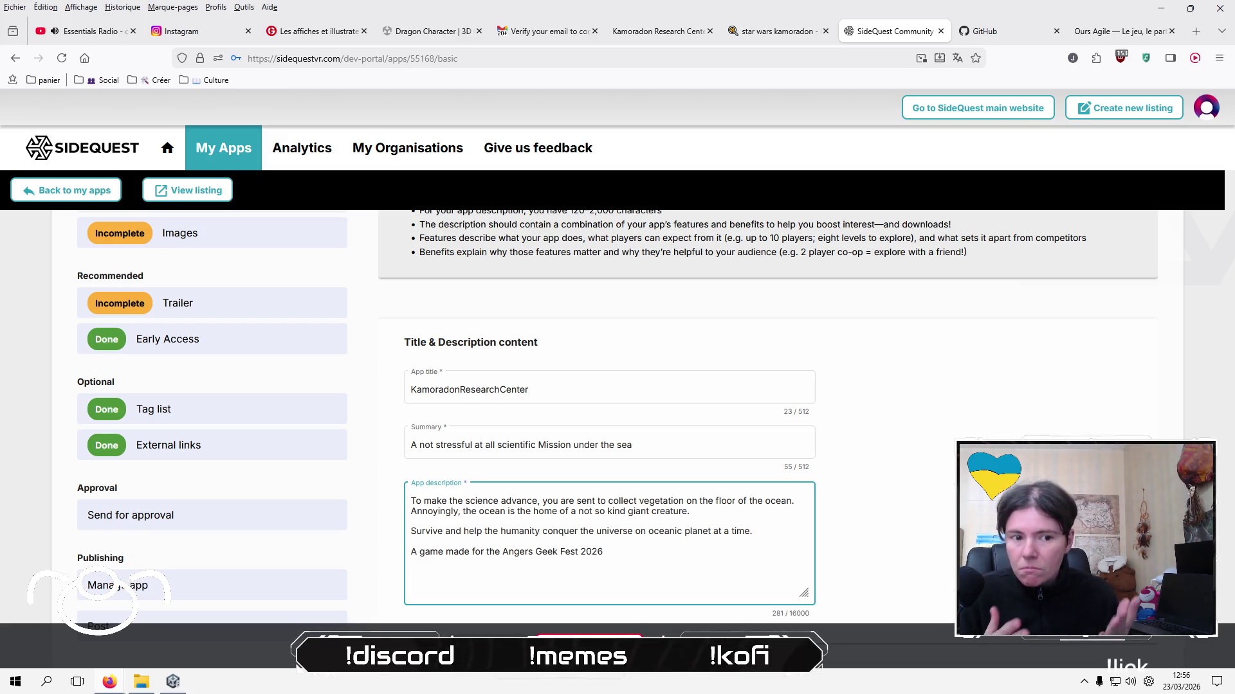
pyautogui.hotkey('ctrl', 'a')
pyautogui.hotkey('ctrl', 'c')
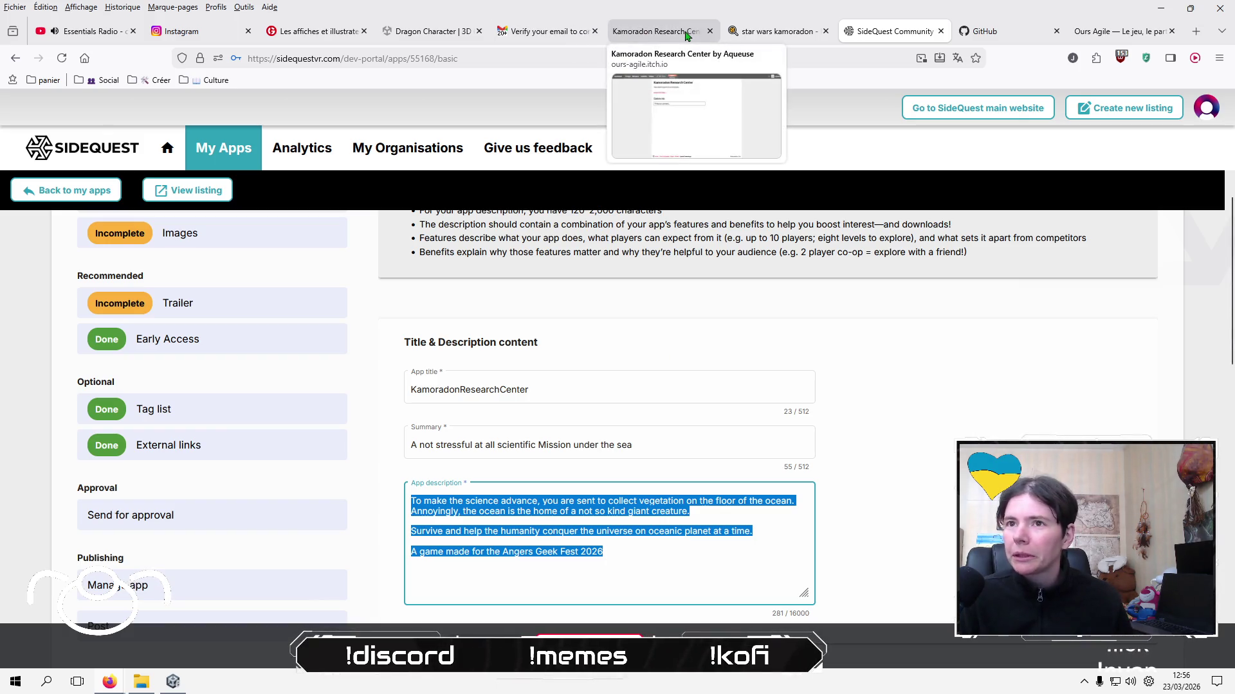
# Switch to the Ours Agile site tab's address bar
pyautogui.click(760, 32)
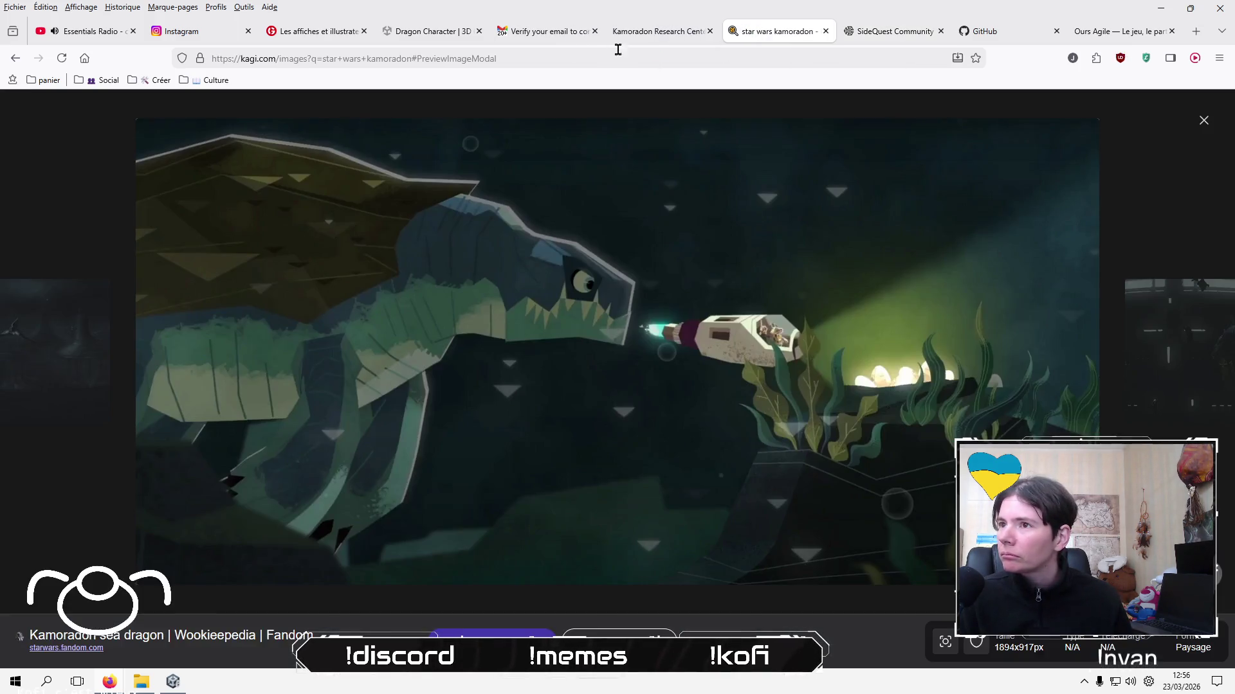
pyautogui.click(1120, 33)
pyautogui.click(664, 57)
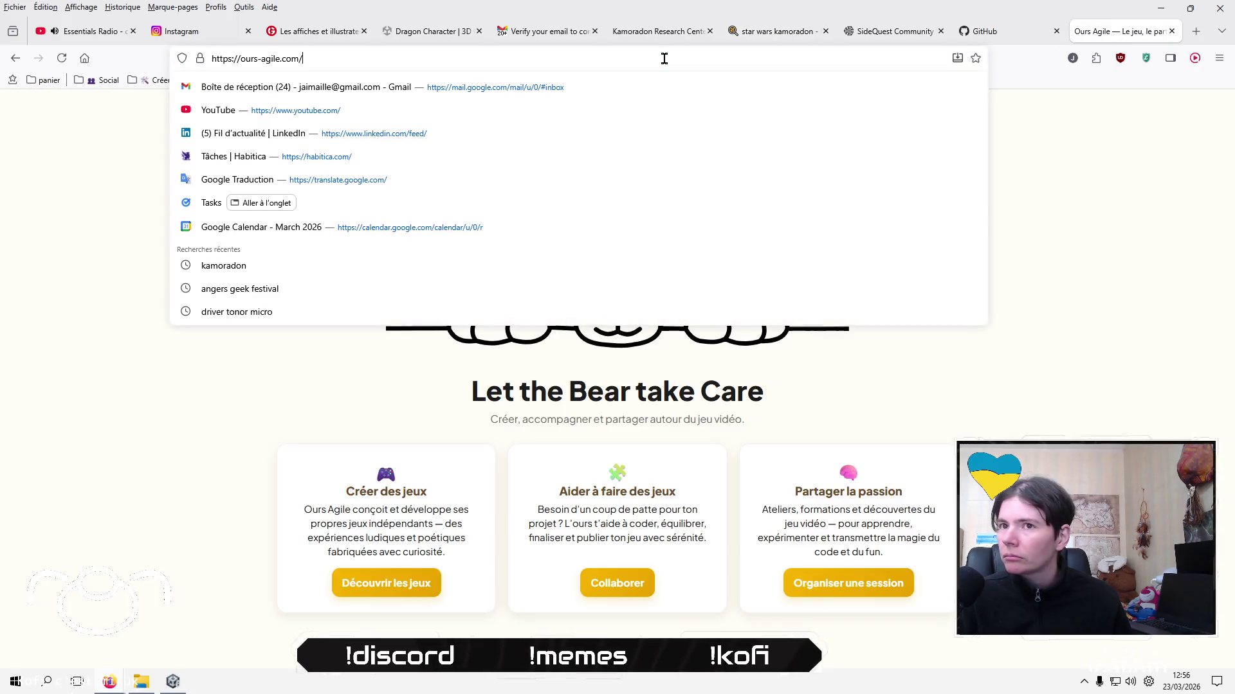
# In Gemini, paste the game description and ask in French for correct English
pyautogui.write('gemini.google')
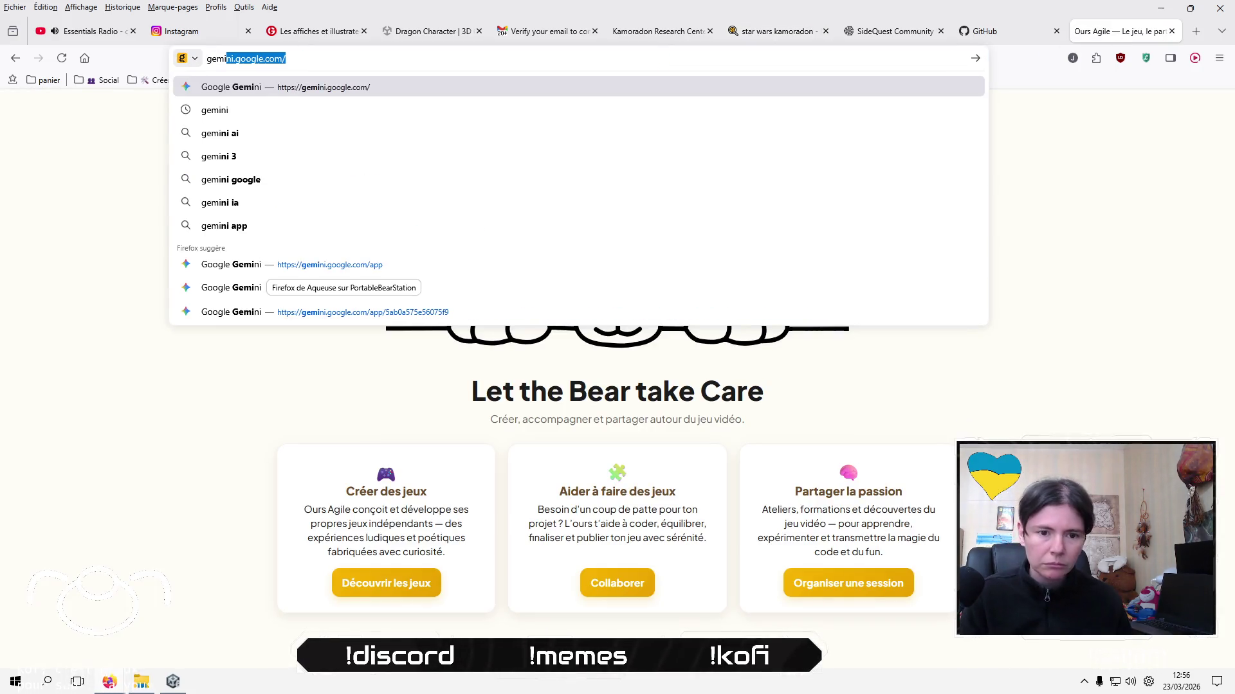
pyautogui.press('Return')
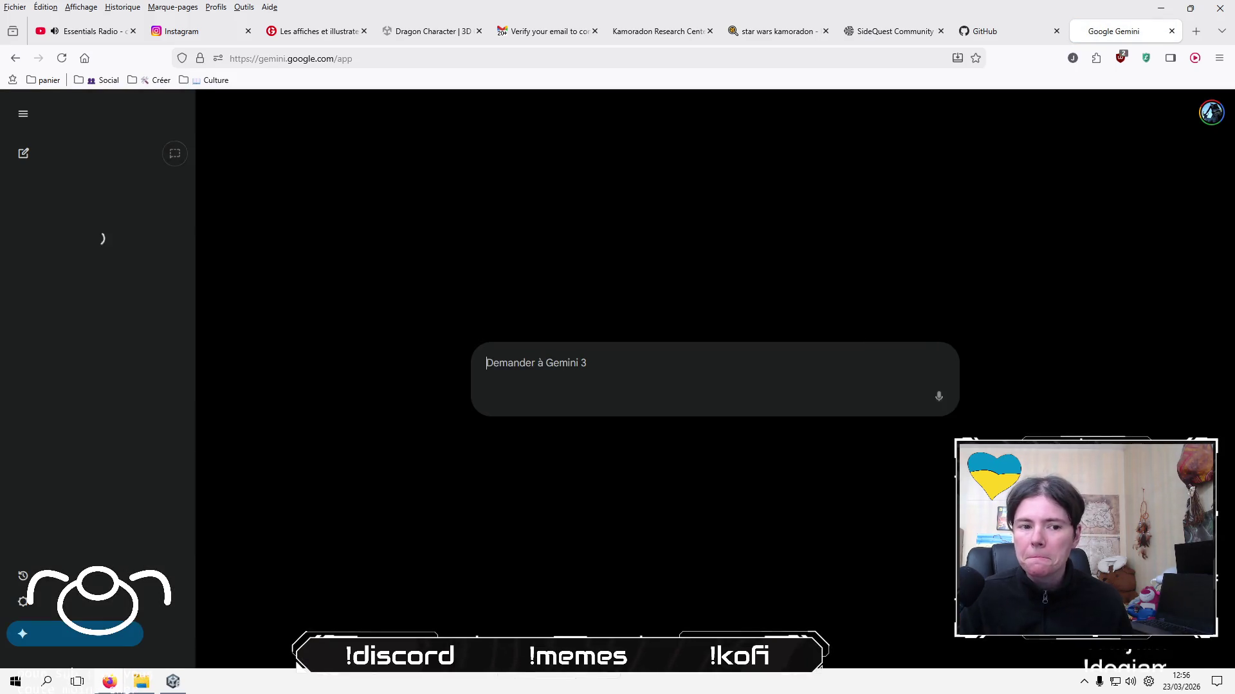
pyautogui.hotkey('ctrl', 'v')
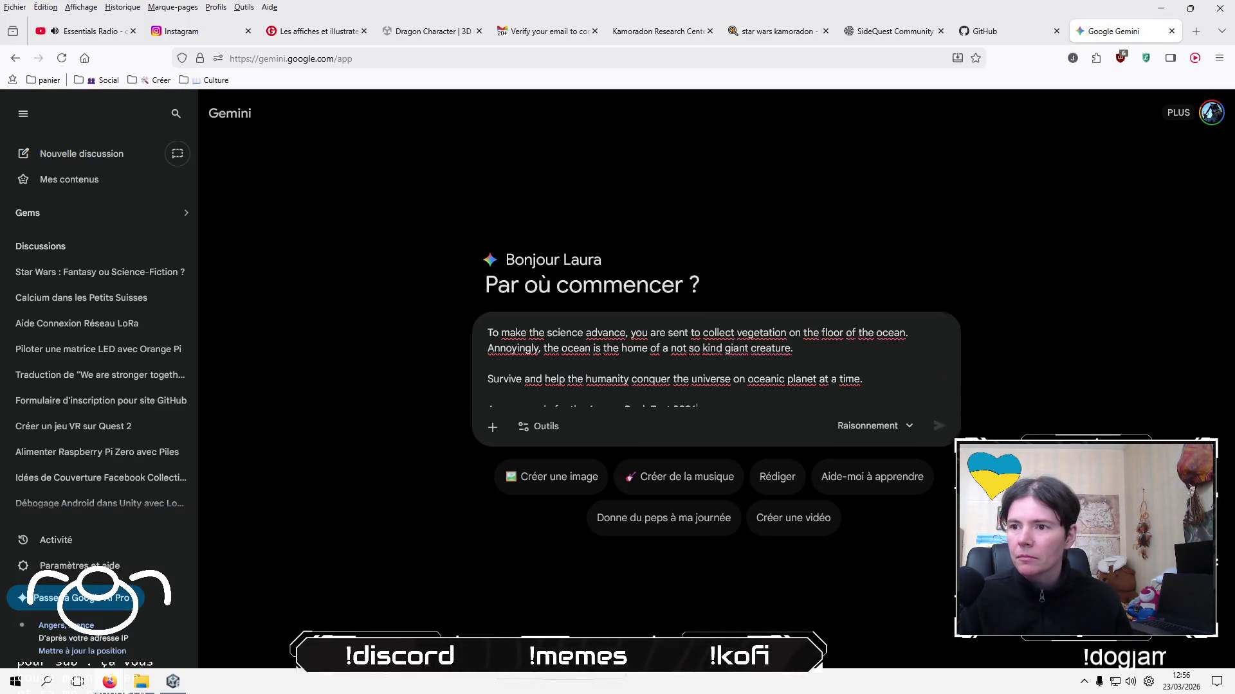
pyautogui.hotkey('shift', 'Return')
pyautogui.hotkey('shift', 'Return')
pyautogui.write('iore moi ce texte pour q')
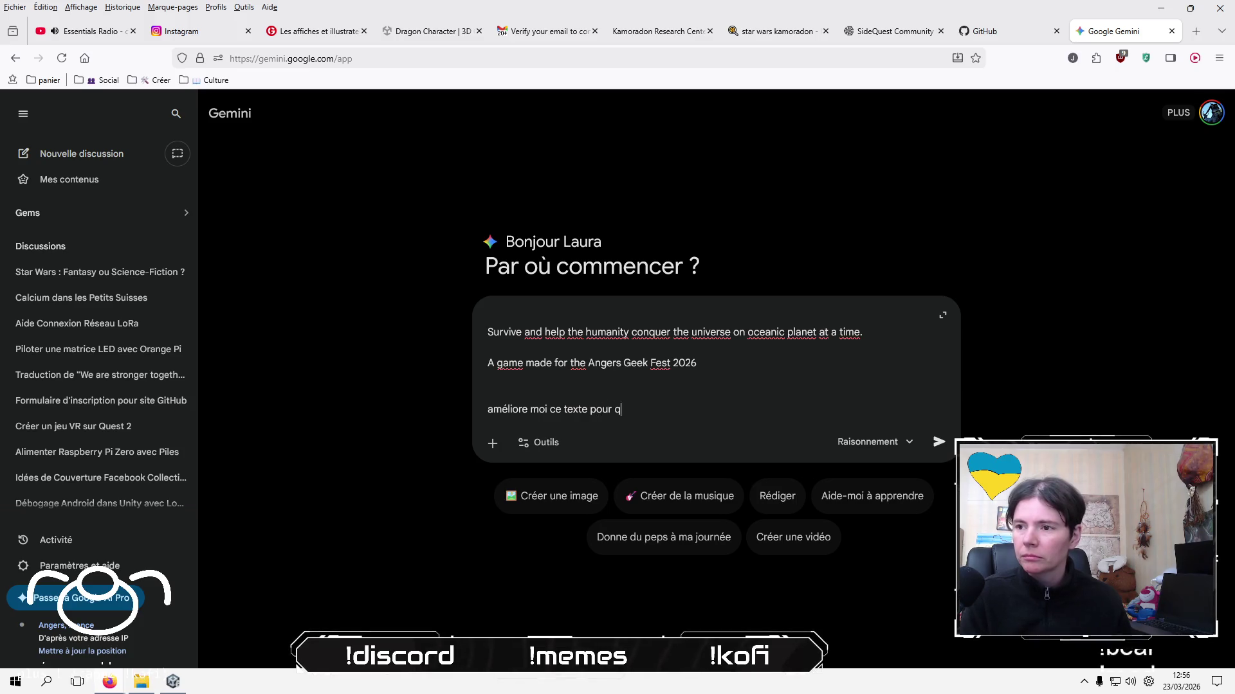
pyautogui.write('ais soit correct')
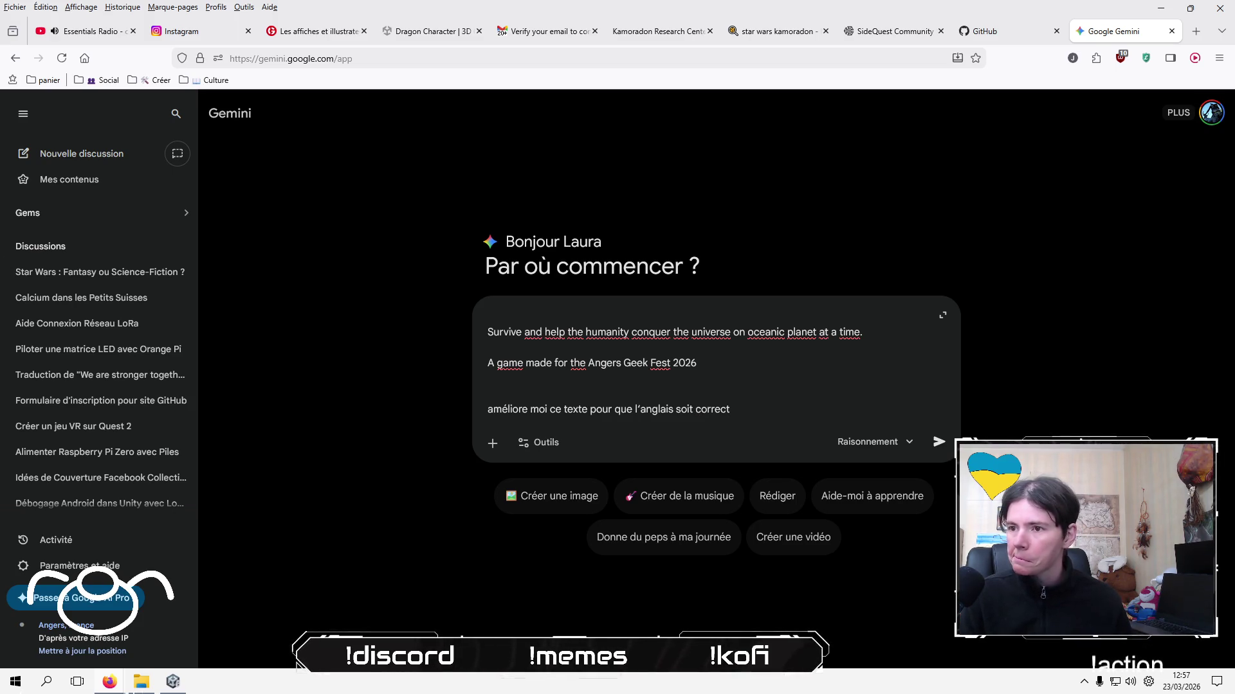
pyautogui.press('Return')
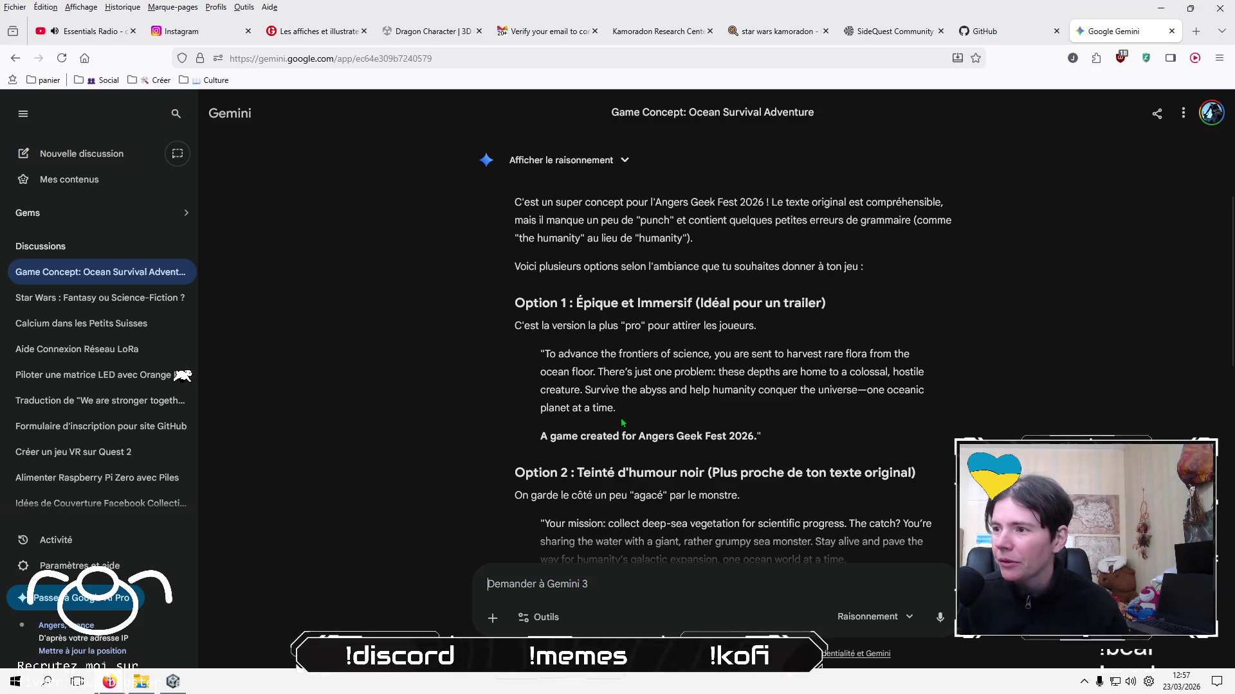
# Copy Gemini's Option 1 paragraph and tagline
pyautogui.moveTo(621, 410); pyautogui.dragTo(545, 353)
pyautogui.hotkey('ctrl', 'c')
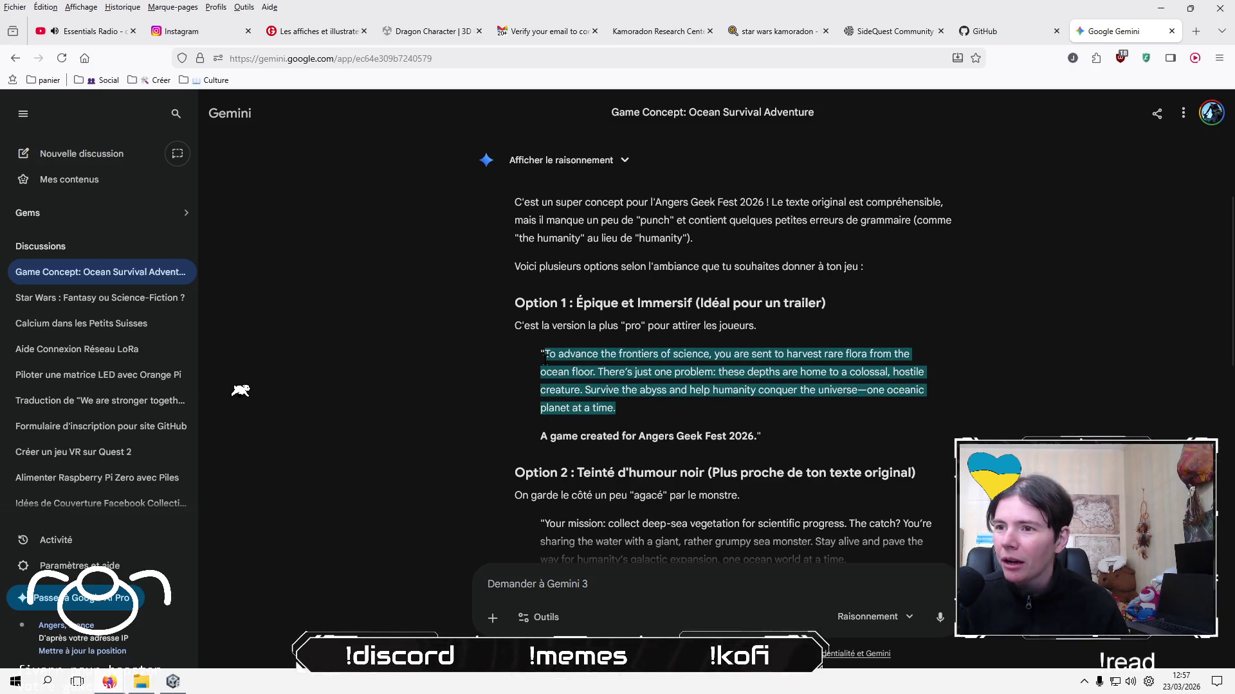
pyautogui.moveTo(758, 438)
pyautogui.mouseDown()
pyautogui.moveTo(544, 424)
pyautogui.moveTo(545, 352)
pyautogui.mouseUp()
pyautogui.rightClick(544, 351)
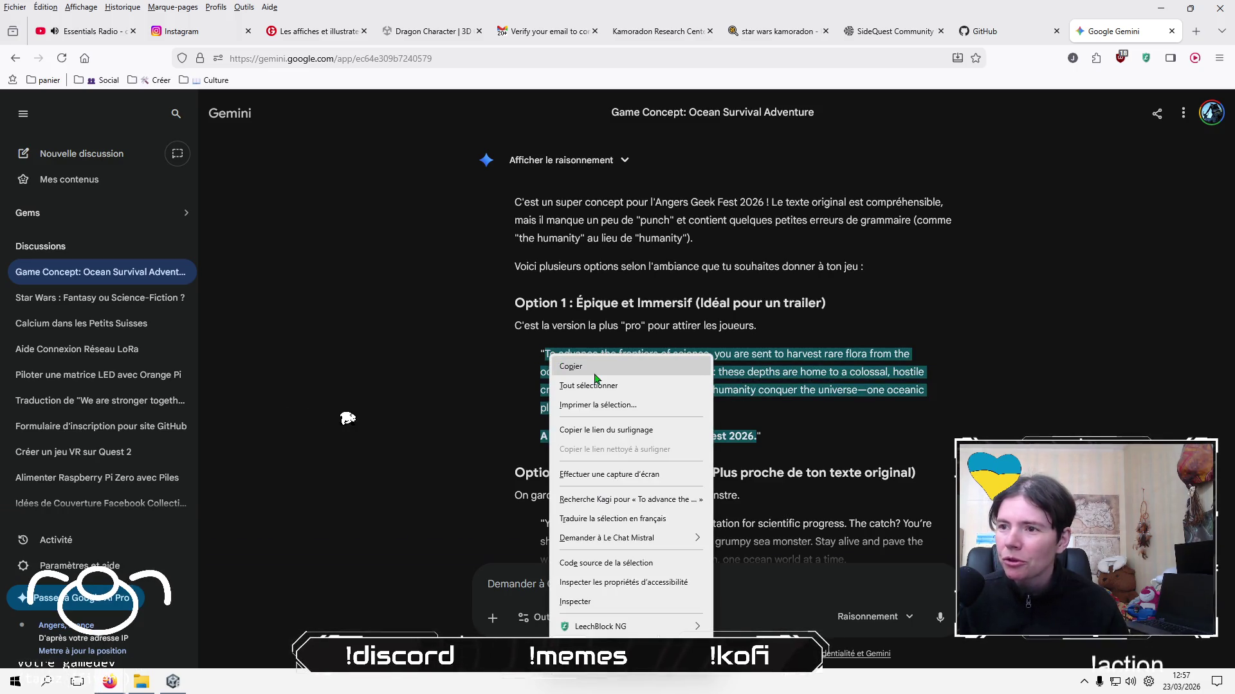
pyautogui.click(597, 364)
pyautogui.scroll(-3, 385, 427)
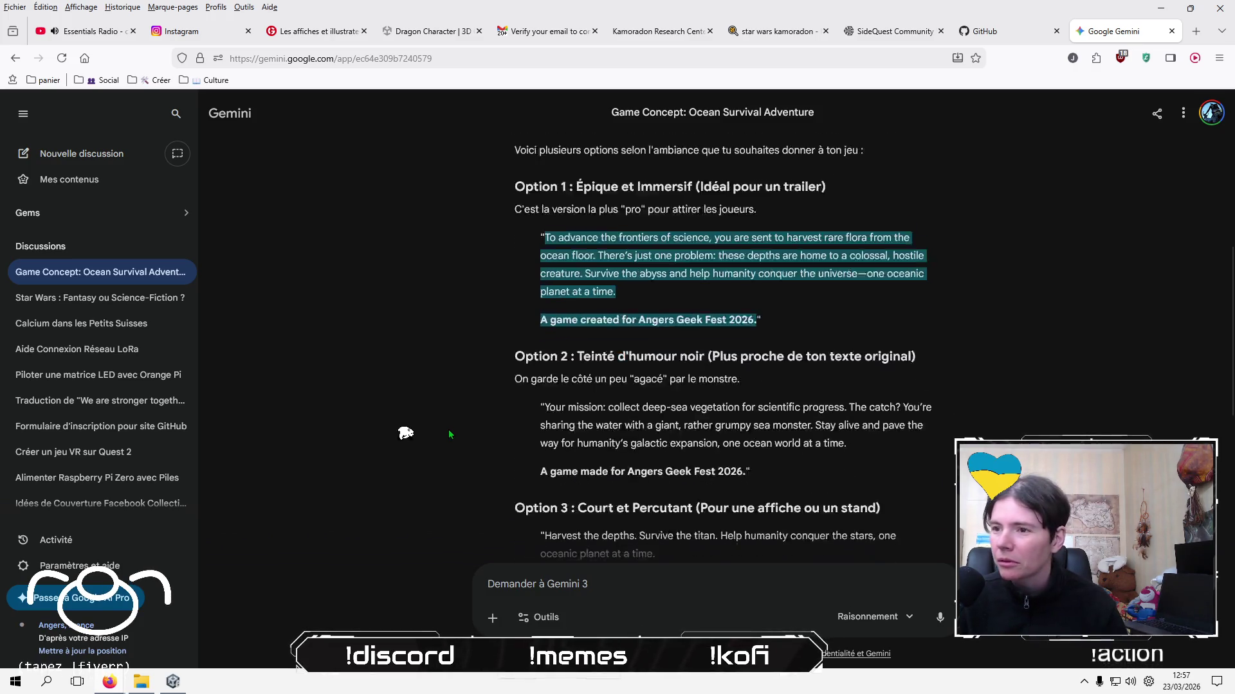
pyautogui.scroll(-2, 449, 434)
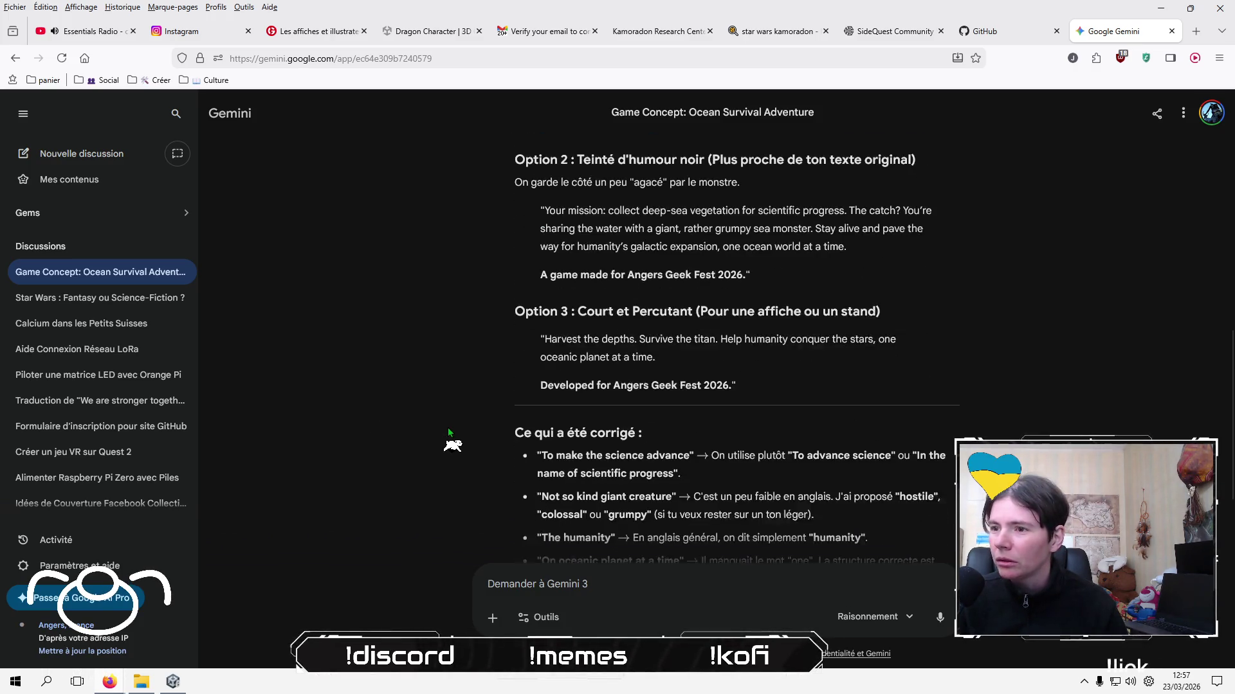
pyautogui.scroll(-1, 449, 433)
pyautogui.scroll(5, 449, 432)
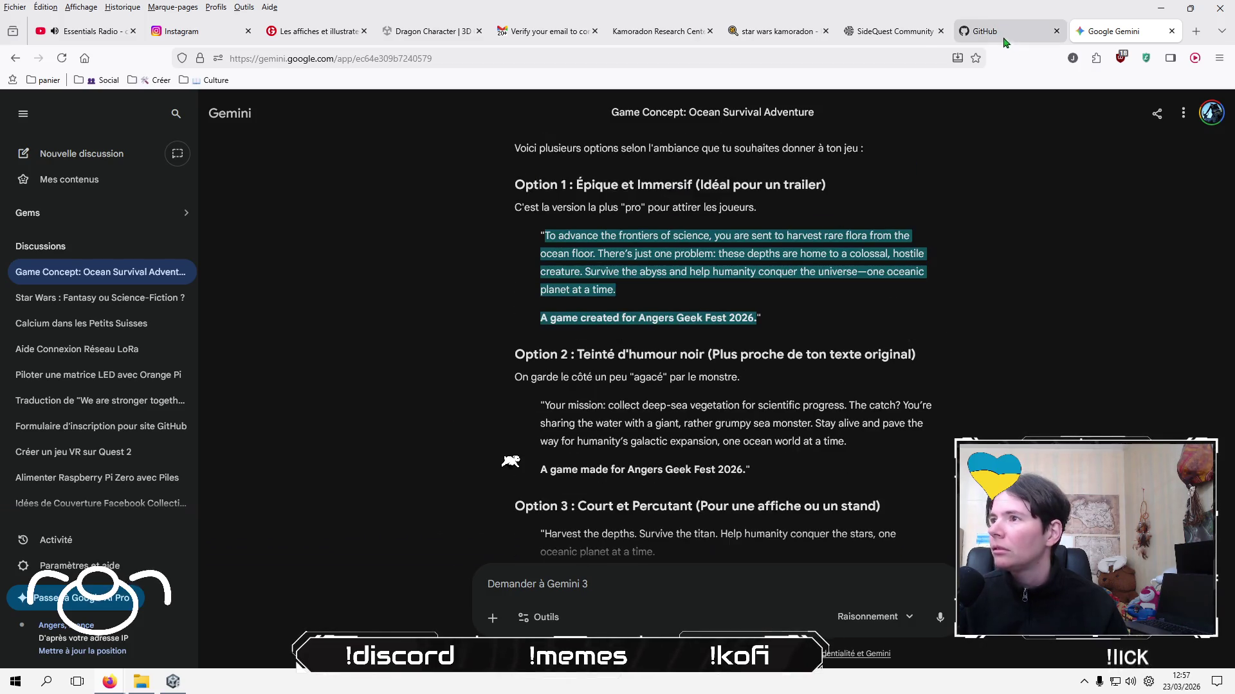
# Paste the Option 1 text over the SideQuest app description
pyautogui.click(891, 31)
pyautogui.click(641, 573)
pyautogui.hotkey('ctrl', 'a')
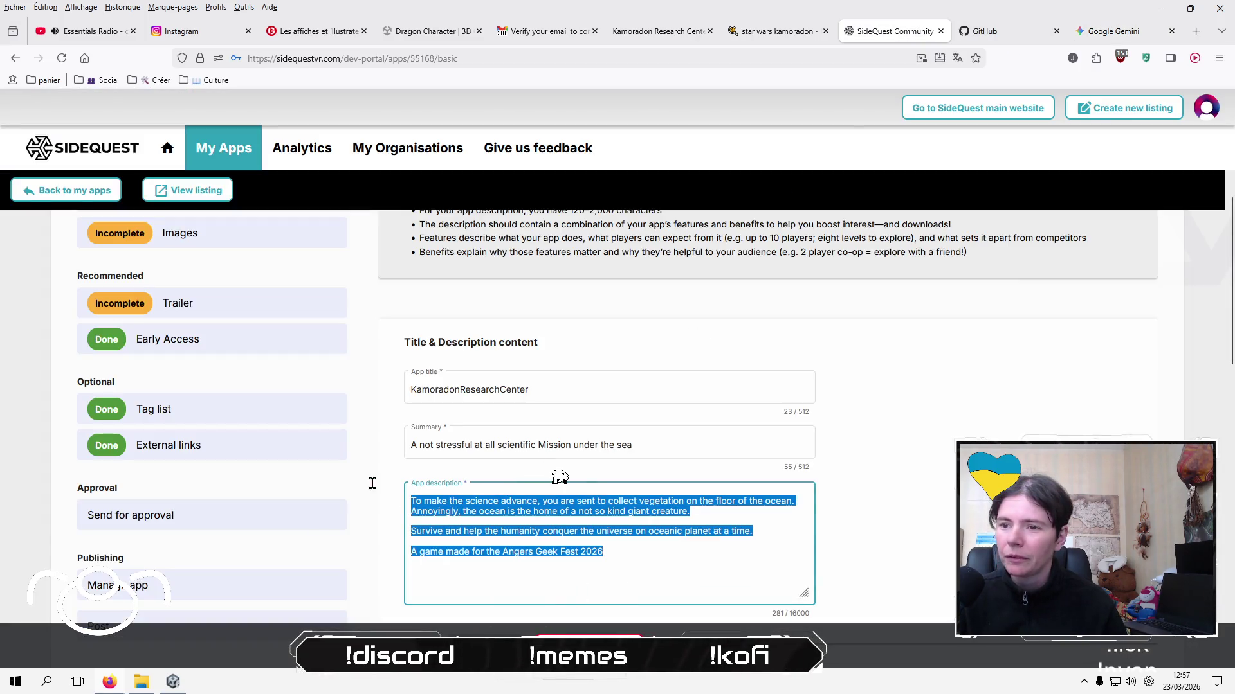
pyautogui.hotkey('ctrl', 'v')
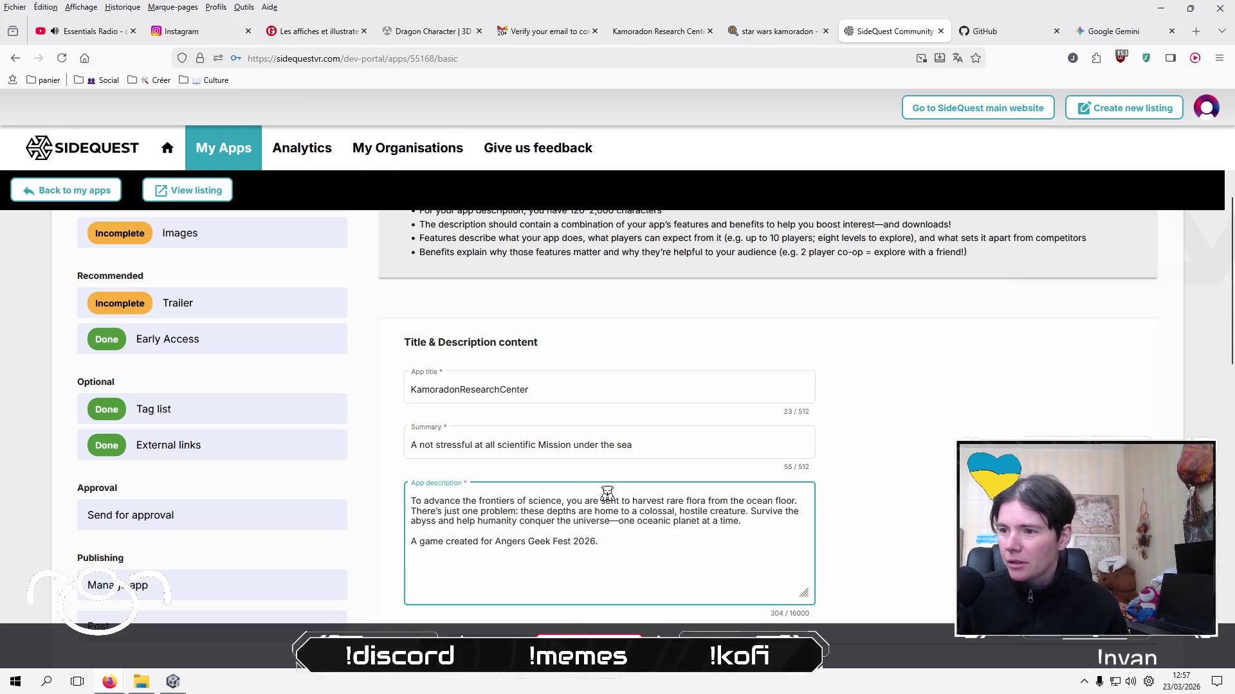
pyautogui.scroll(-4, 738, 491)
# Enter com.ours-agile.kamoradon-research-center as the package name and scroll down to License
pyautogui.click(671, 474)
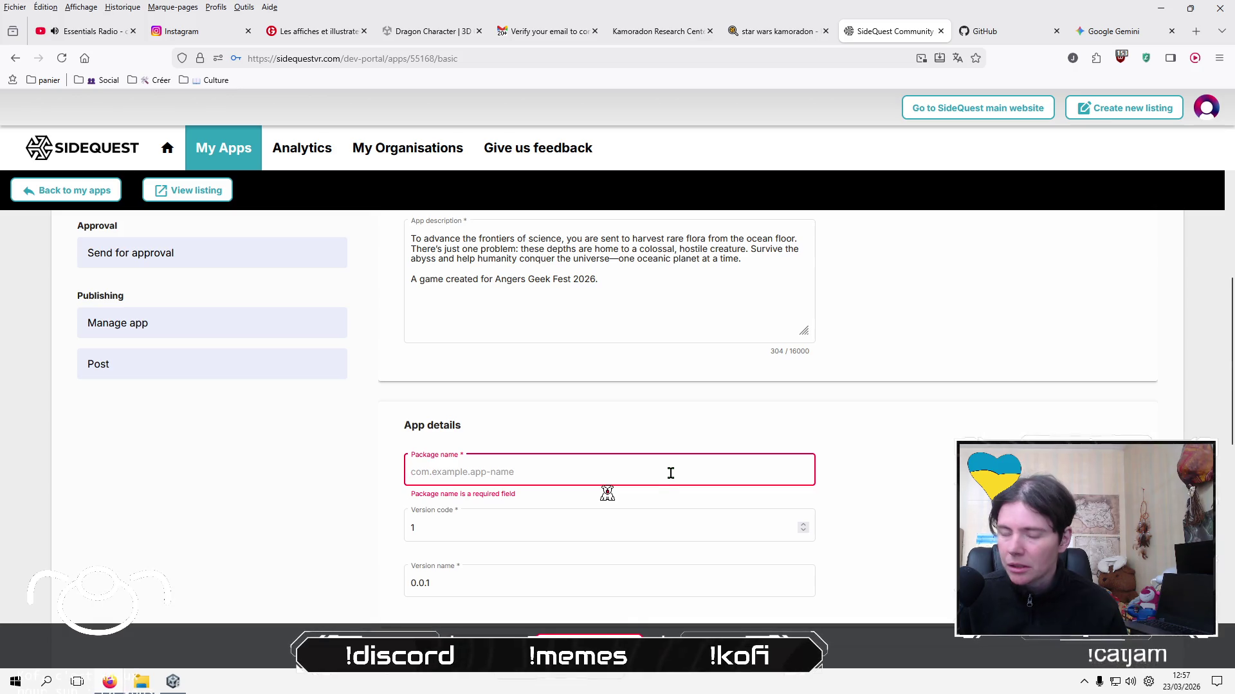
pyautogui.write('com.ourt')
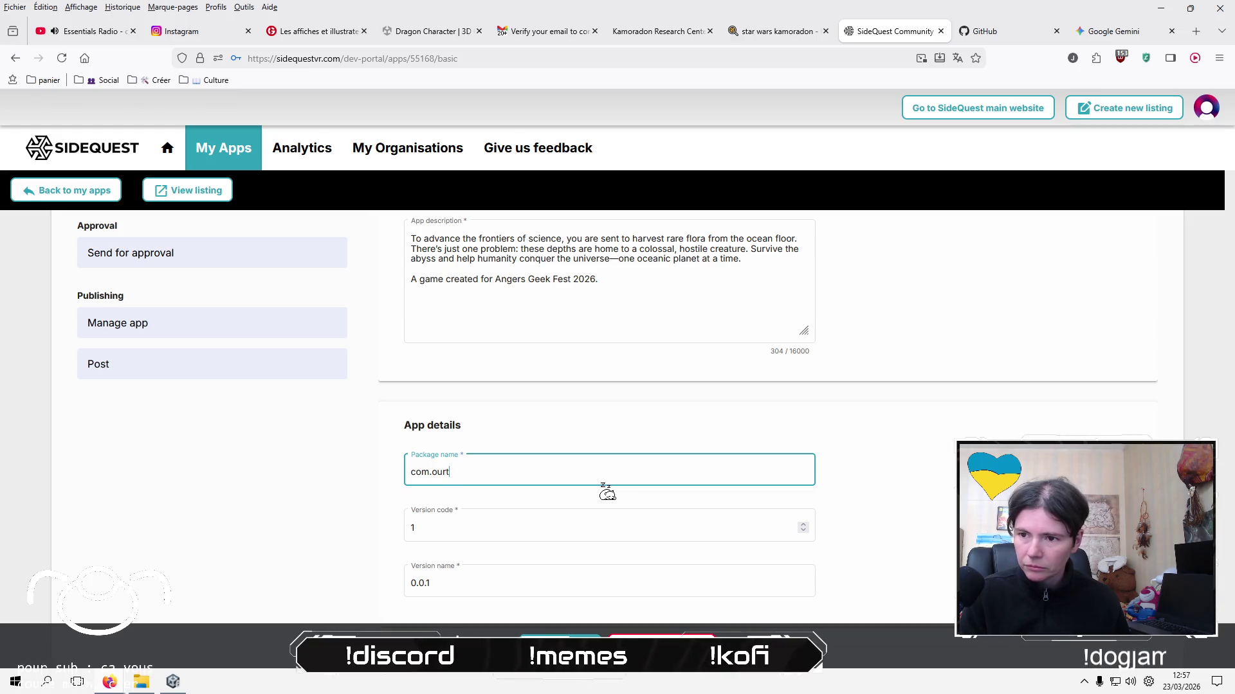
pyautogui.press('BackSpace')
pyautogui.write('s-agile')
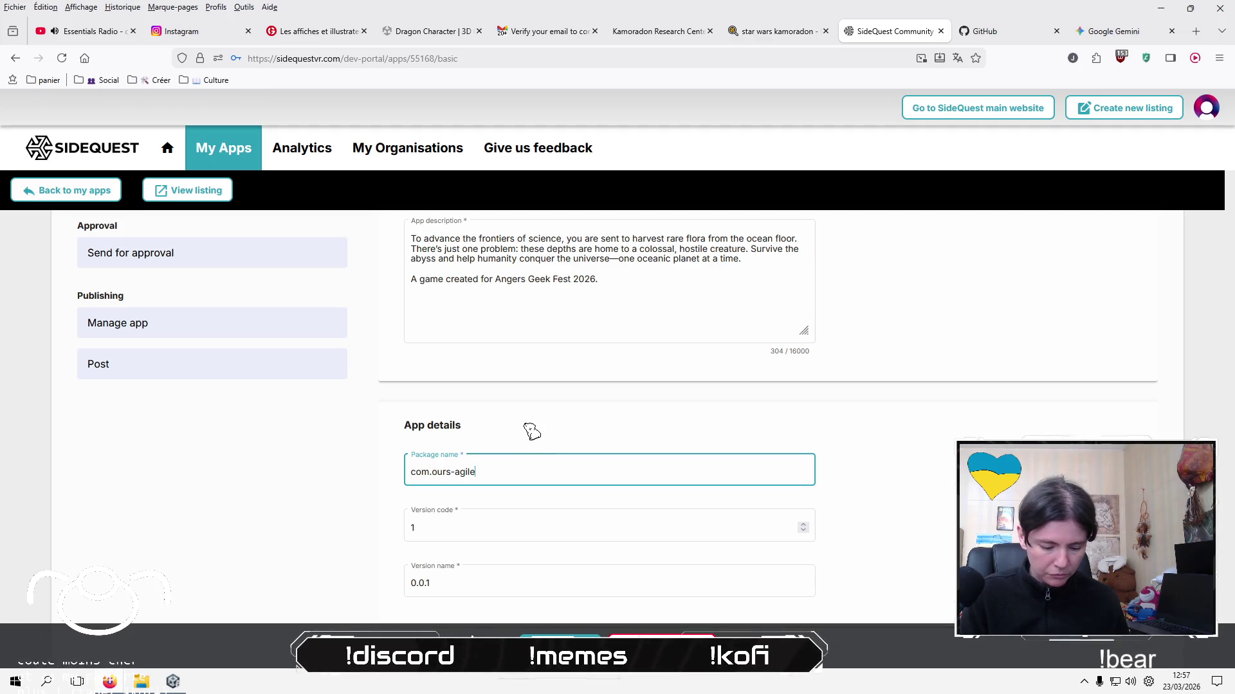
pyautogui.write('.')
pyautogui.write('kamorado')
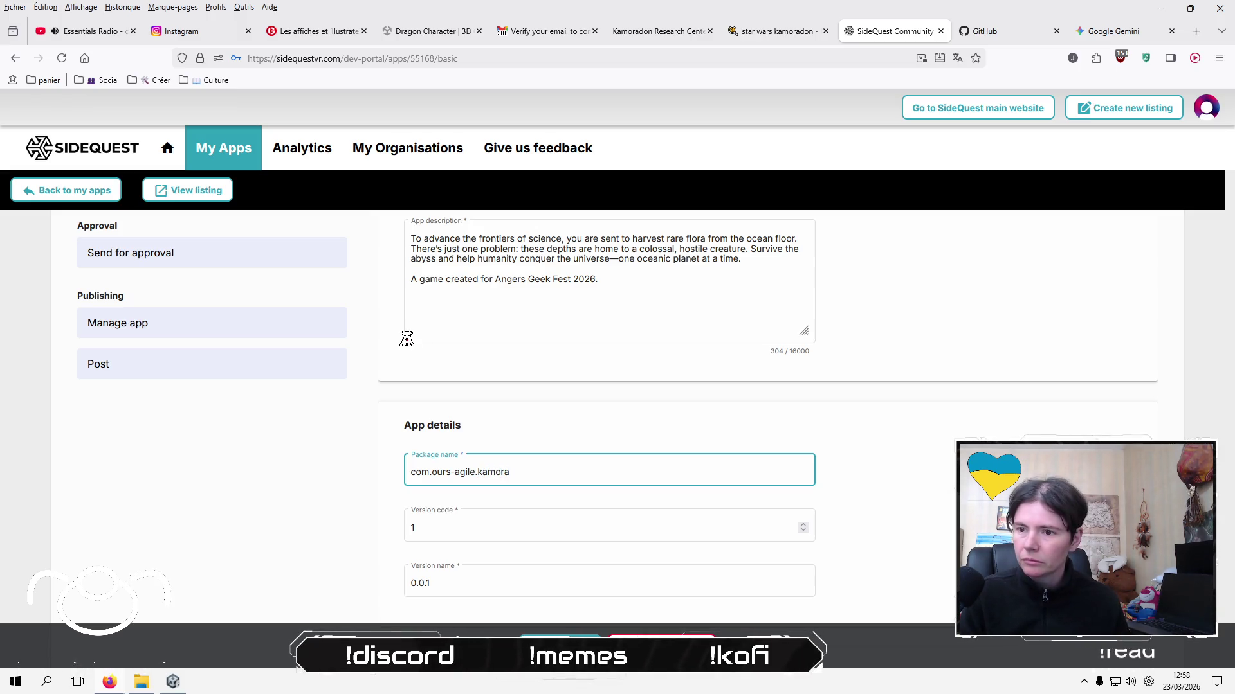
pyautogui.write('n')
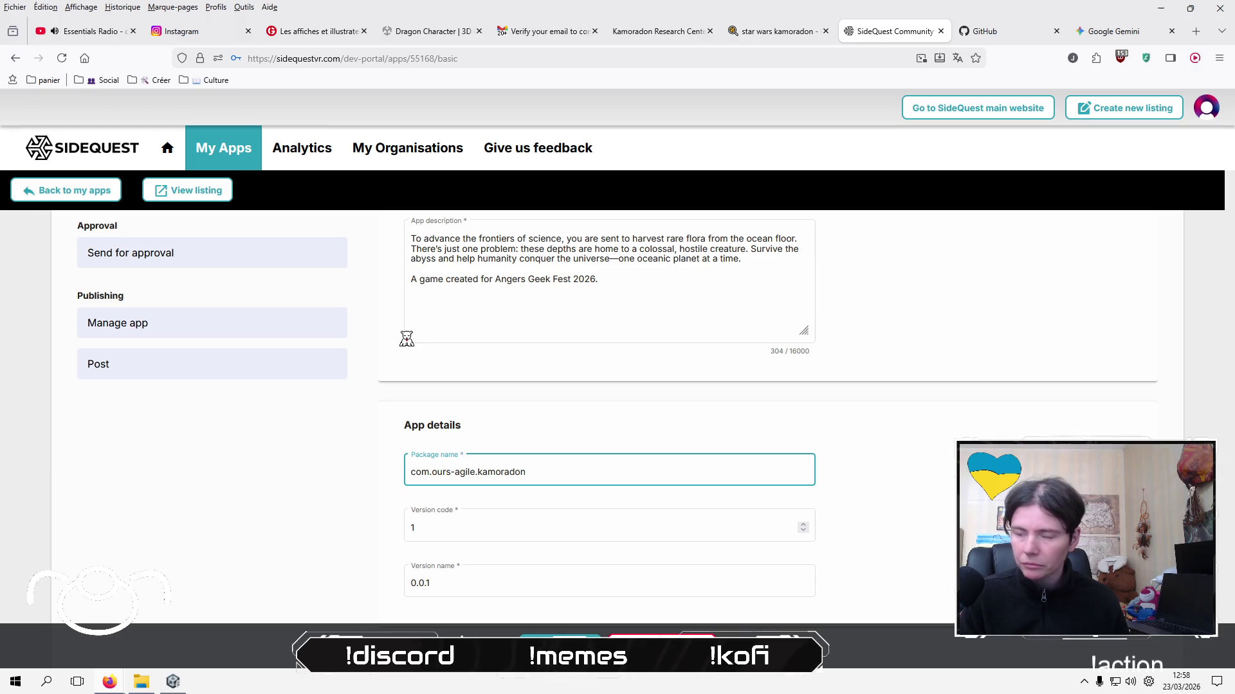
pyautogui.press('BackSpace')
pyautogui.press('BackSpace')
pyautogui.press('BackSpace')
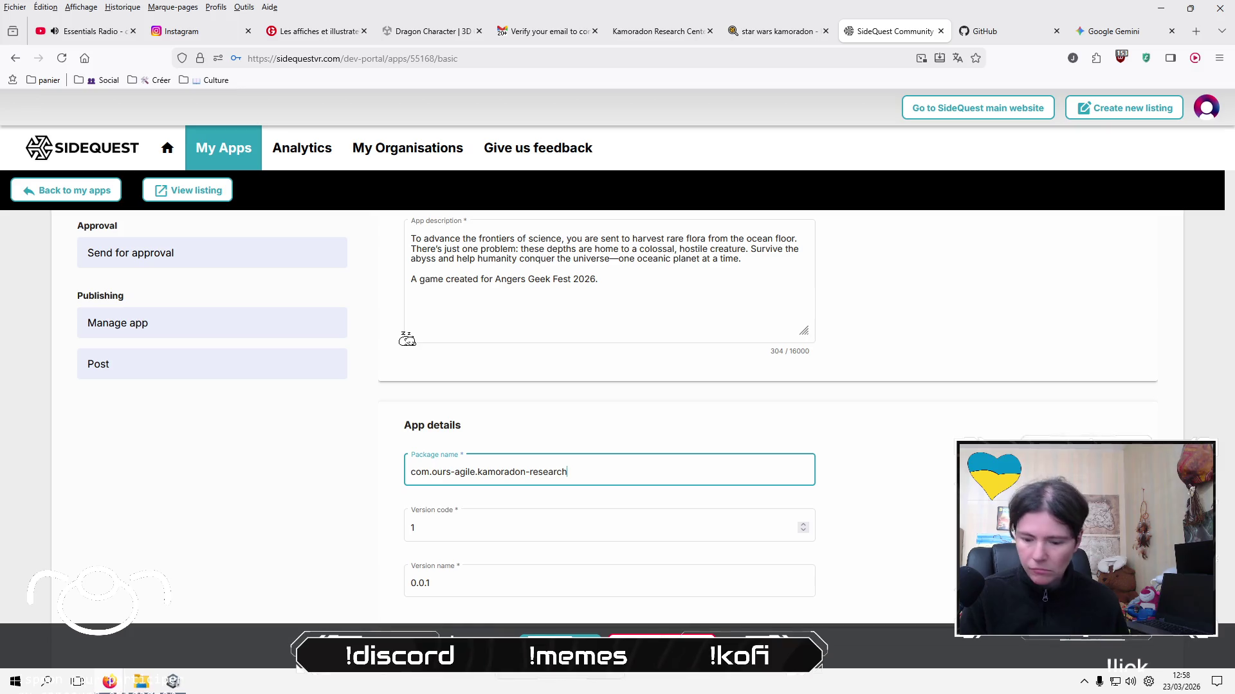
pyautogui.click(308, 524)
pyautogui.scroll(-2, 308, 526)
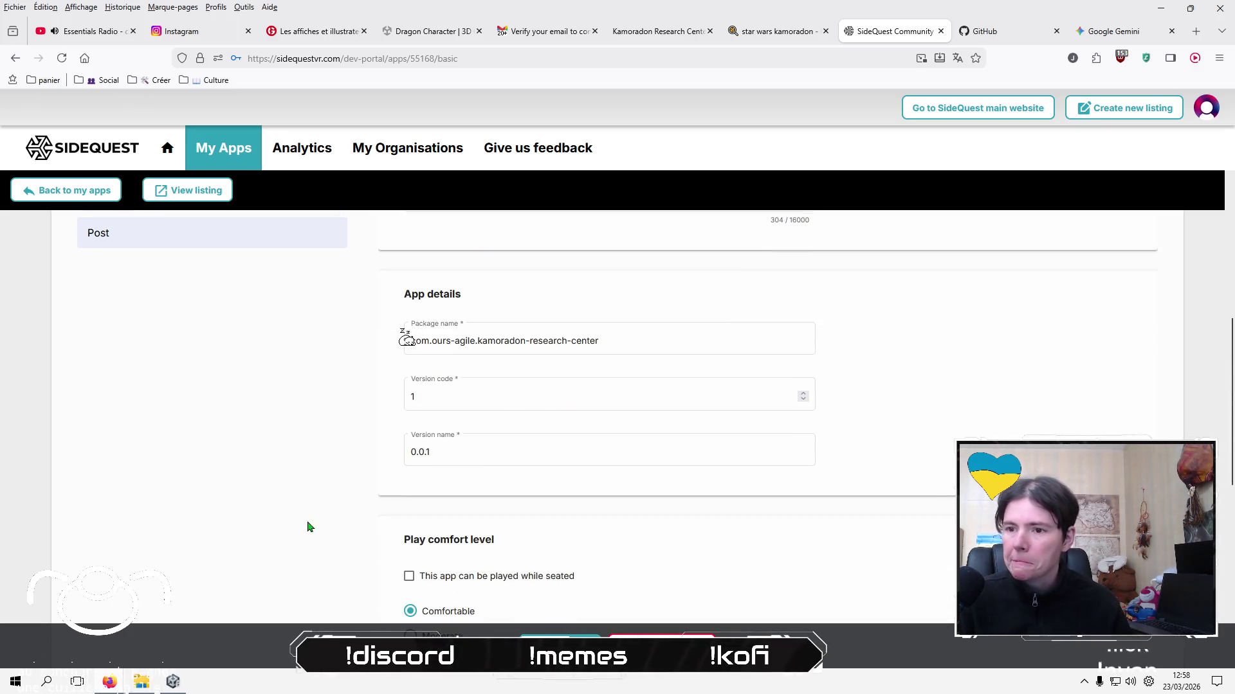
pyautogui.scroll(-1, 309, 526)
pyautogui.scroll(-1, 309, 526)
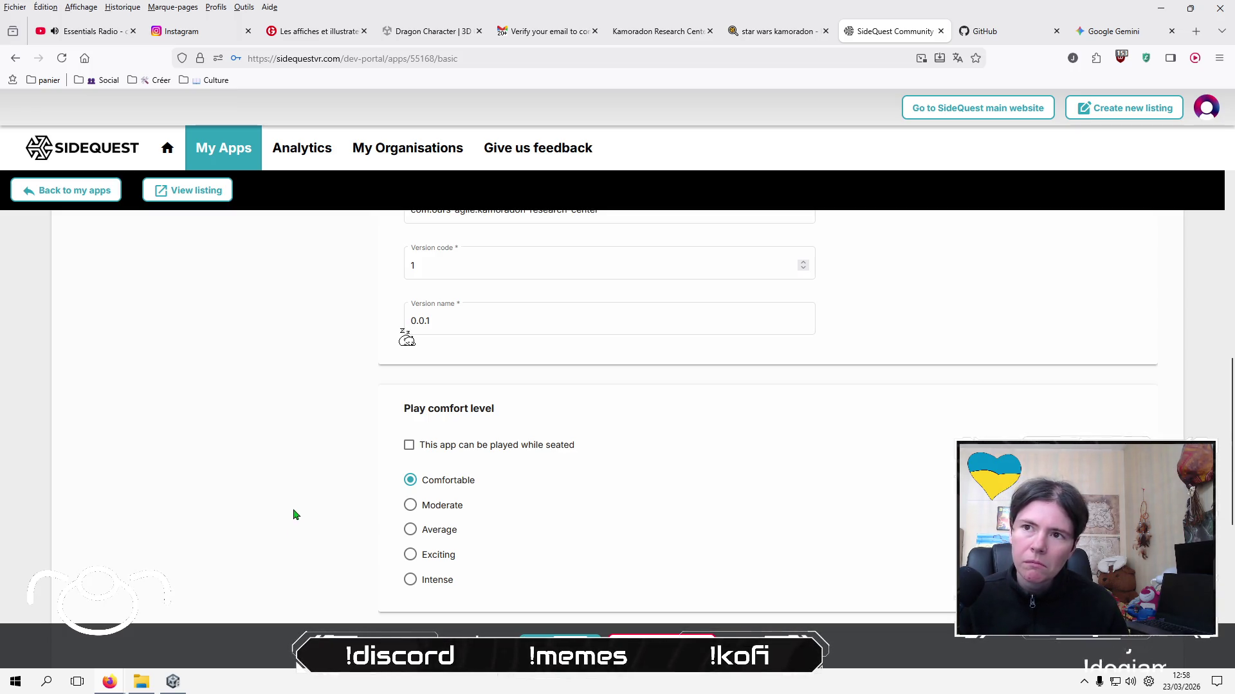
pyautogui.scroll(-3, 298, 511)
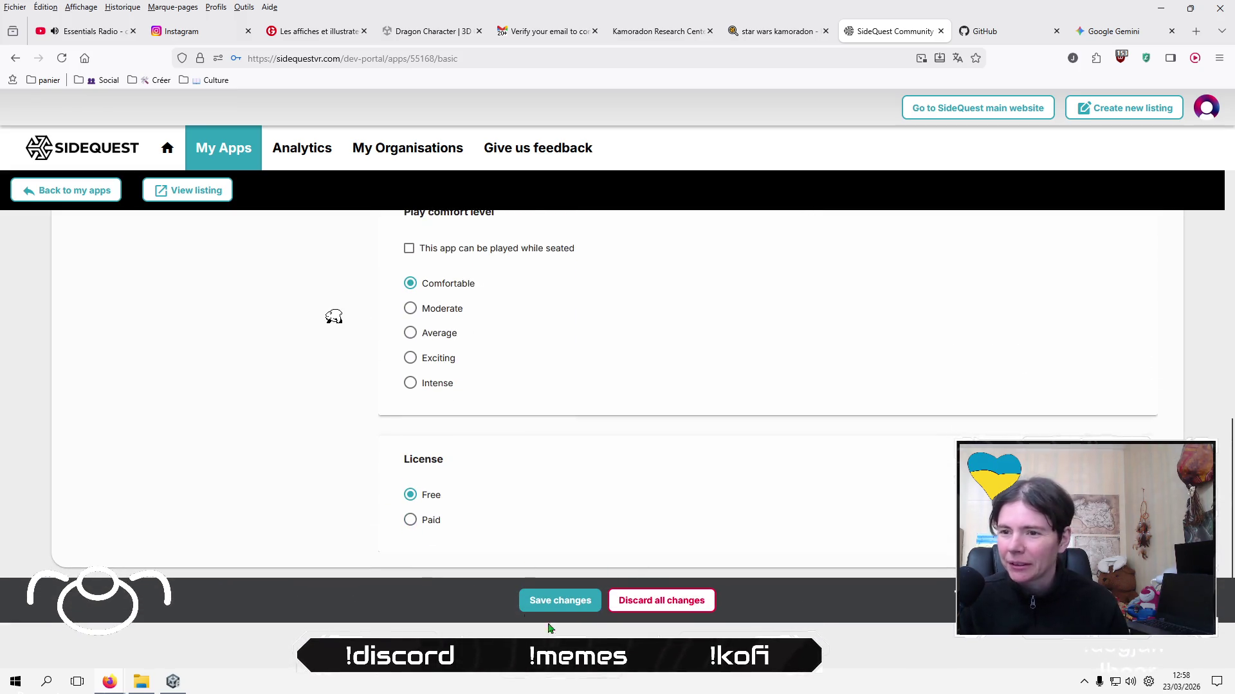
# Save the new description and package name, then review App details and bring up the approval summary
pyautogui.click(587, 606)
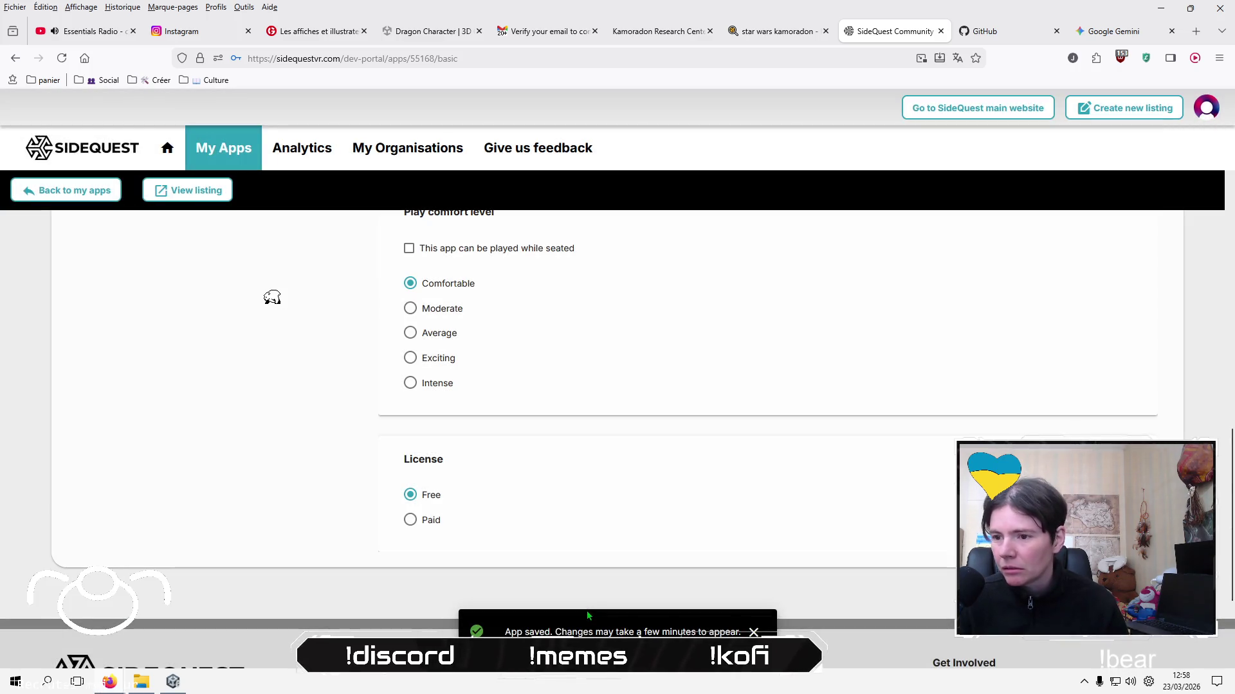
pyautogui.scroll(4, 727, 564)
pyautogui.scroll(2, 344, 358)
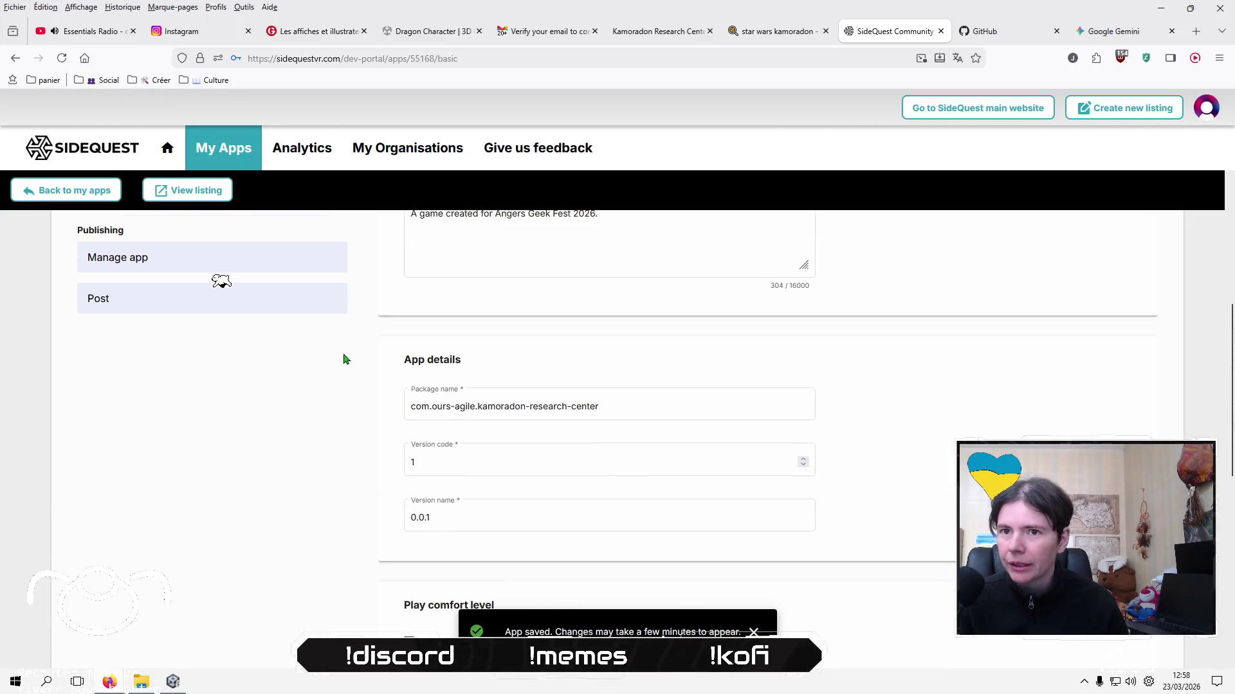
pyautogui.scroll(6, 379, 519)
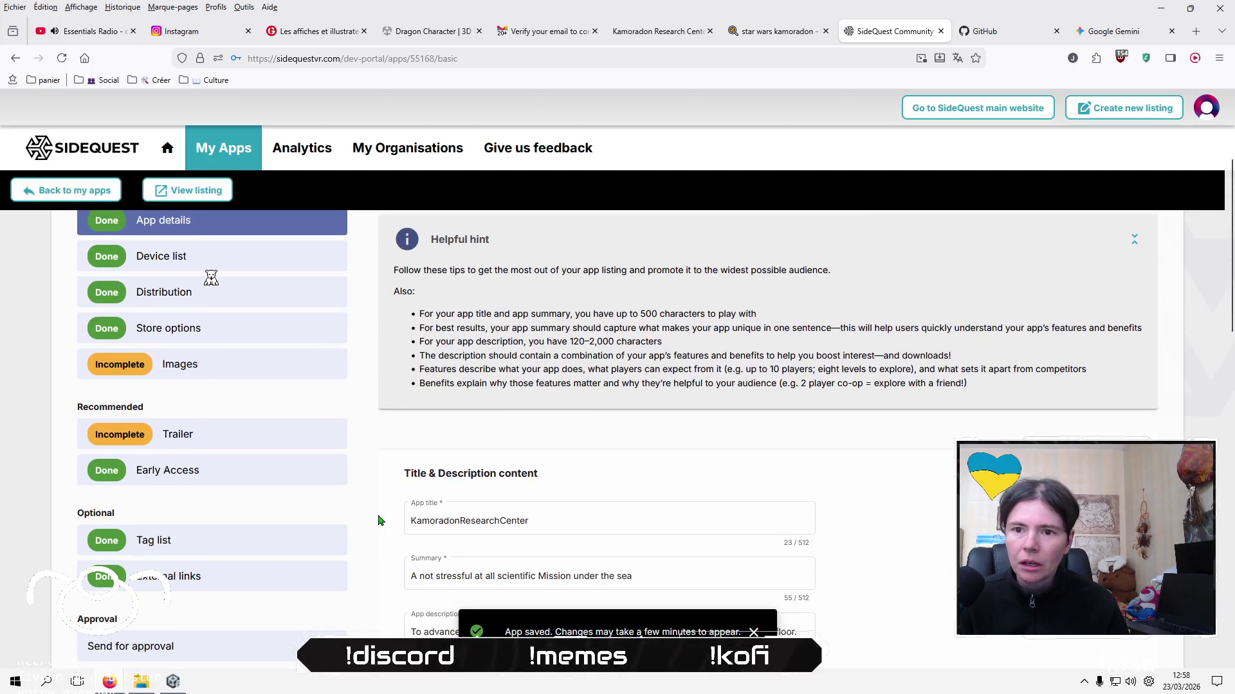
pyautogui.scroll(3, 378, 519)
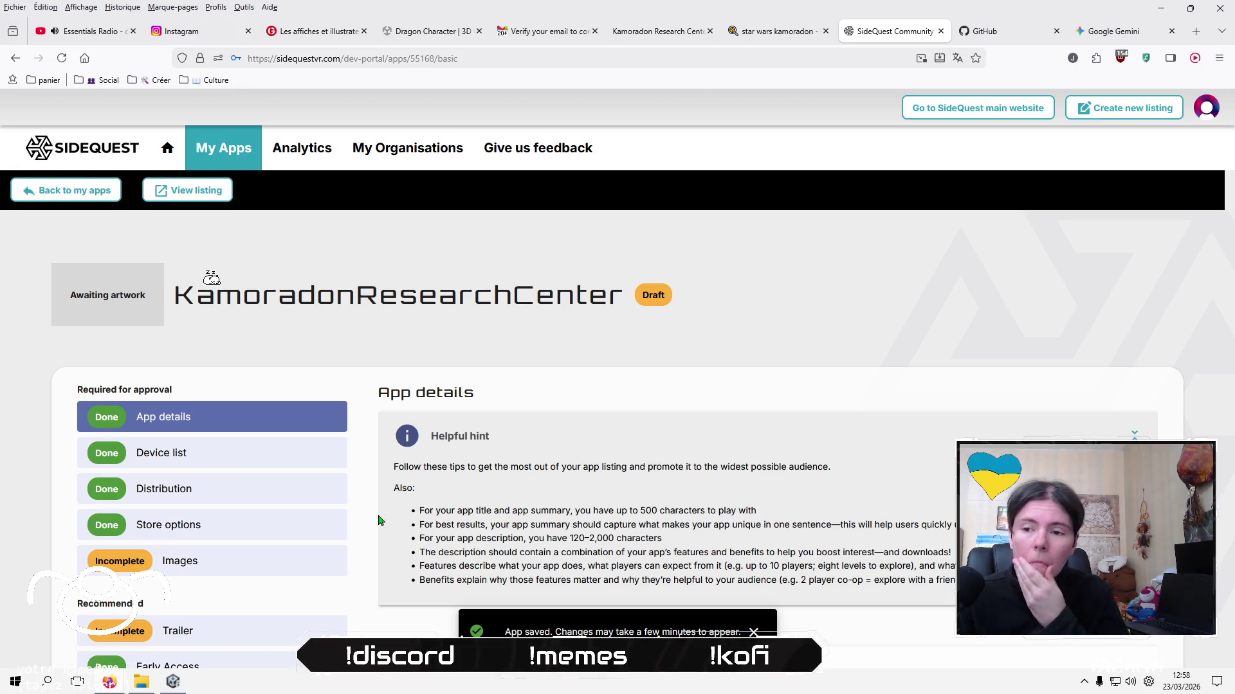
pyautogui.scroll(-1, 380, 520)
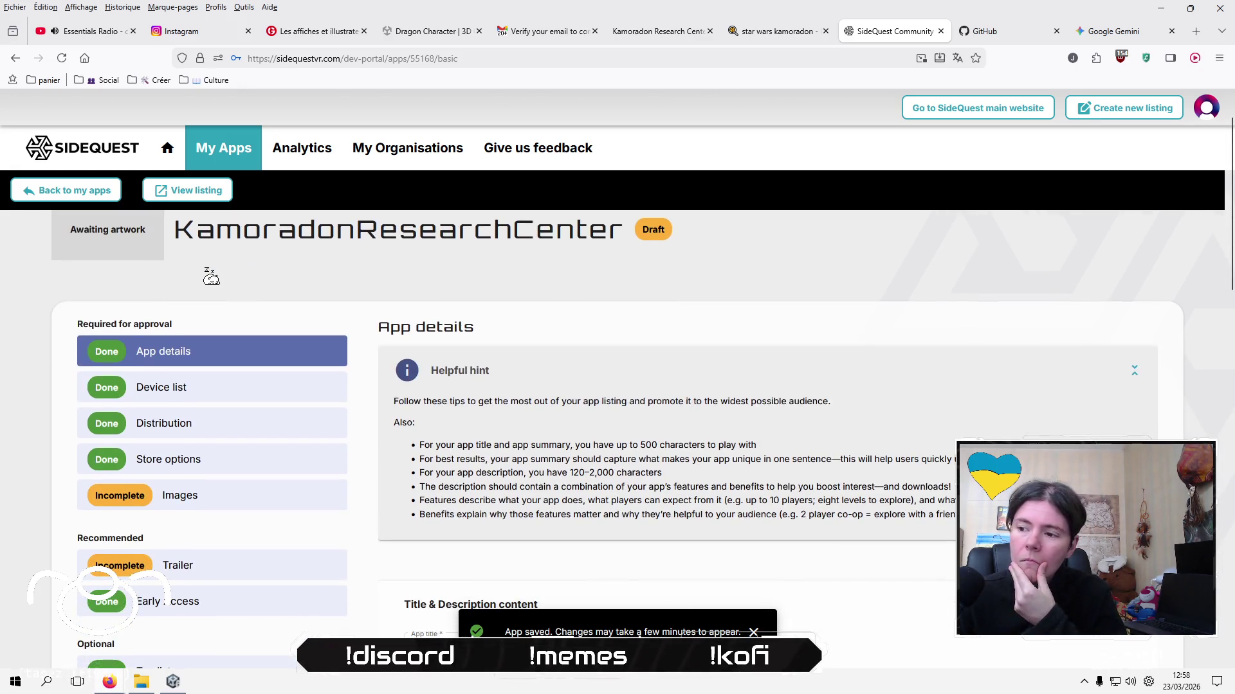
pyautogui.scroll(-6, 345, 518)
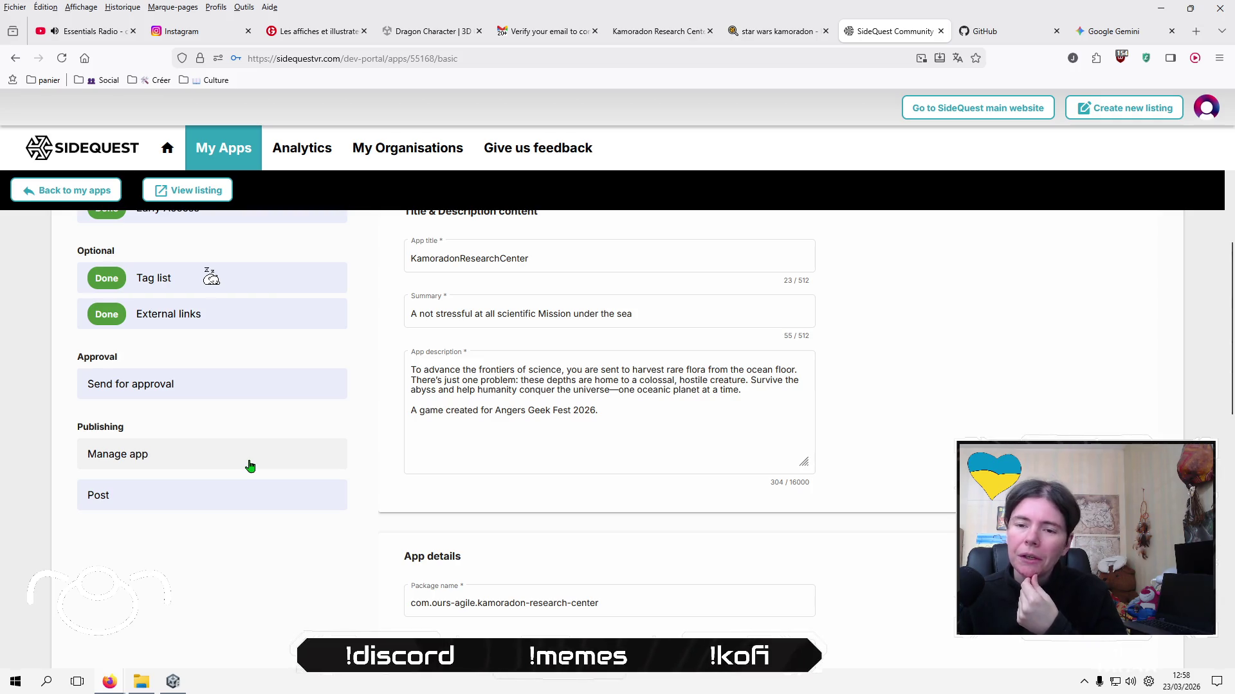
pyautogui.click(279, 393)
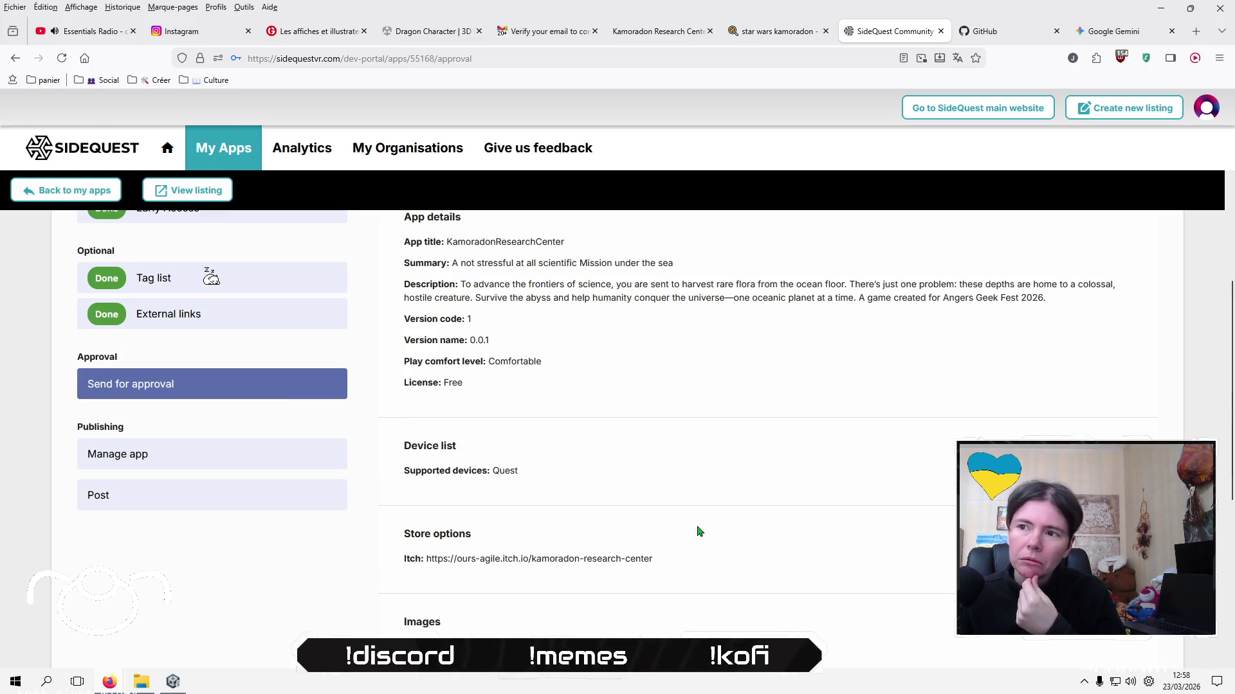
pyautogui.scroll(-3, 698, 531)
pyautogui.scroll(6, 699, 531)
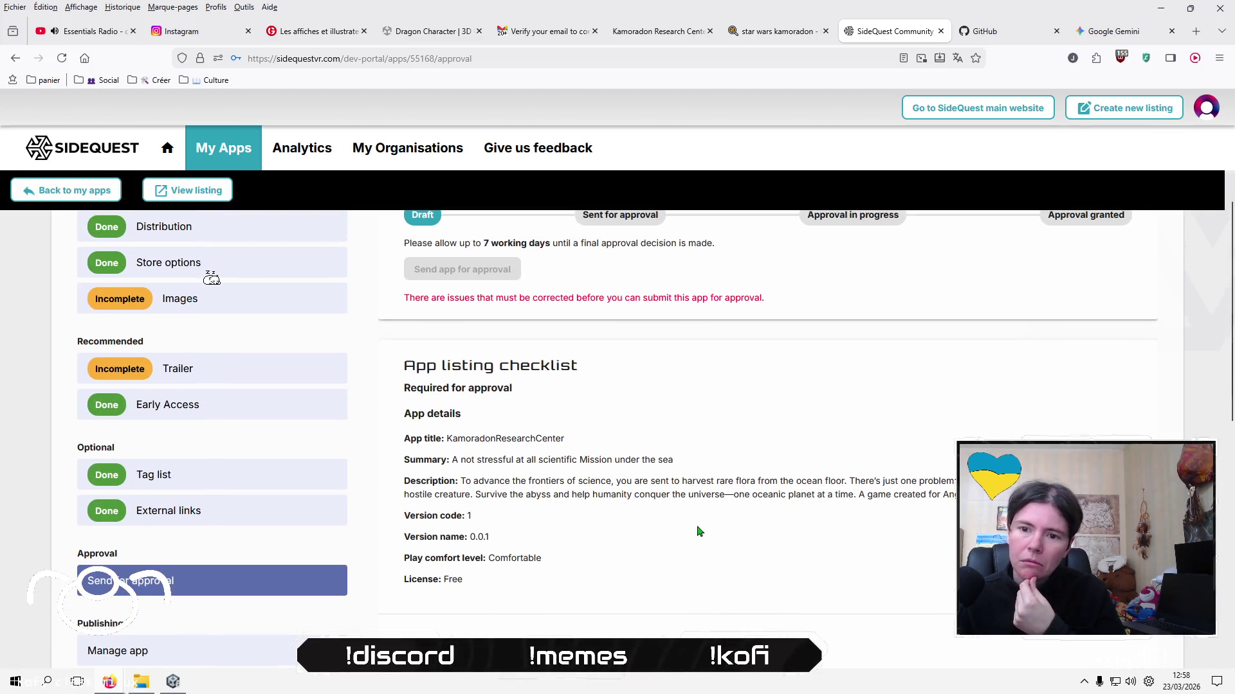
pyautogui.scroll(2, 699, 532)
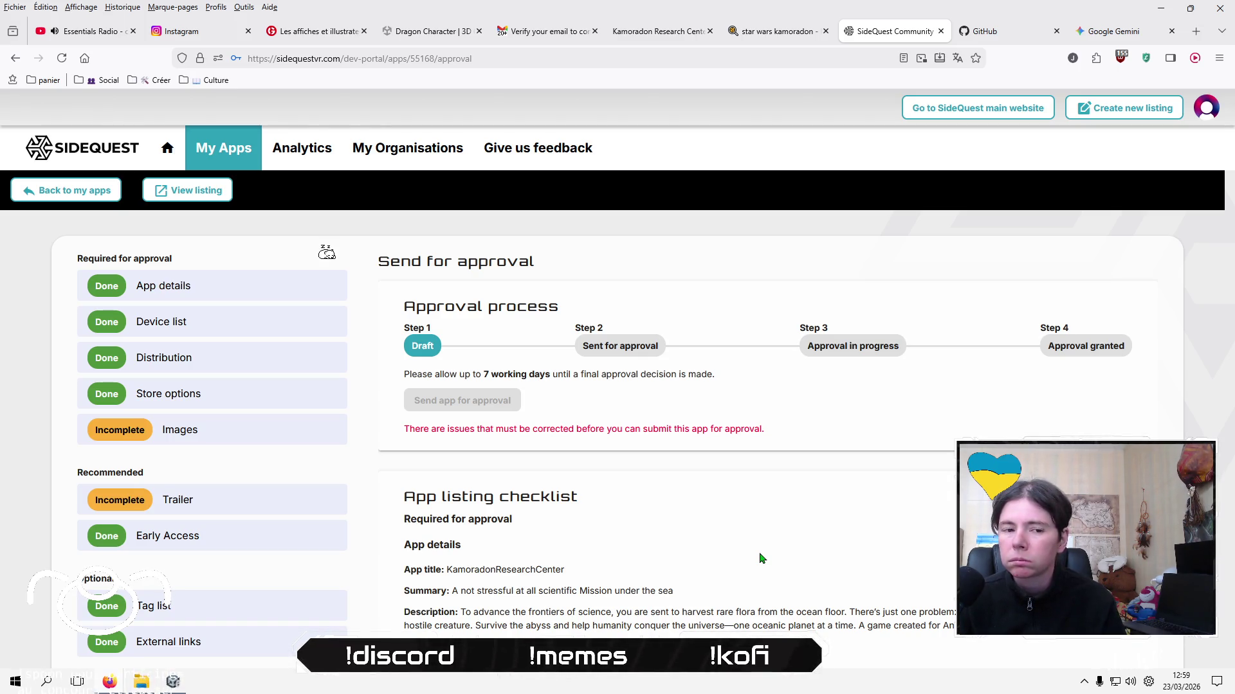
pyautogui.scroll(-2, 761, 558)
pyautogui.scroll(-2, 761, 558)
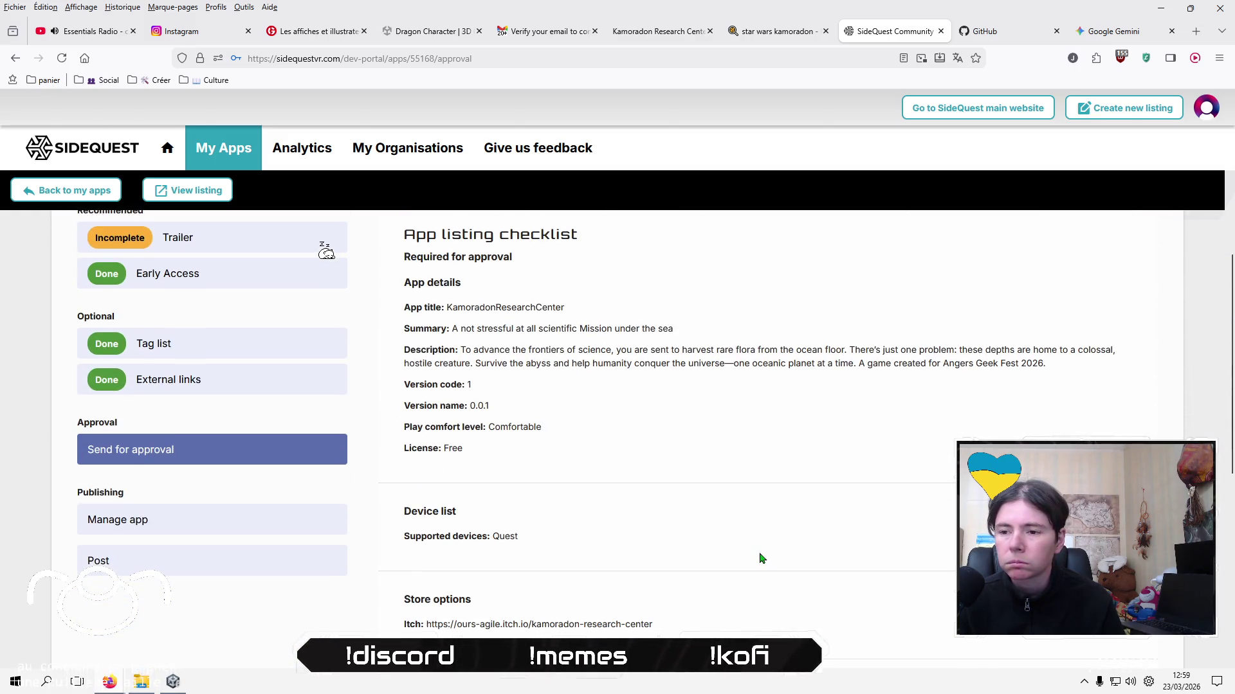
pyautogui.scroll(-3, 760, 558)
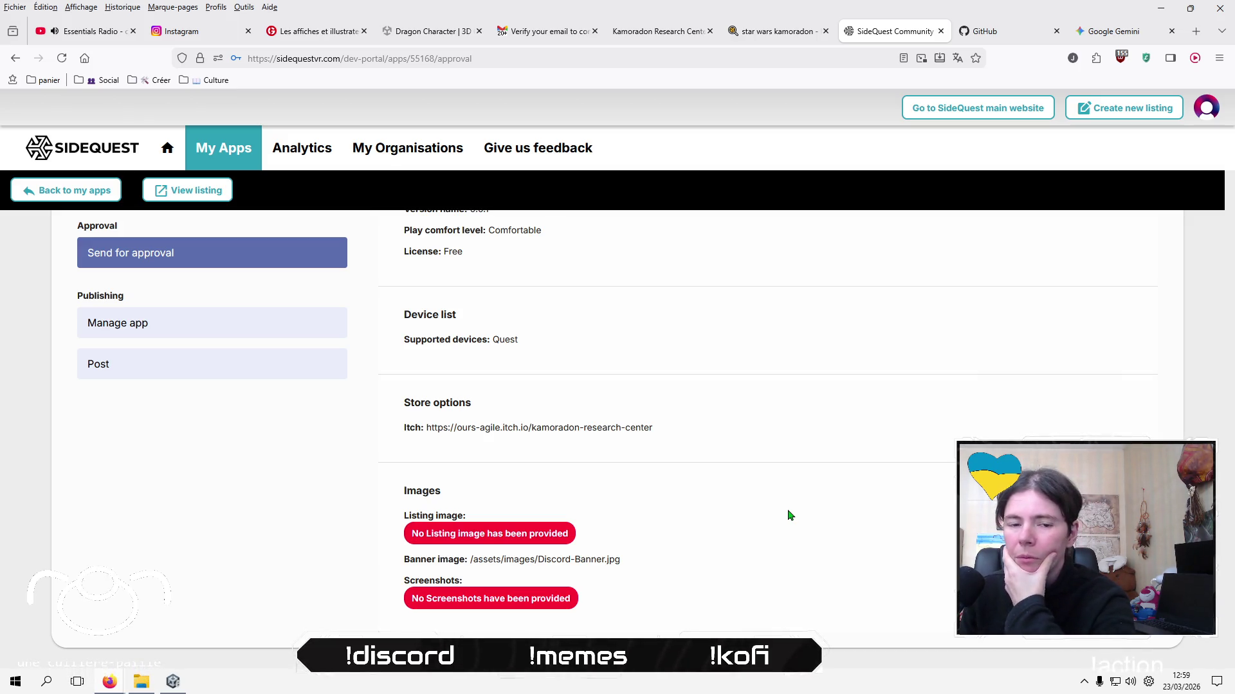
pyautogui.scroll(3, 789, 515)
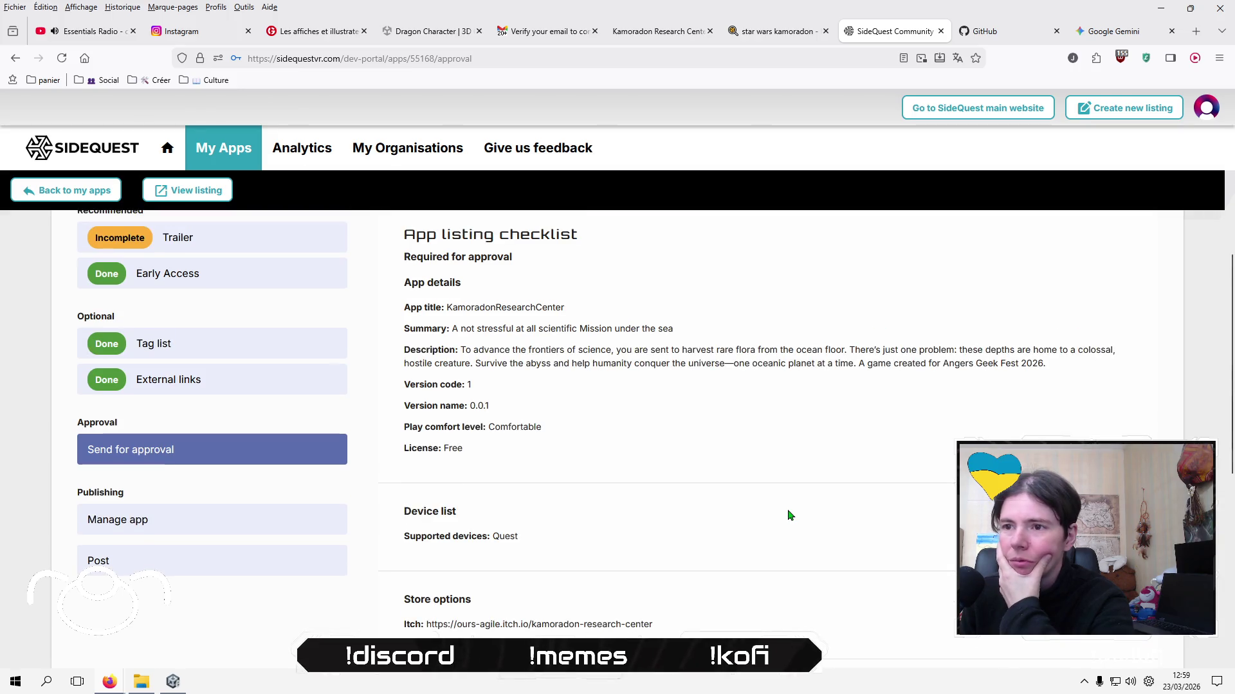
pyautogui.scroll(1, 789, 515)
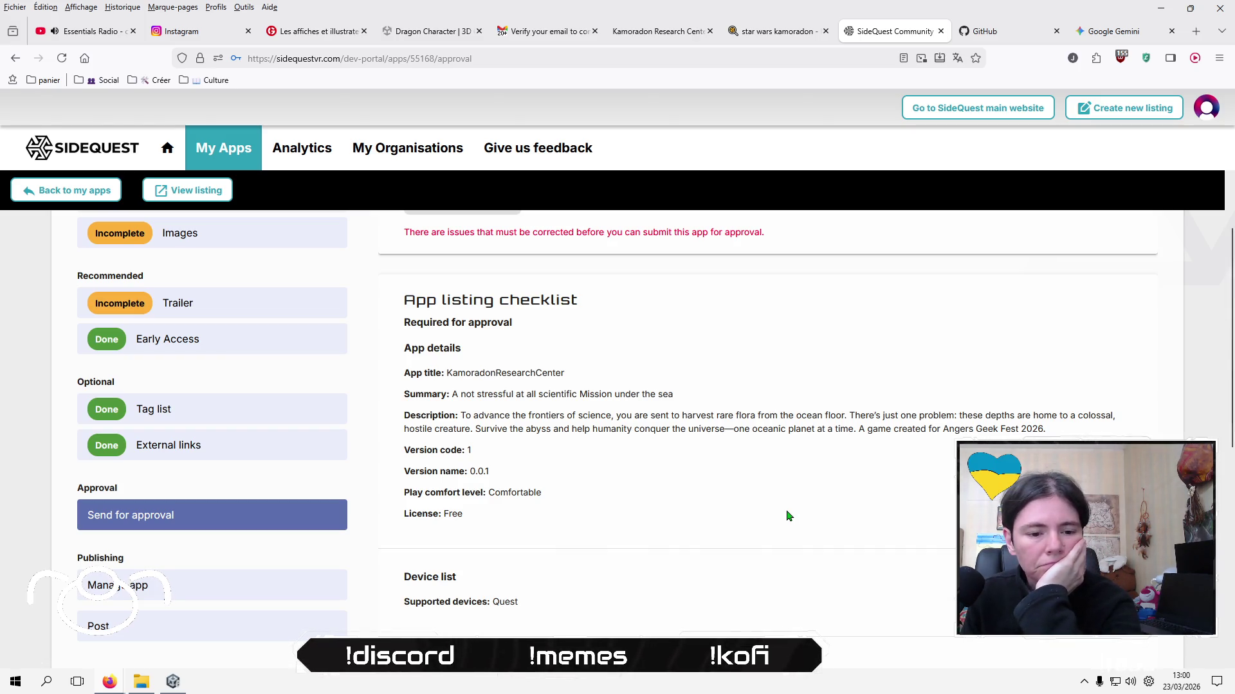
pyautogui.scroll(-8, 789, 516)
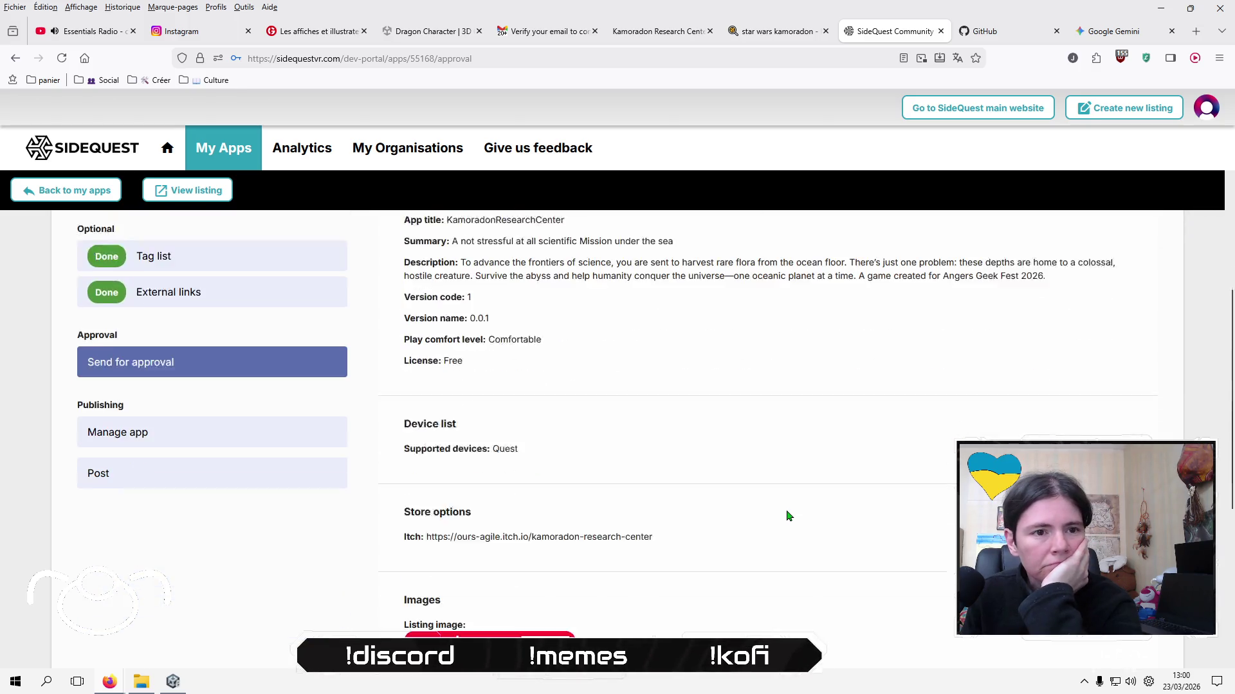
pyautogui.scroll(4, 789, 516)
pyautogui.scroll(-4, 789, 516)
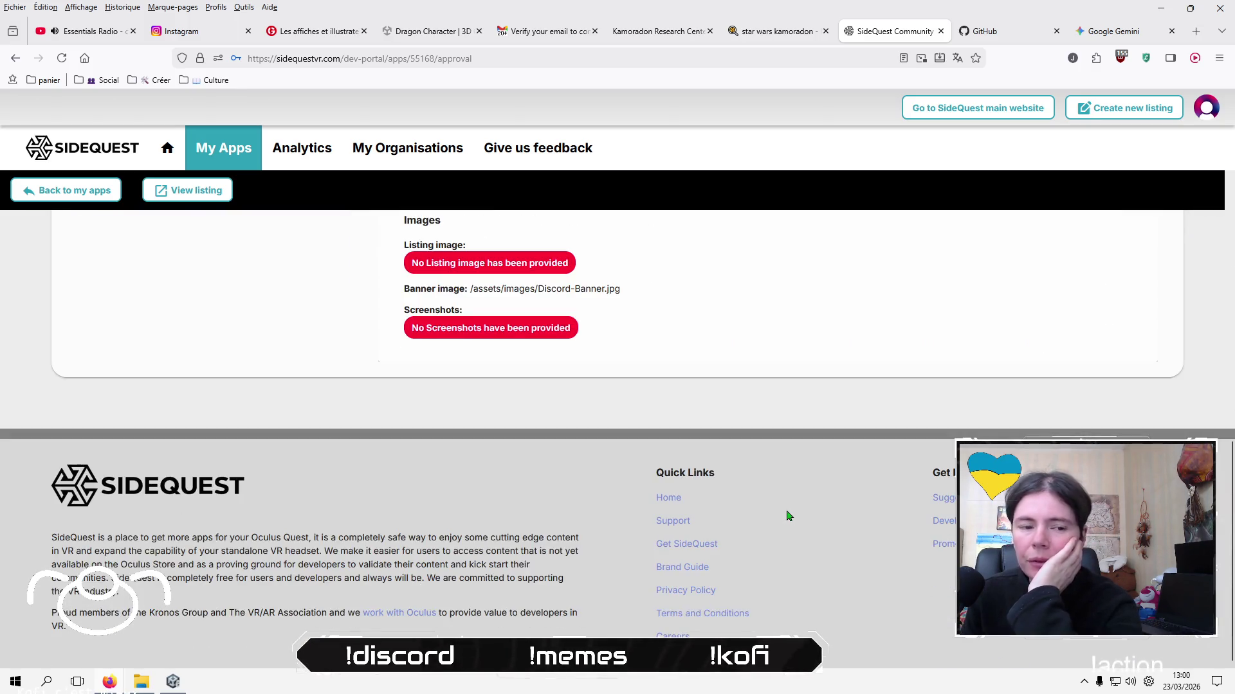
pyautogui.moveTo(70, 627)
pyautogui.mouseDown()
pyautogui.moveTo(372, 515)
pyautogui.moveTo(76, 474)
pyautogui.moveTo(44, 476)
pyautogui.moveTo(482, 611)
pyautogui.moveTo(157, 640)
pyautogui.moveTo(69, 508)
pyautogui.mouseUp()
pyautogui.click(160, 645)
pyautogui.moveTo(38, 463)
pyautogui.mouseDown()
pyautogui.moveTo(206, 627)
pyautogui.moveTo(45, 463)
pyautogui.moveTo(160, 578)
pyautogui.moveTo(184, 628)
pyautogui.moveTo(59, 476)
pyautogui.mouseUp()
pyautogui.click(205, 627)
pyautogui.click(45, 463)
pyautogui.click(182, 630)
pyautogui.click(34, 461)
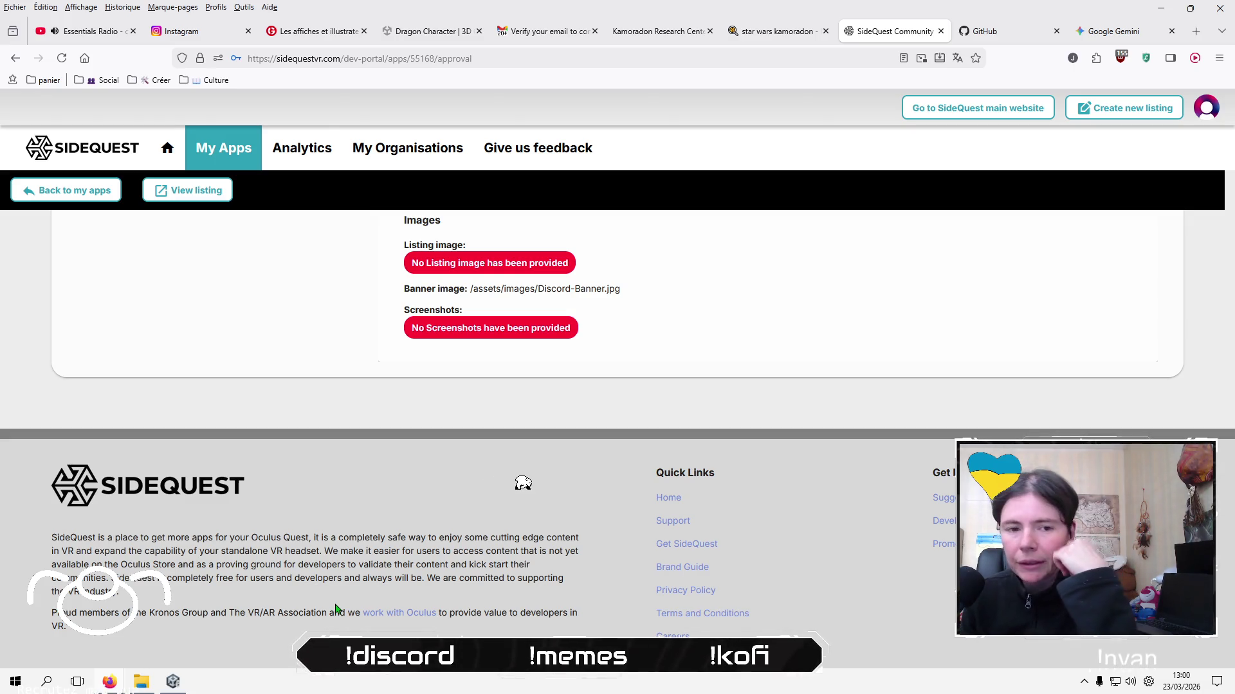
pyautogui.moveTo(181, 614)
pyautogui.mouseDown()
pyautogui.moveTo(77, 637)
pyautogui.moveTo(28, 469)
pyautogui.mouseUp()
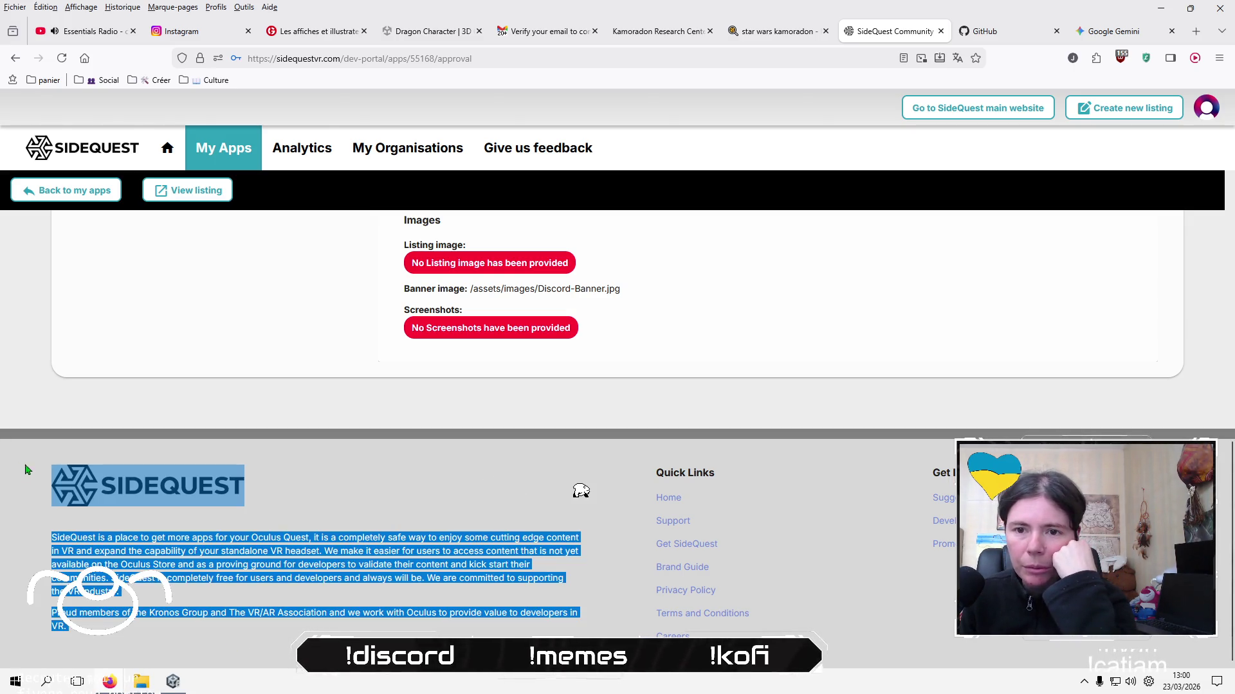
pyautogui.click(37, 473)
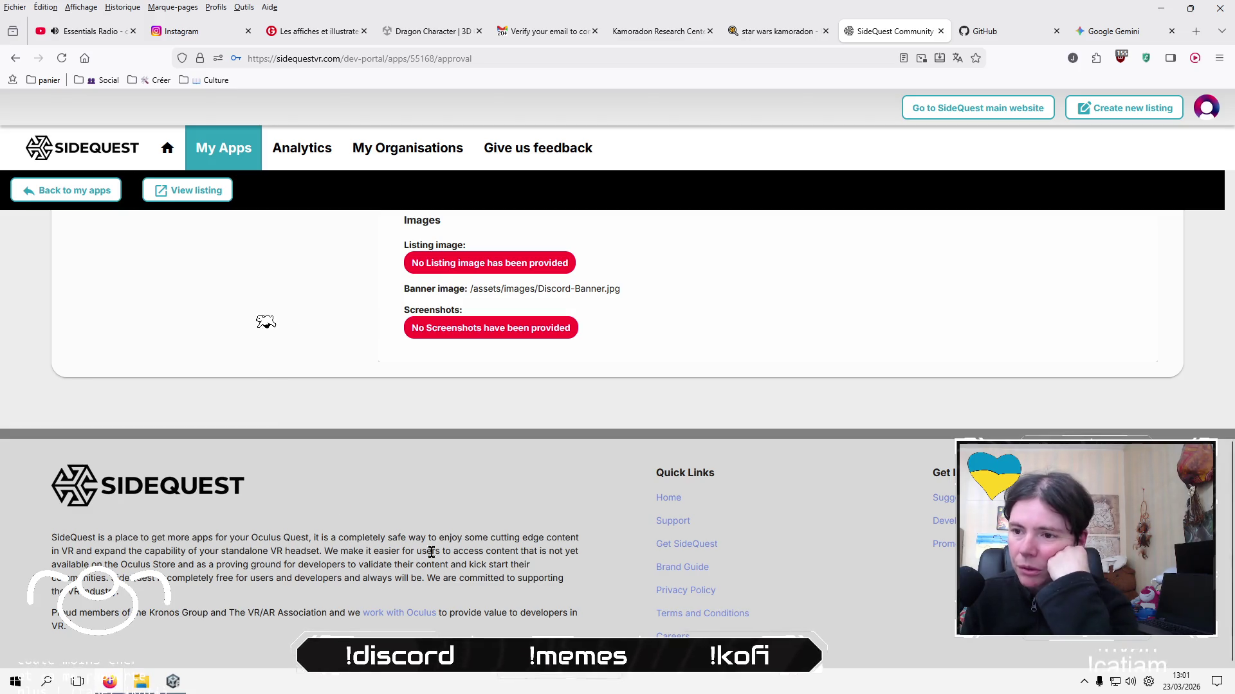
pyautogui.moveTo(468, 524); pyautogui.dragTo(524, 612)
pyautogui.click(524, 613)
pyautogui.moveTo(245, 627)
pyautogui.mouseDown()
pyautogui.moveTo(142, 517)
pyautogui.moveTo(141, 470)
pyautogui.mouseUp()
pyautogui.click(140, 470)
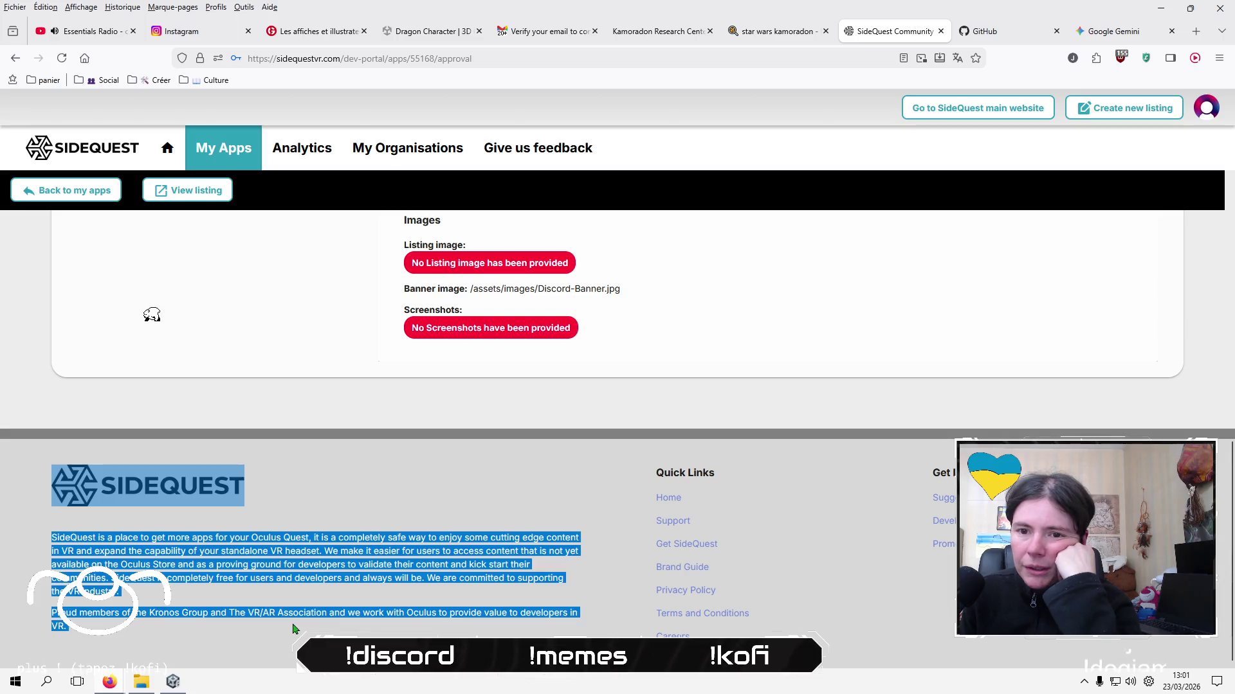
pyautogui.scroll(10, 110, 311)
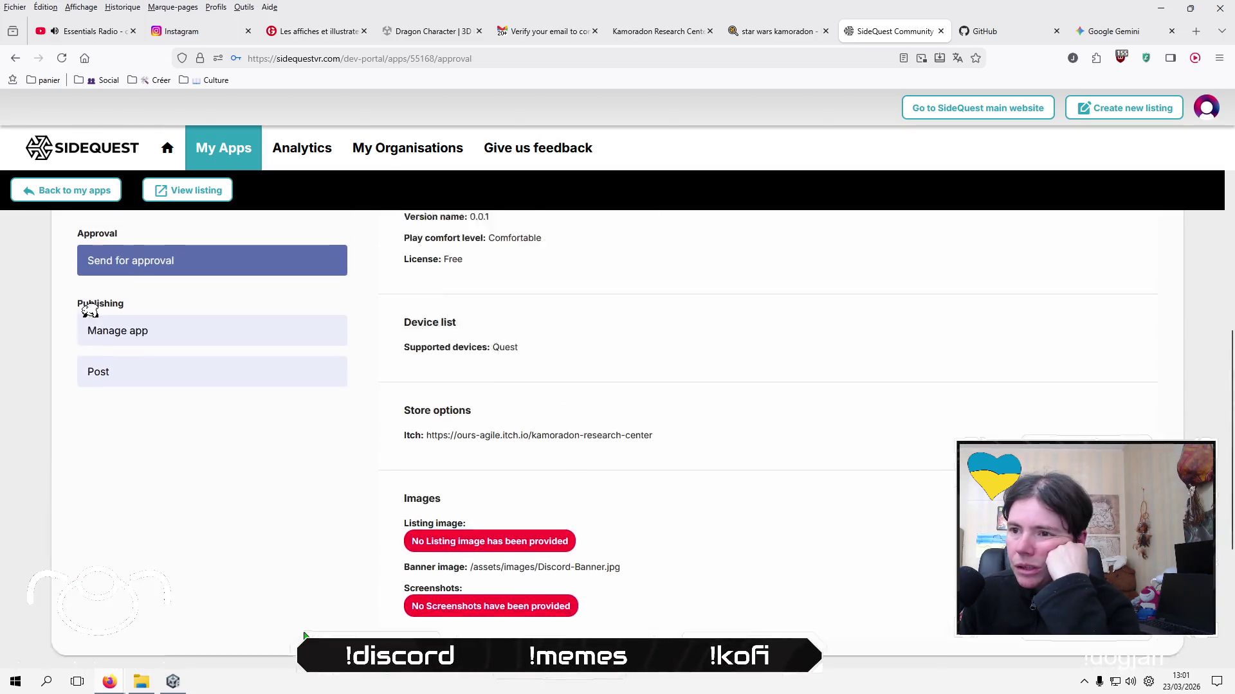
pyautogui.scroll(1, 80, 308)
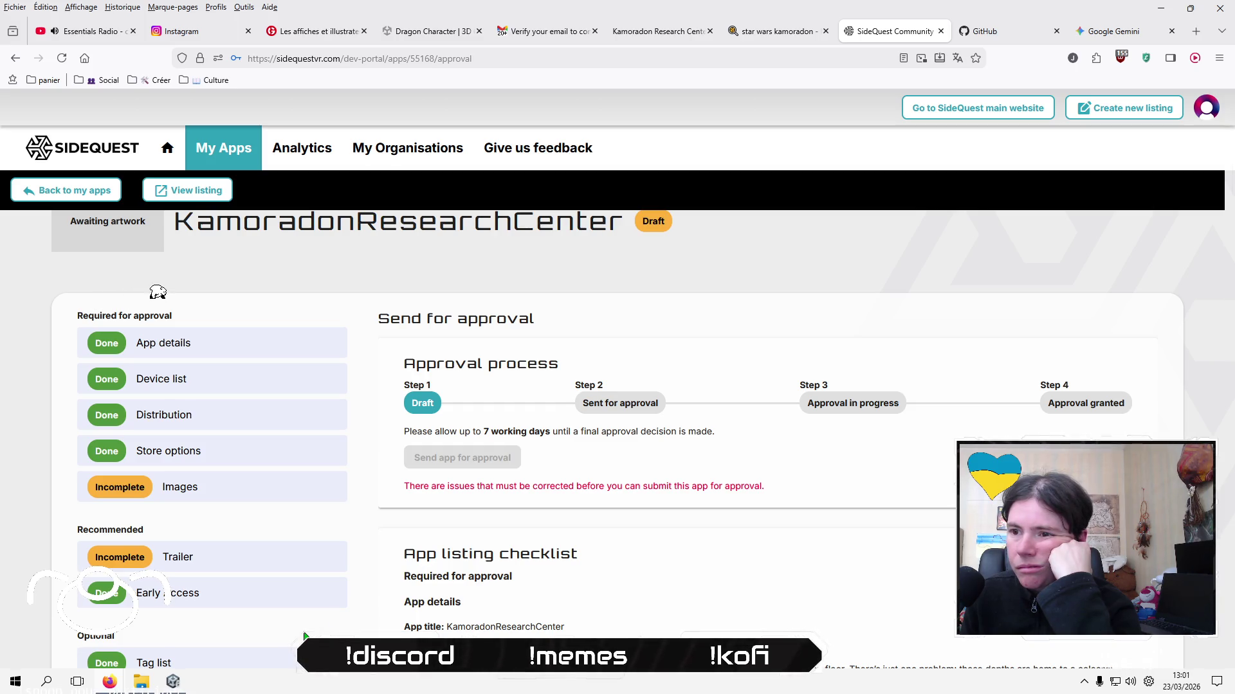
pyautogui.scroll(-3, 671, 555)
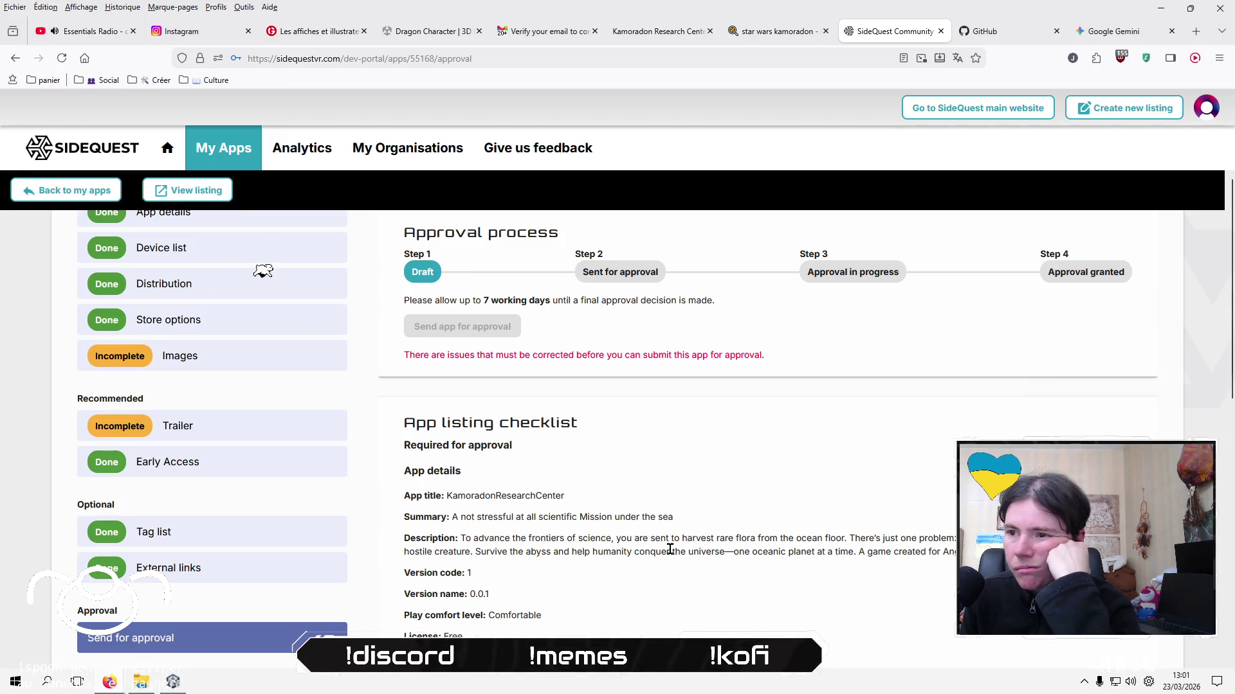
pyautogui.scroll(-4, 672, 552)
pyautogui.scroll(3, 672, 555)
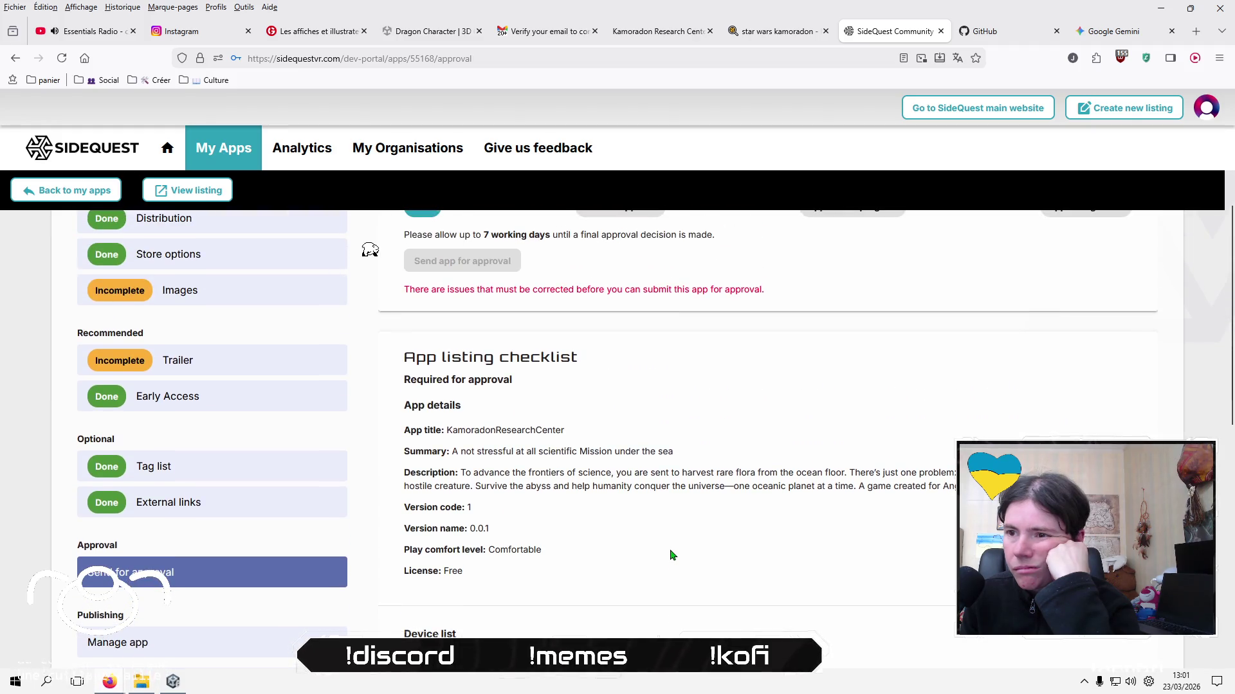
pyautogui.scroll(1, 671, 551)
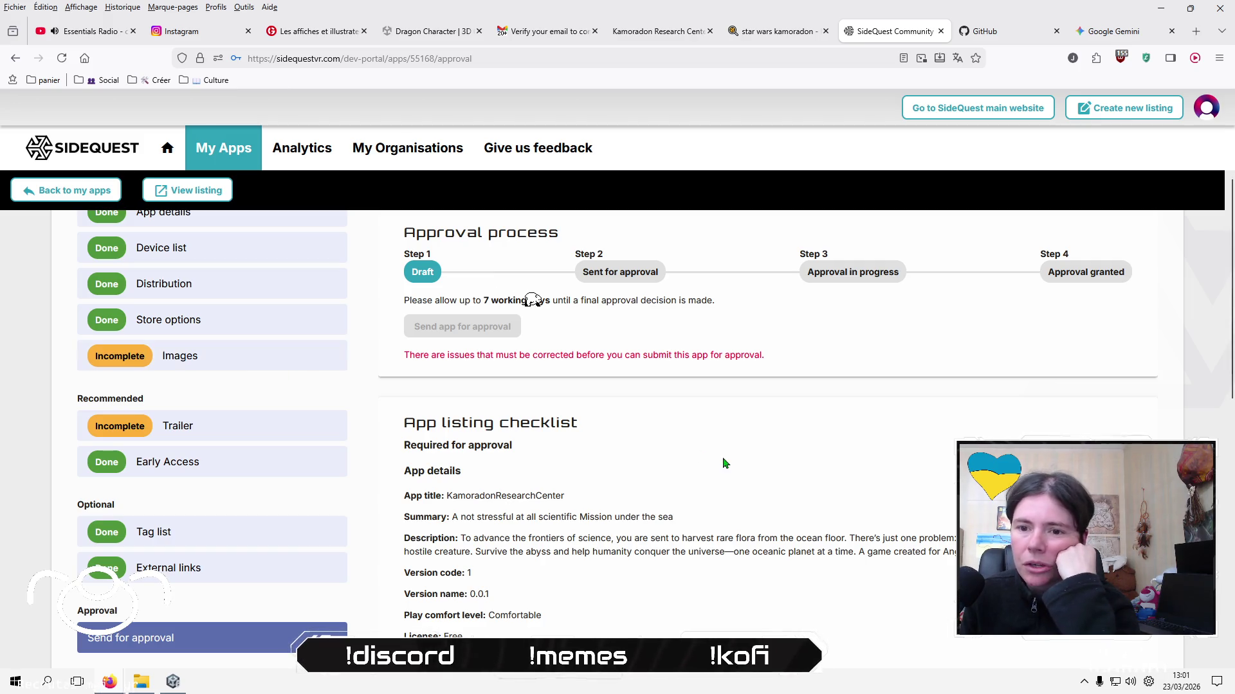
pyautogui.scroll(-3, 720, 467)
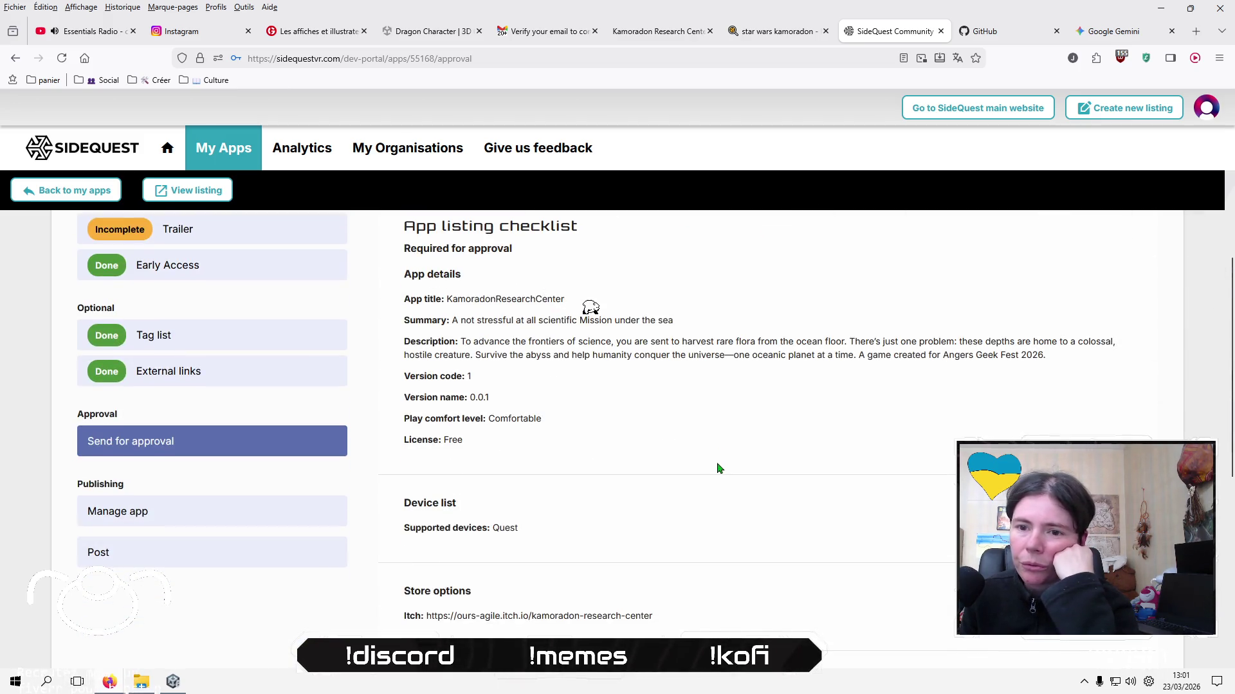
pyautogui.scroll(-3, 718, 467)
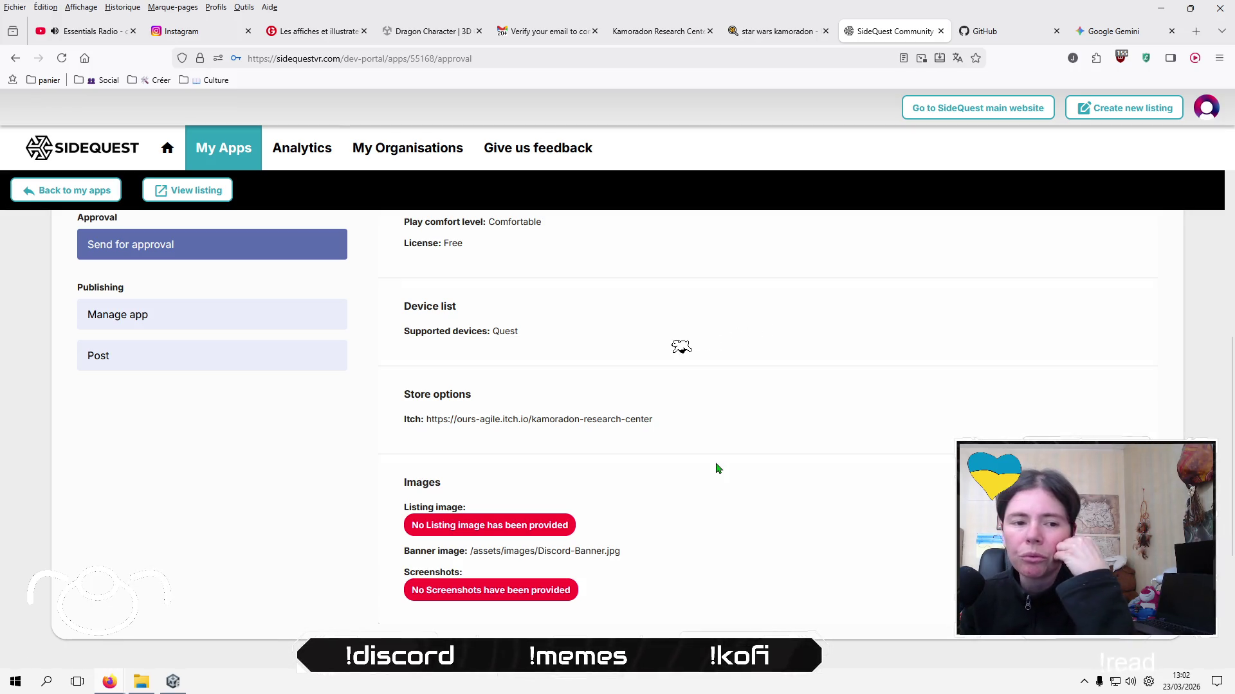
pyautogui.scroll(4, 718, 469)
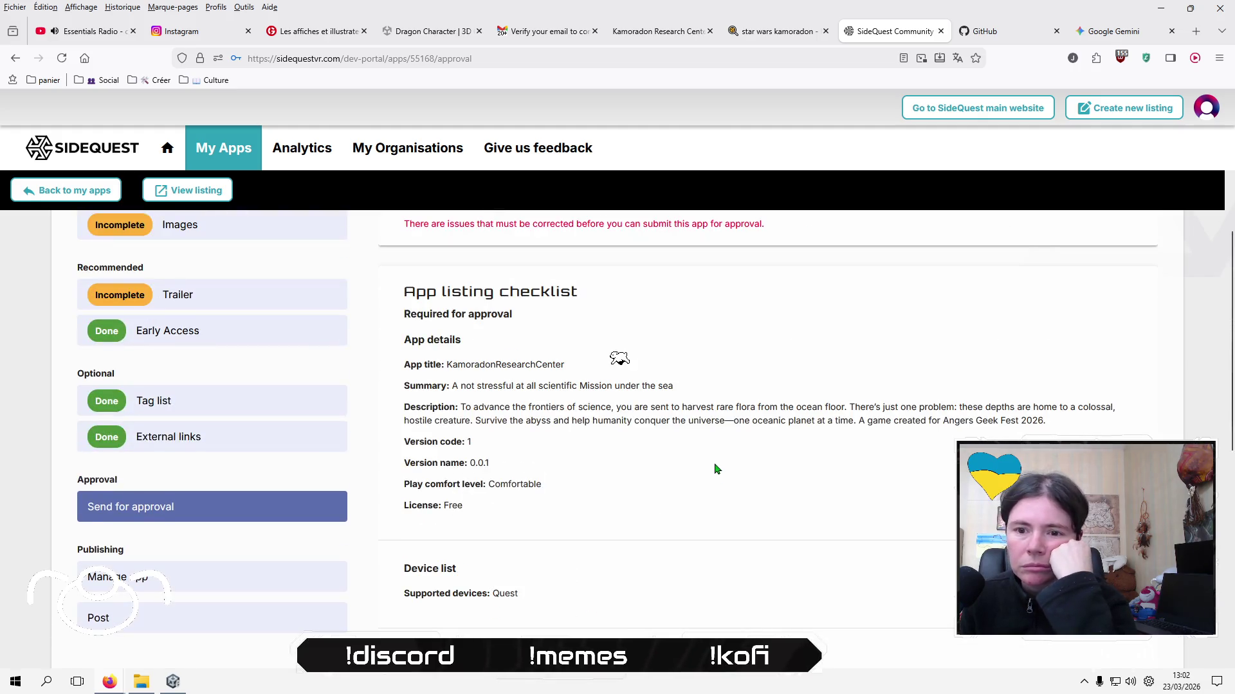
pyautogui.scroll(4, 718, 469)
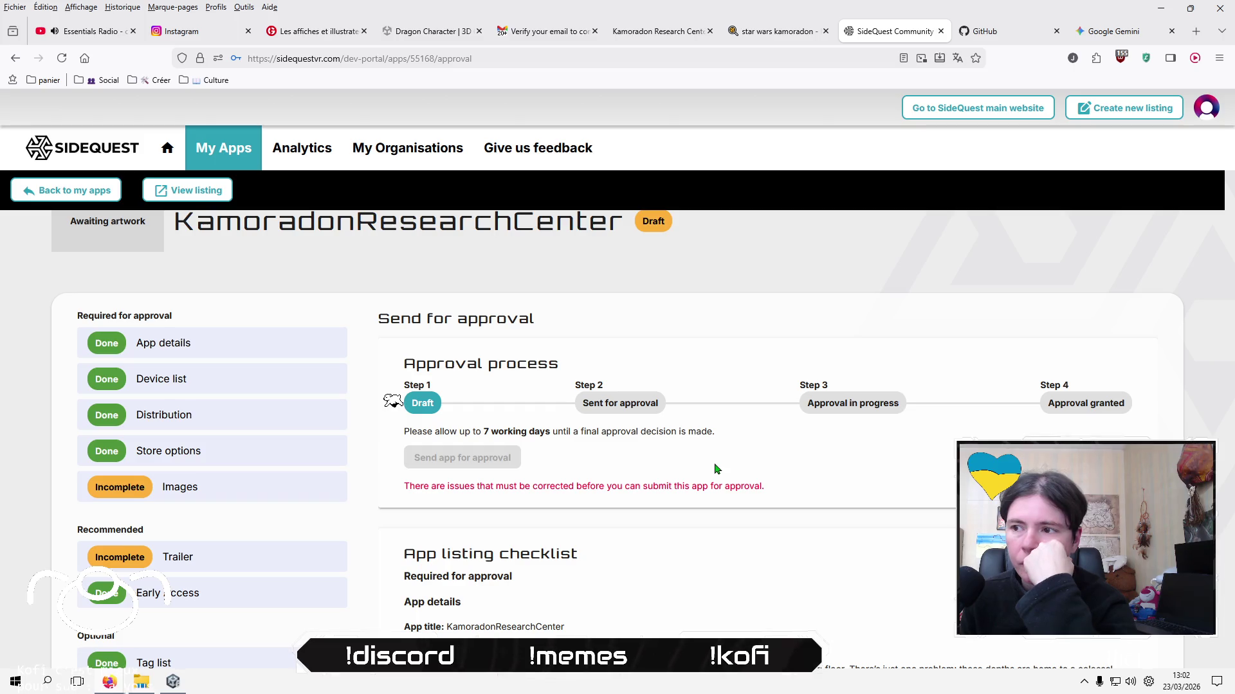
pyautogui.moveTo(718, 432); pyautogui.dragTo(397, 446)
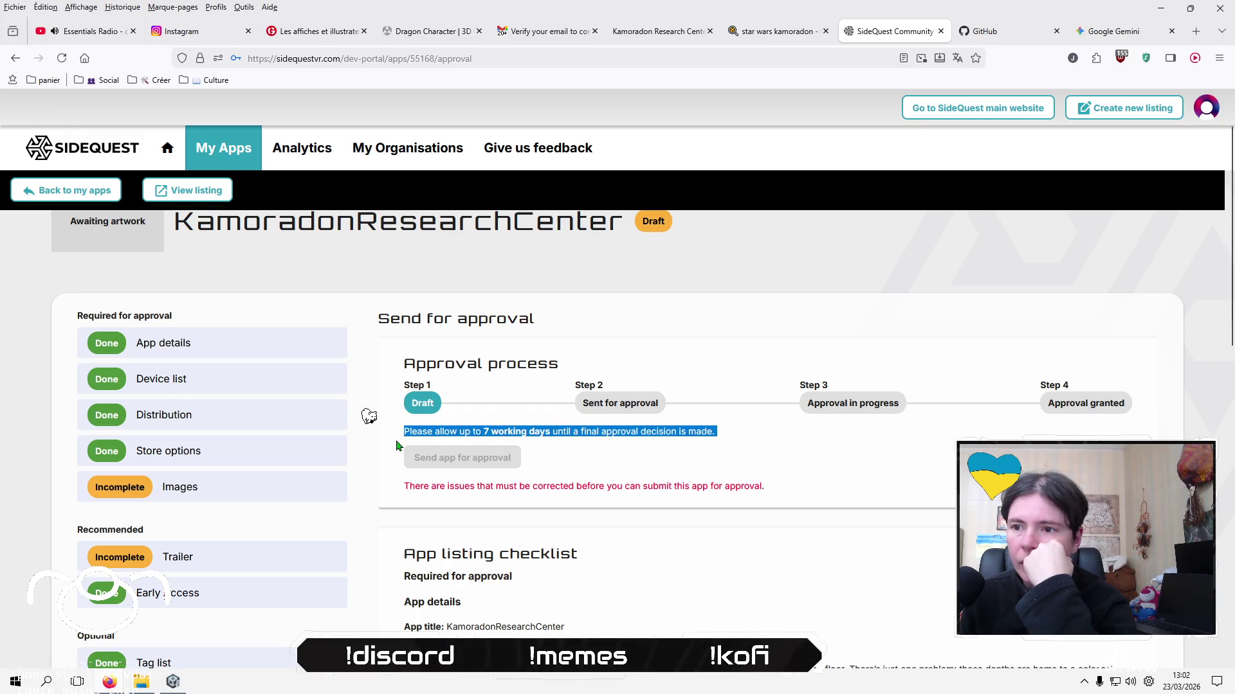
pyautogui.click(397, 445)
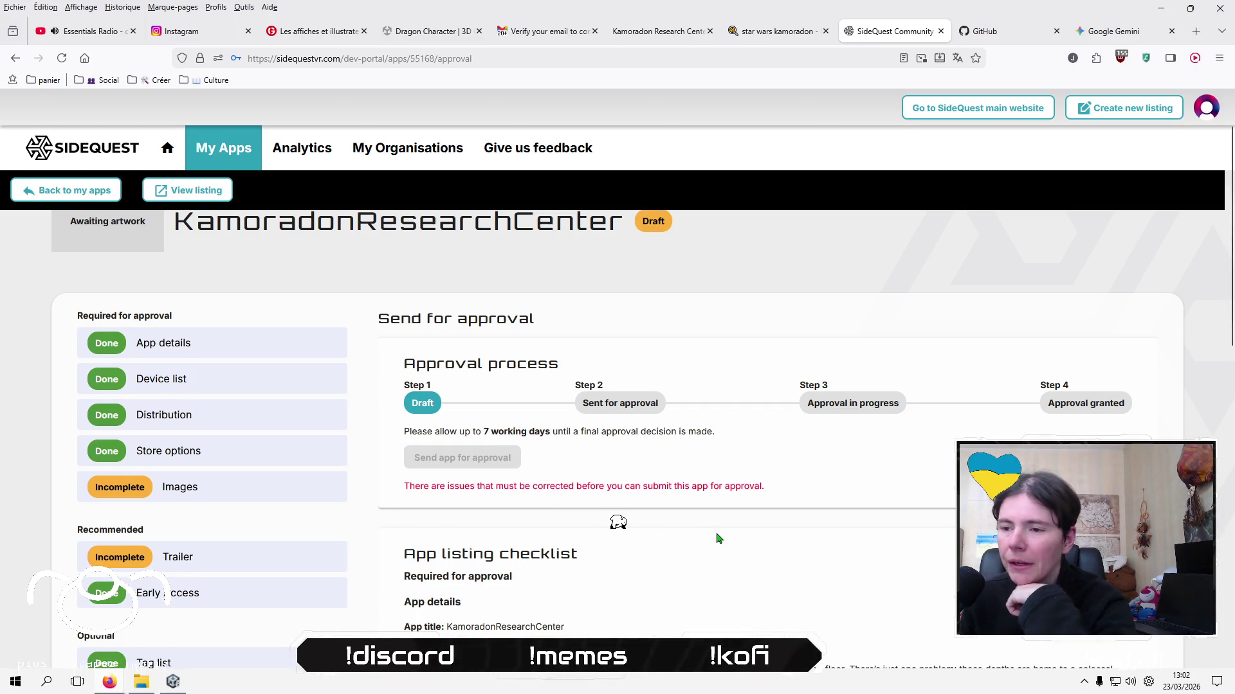
pyautogui.scroll(-3, 719, 538)
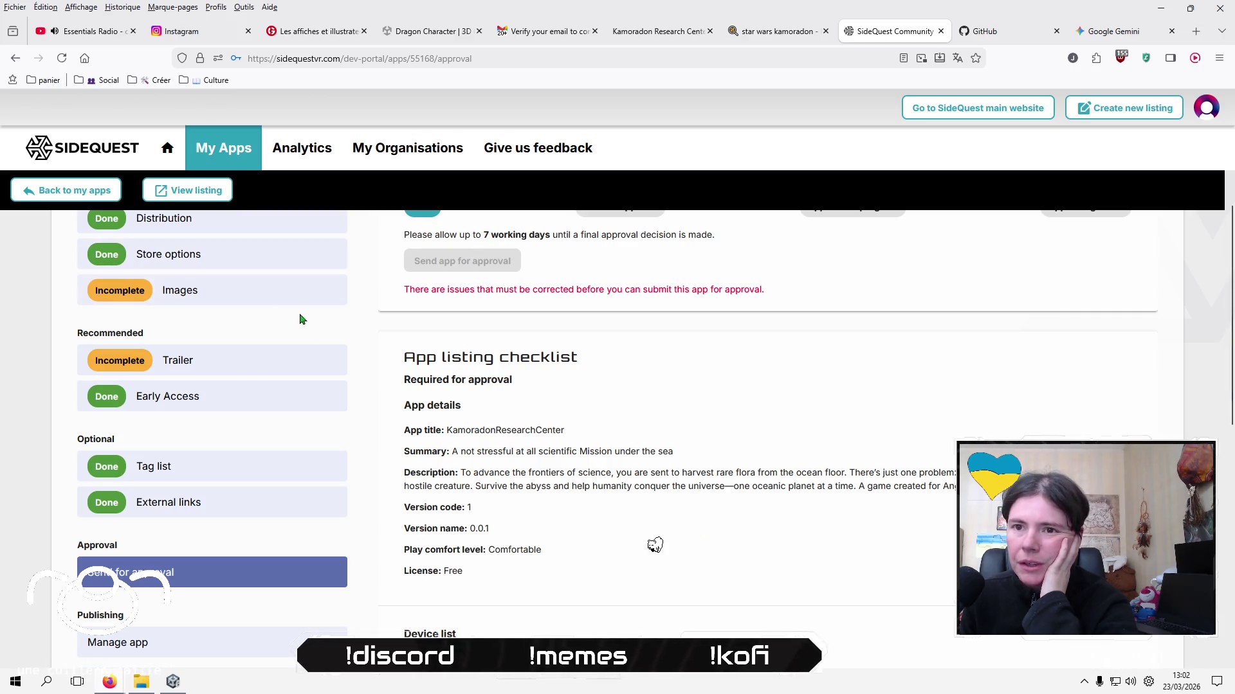
pyautogui.click(277, 302)
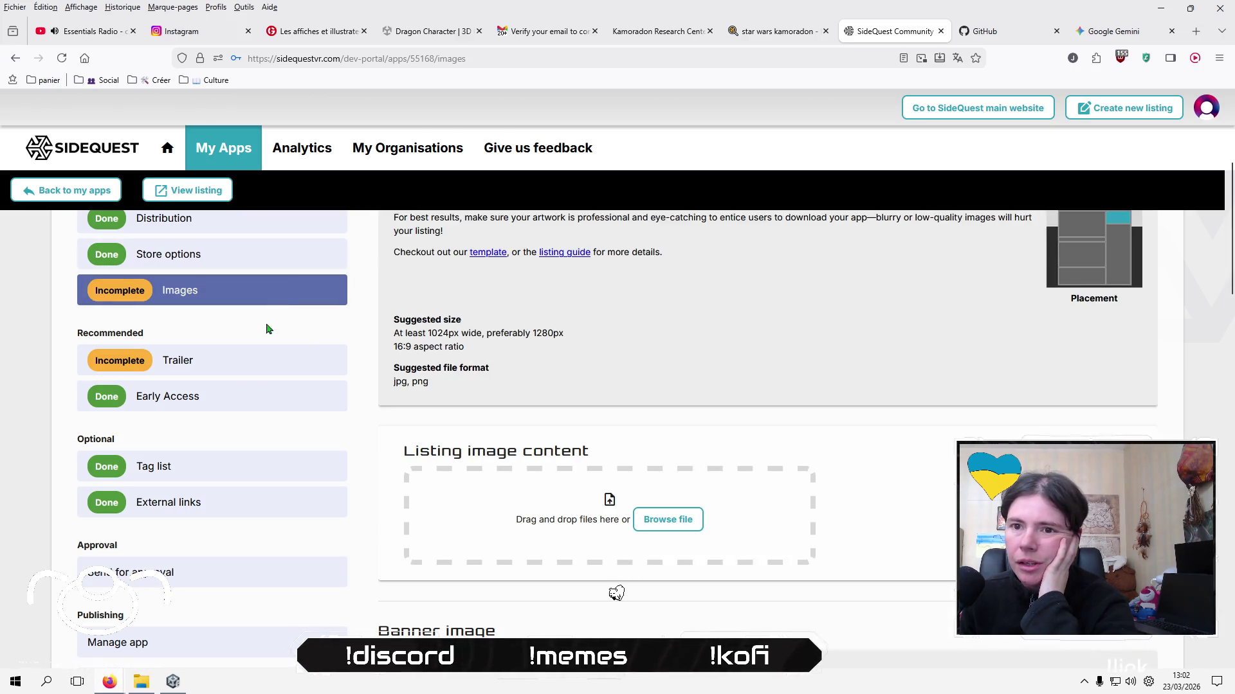
pyautogui.click(251, 362)
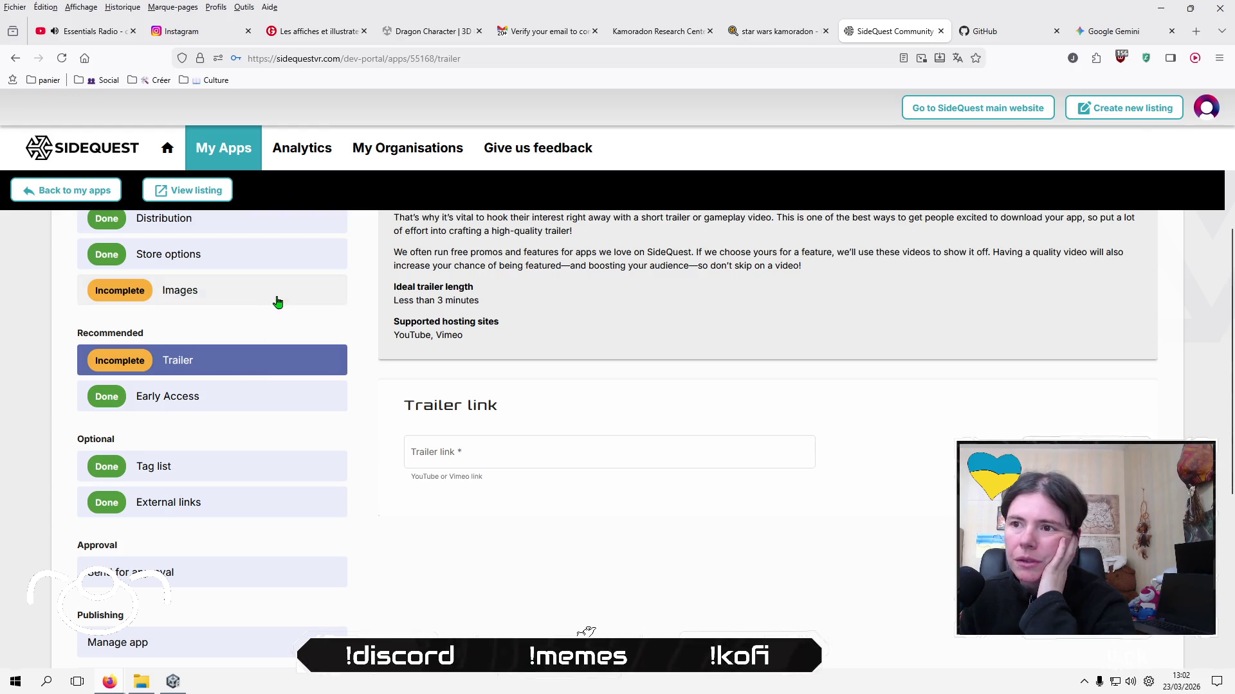
pyautogui.scroll(2, 672, 411)
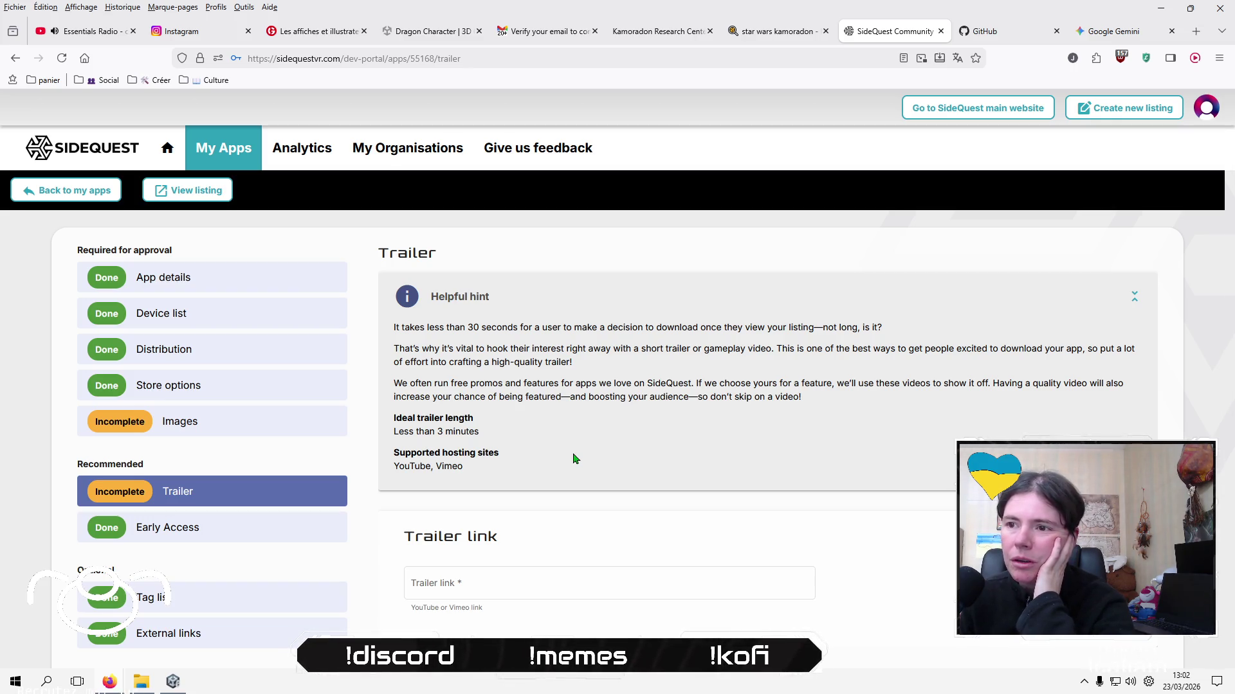
pyautogui.moveTo(489, 482); pyautogui.dragTo(358, 284)
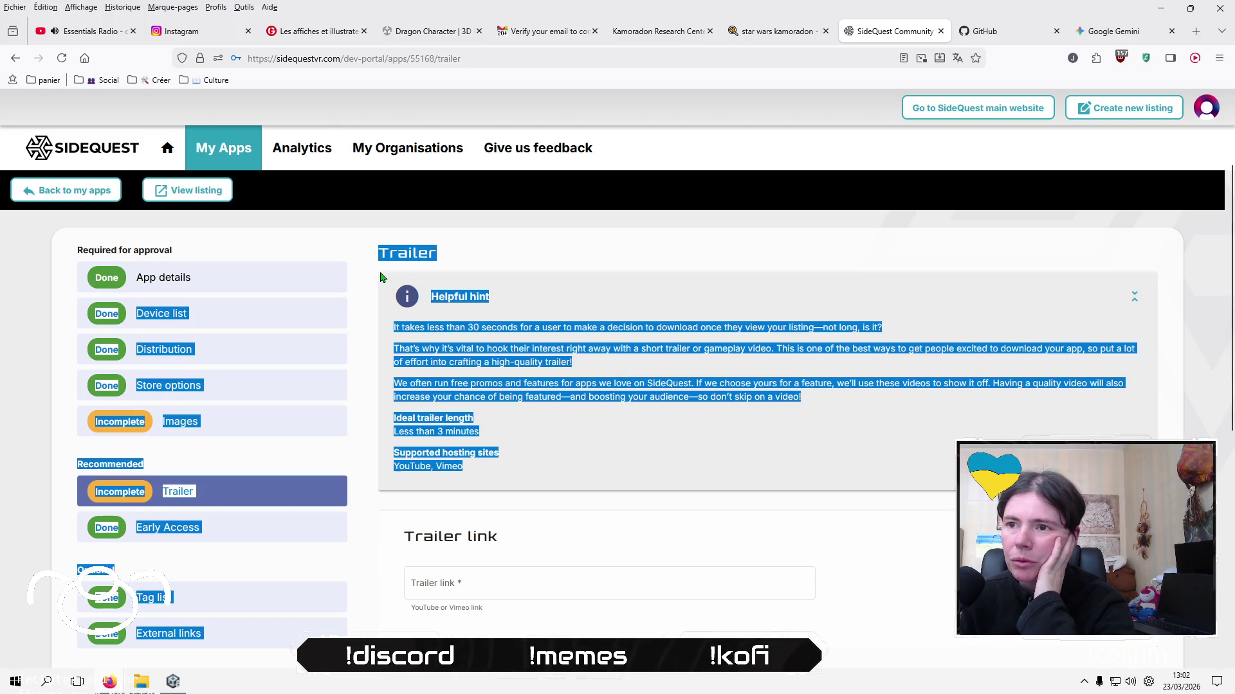
pyautogui.click(380, 277)
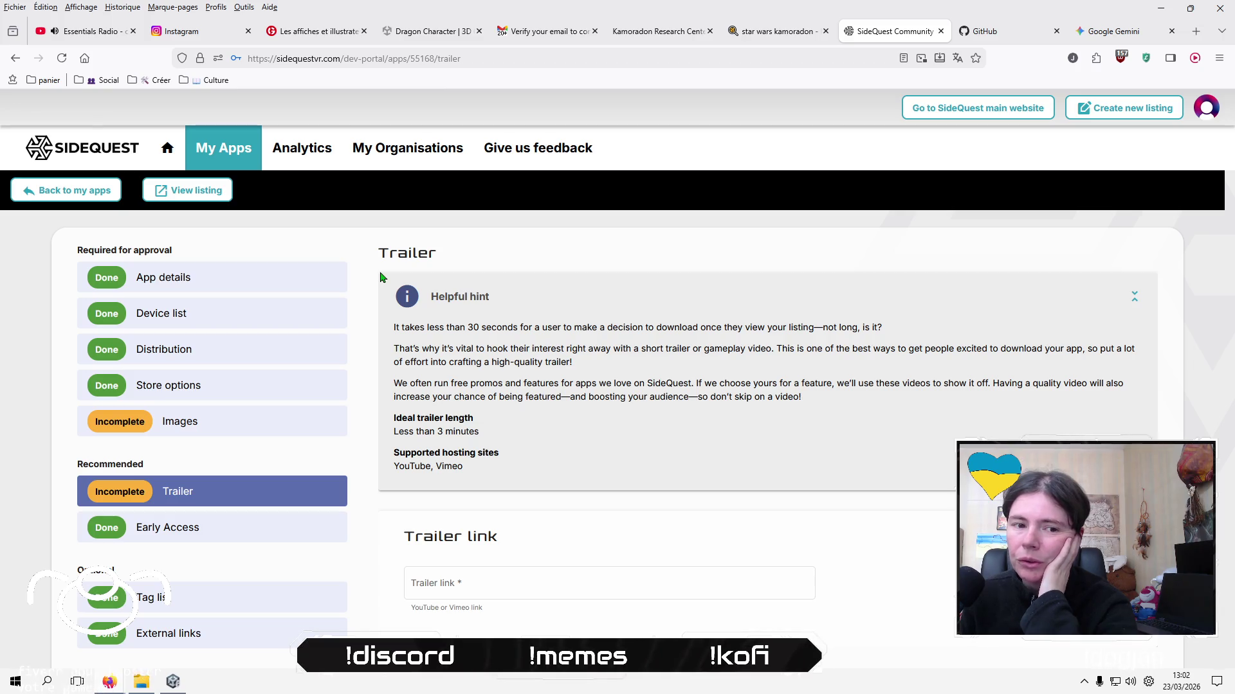
pyautogui.moveTo(377, 243)
pyautogui.mouseDown()
pyautogui.moveTo(444, 415)
pyautogui.moveTo(554, 473)
pyautogui.mouseUp()
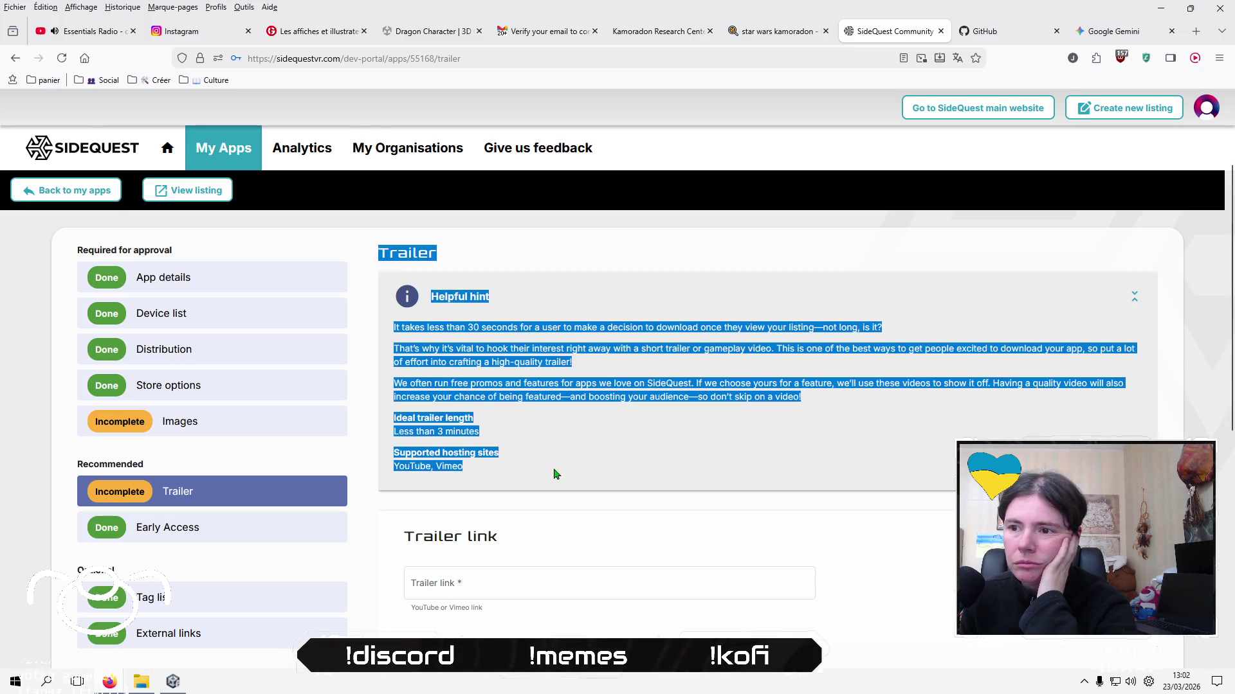
pyautogui.click(556, 474)
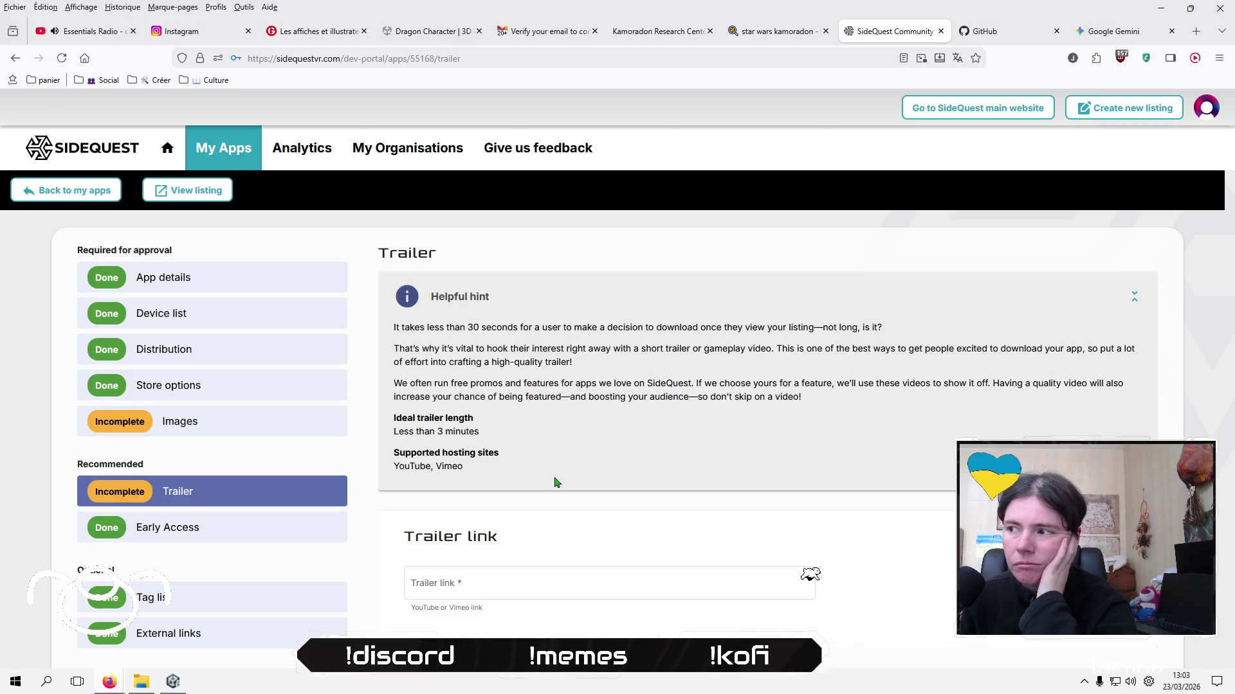
pyautogui.scroll(-5, 556, 483)
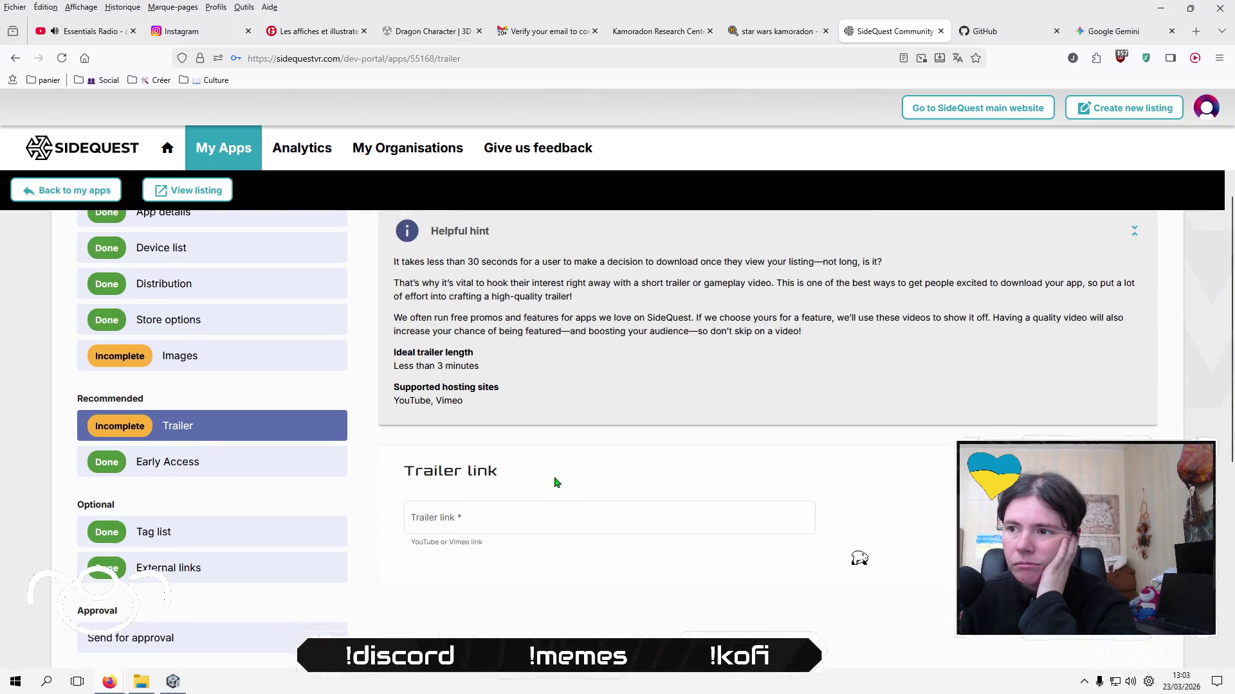
pyautogui.scroll(-3, 556, 483)
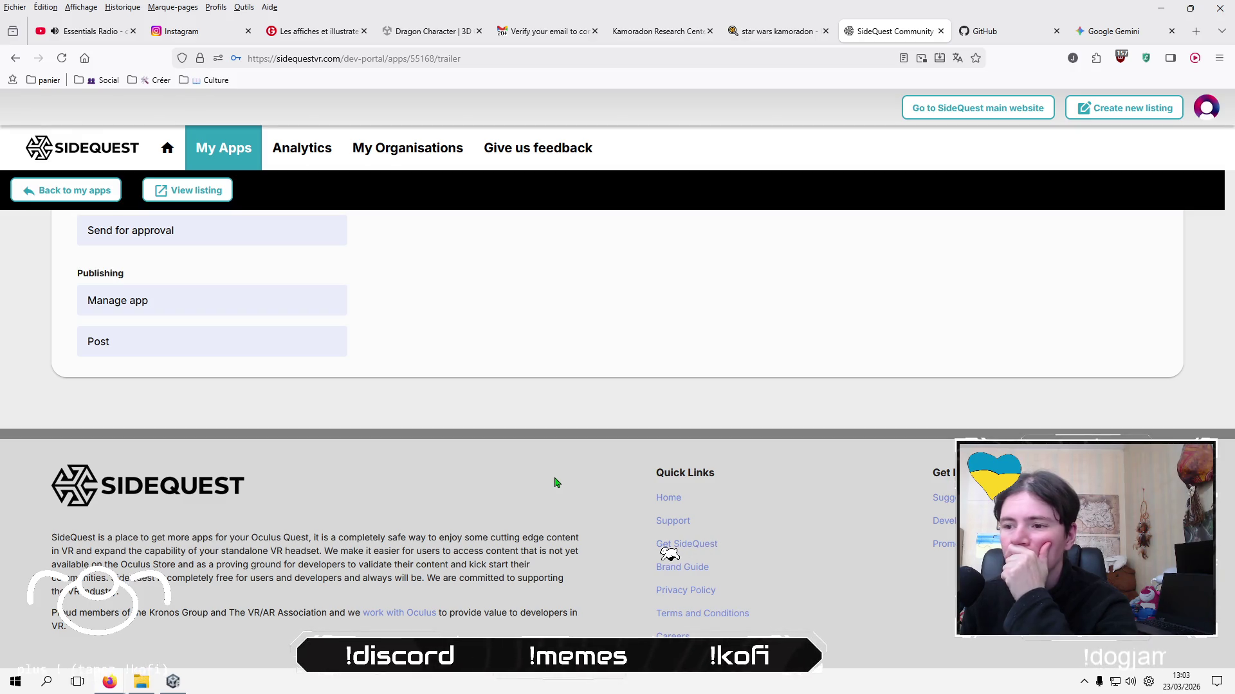
pyautogui.moveTo(579, 623)
pyautogui.mouseDown()
pyautogui.moveTo(161, 564)
pyautogui.moveTo(144, 443)
pyautogui.mouseUp()
pyautogui.click(143, 444)
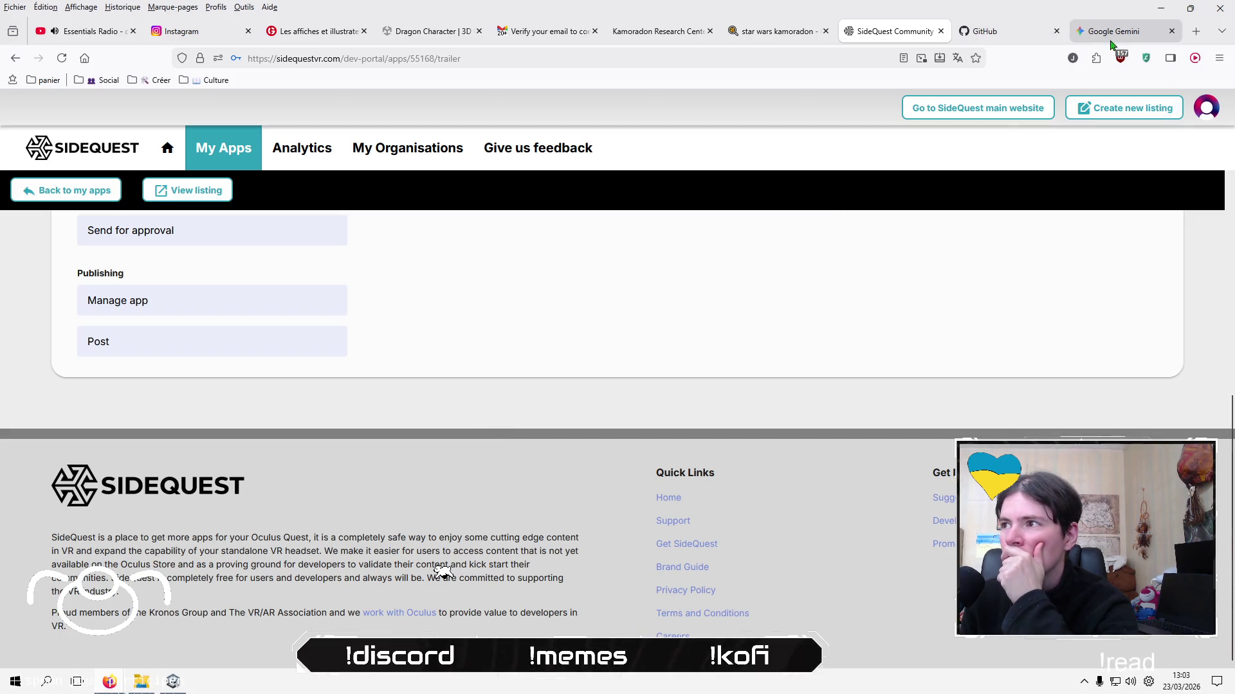
pyautogui.click(1195, 31)
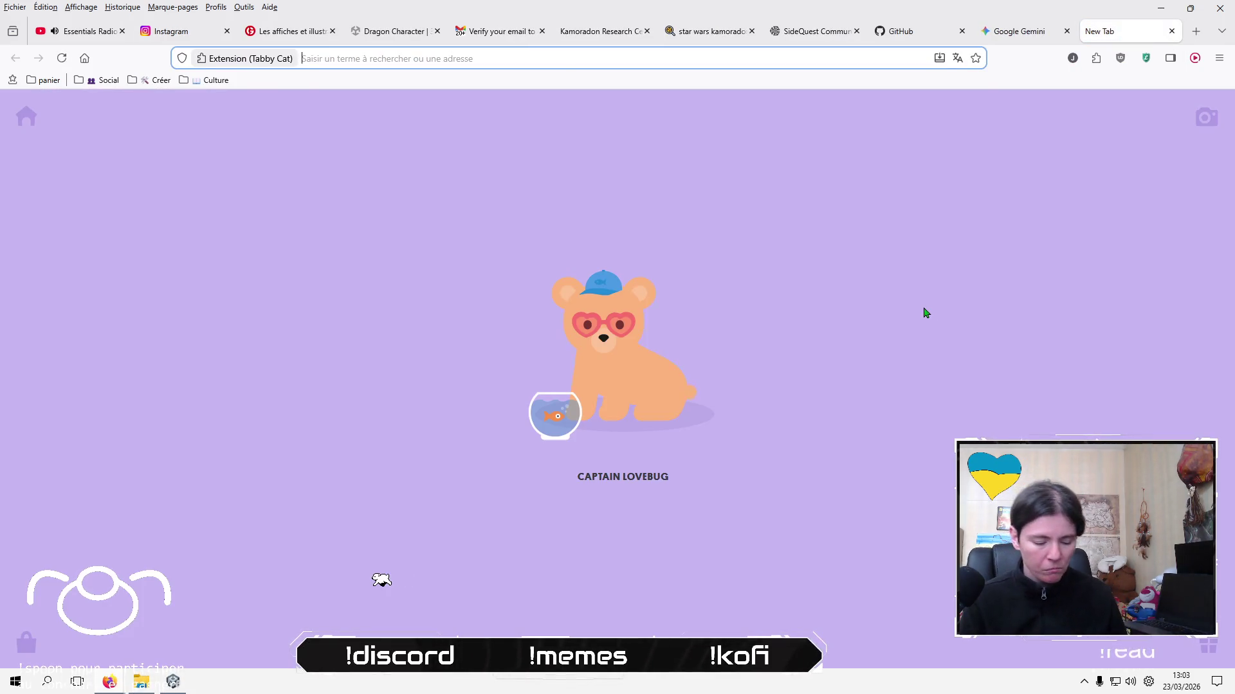
# Load Google and search for 'sidequest alternative'
pyautogui.write('google.com/')
pyautogui.press('Return')
pyautogui.write('sidequest al')
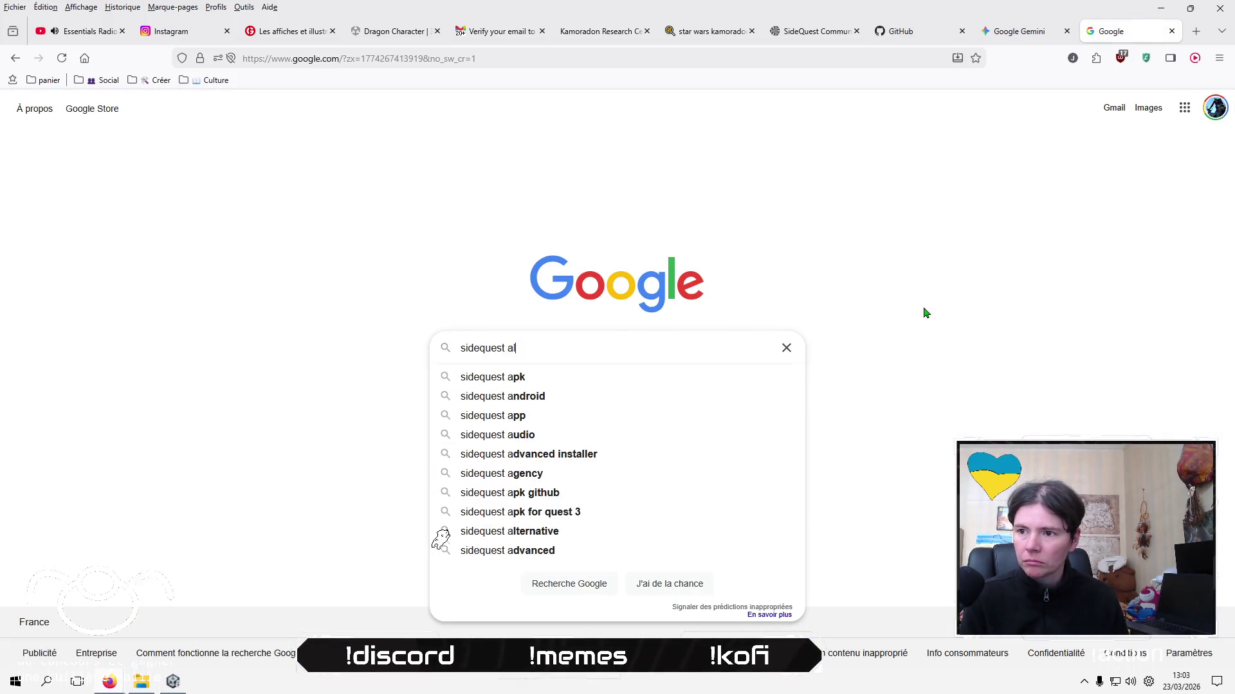
pyautogui.write('ter')
pyautogui.press('Down')
pyautogui.press('Return')
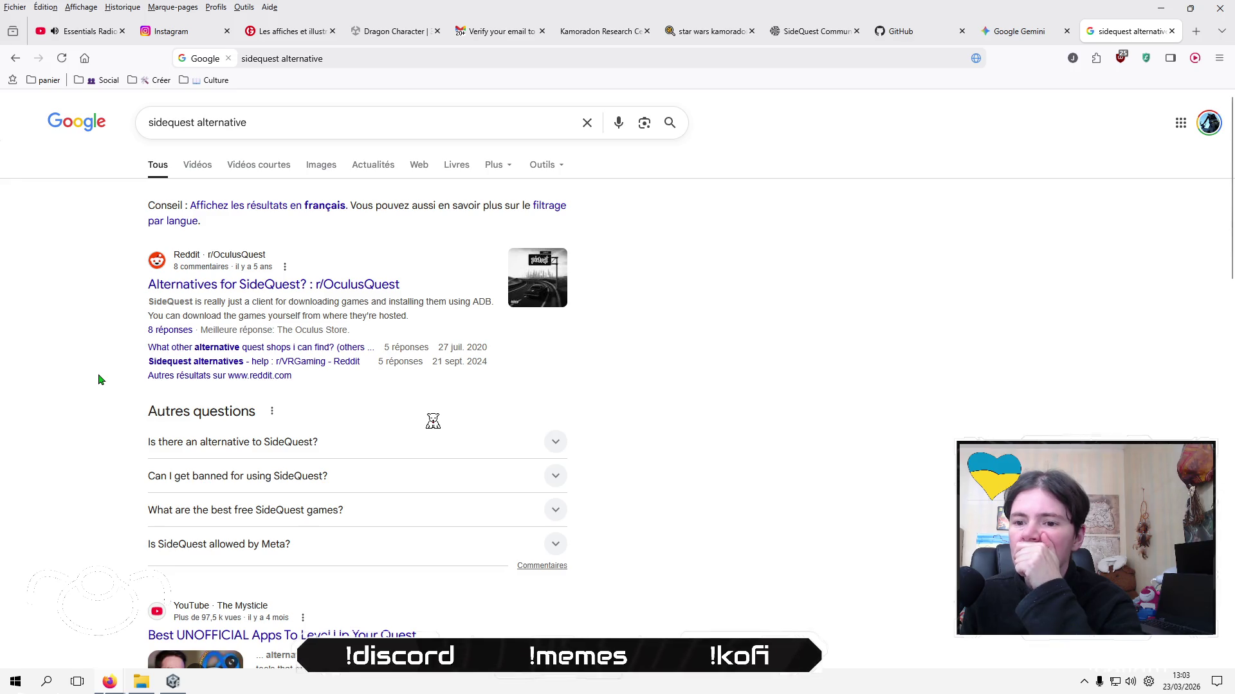
# Expand the 'Is there an alternative to SideQuest?' answer in the results, then select the query
pyautogui.scroll(-2, 100, 379)
pyautogui.scroll(-5, 100, 378)
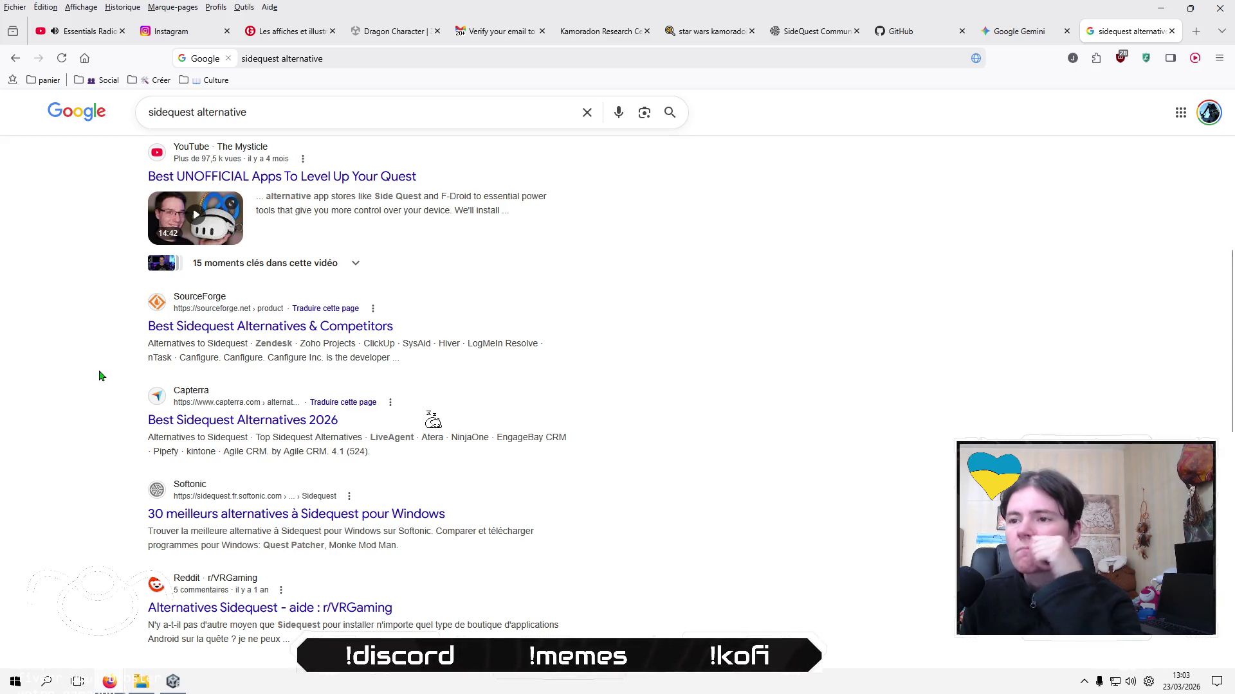
pyautogui.scroll(-2, 102, 369)
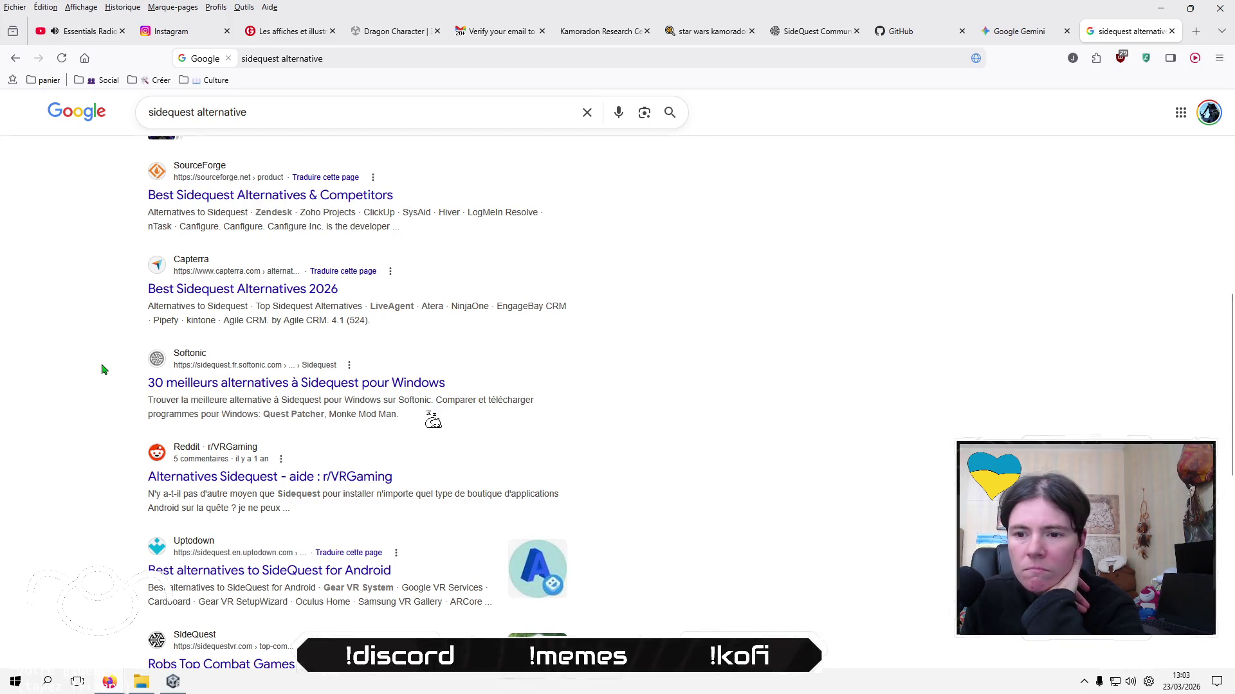
pyautogui.scroll(-1, 103, 370)
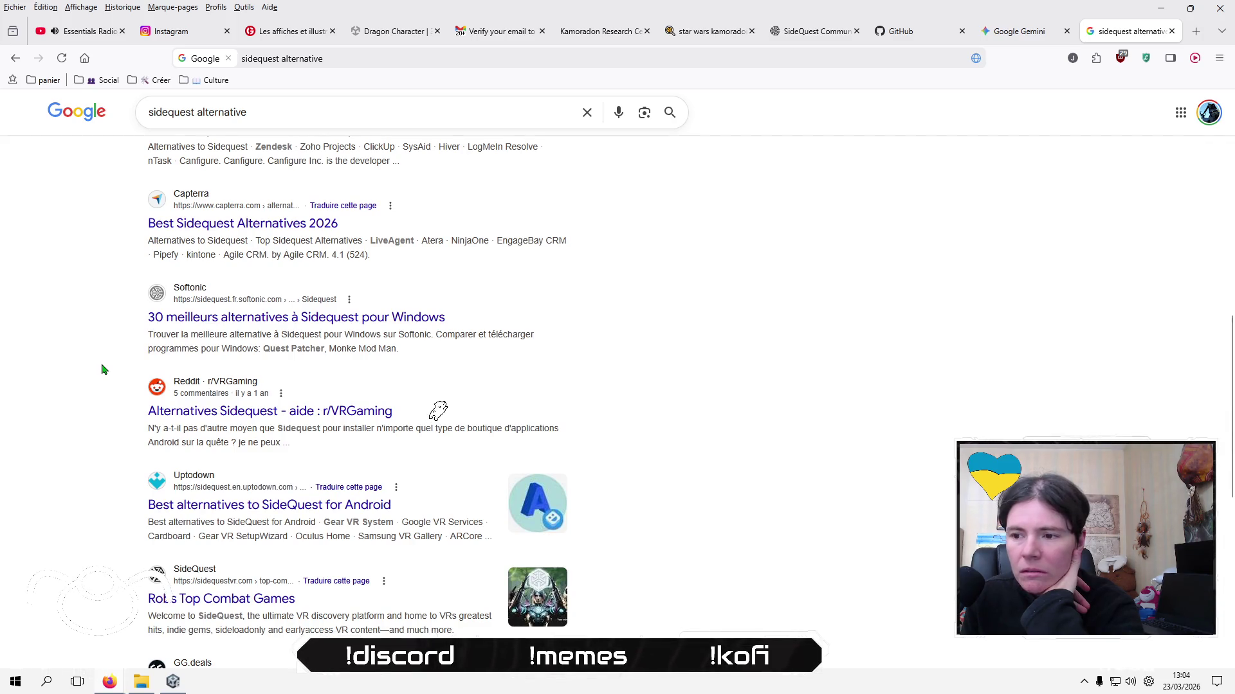
pyautogui.scroll(-2, 103, 370)
pyautogui.scroll(-3, 103, 369)
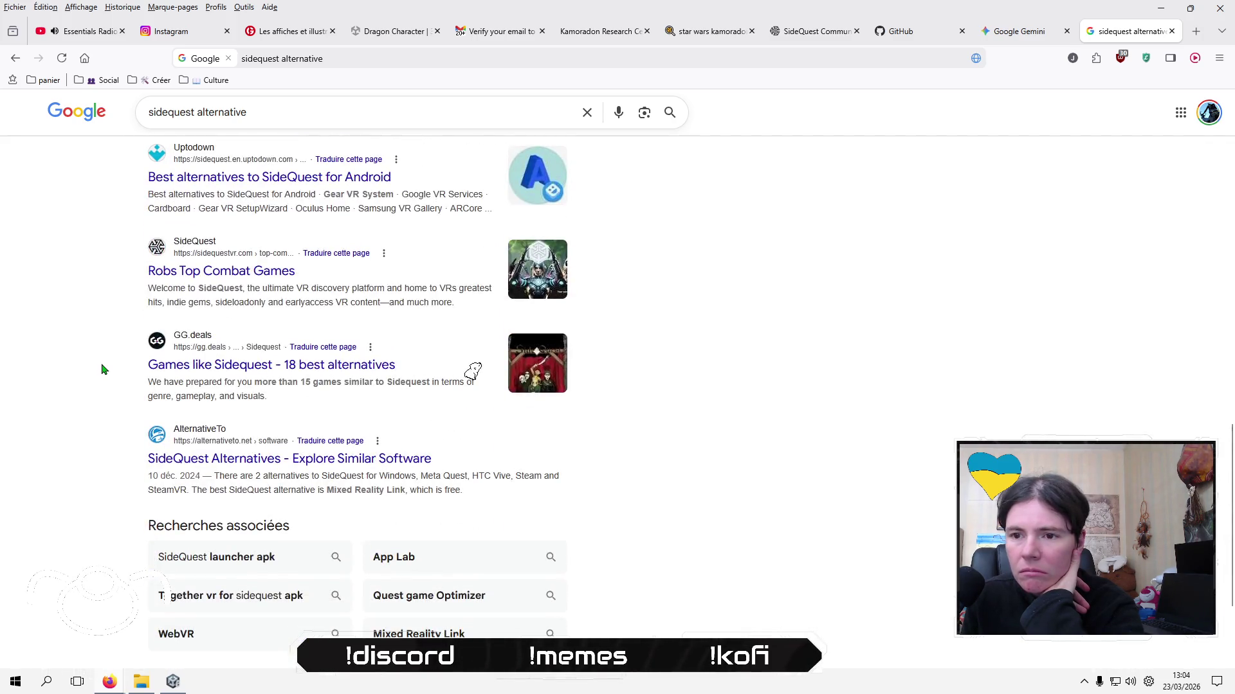
pyautogui.scroll(-2, 102, 369)
pyautogui.scroll(3, 102, 370)
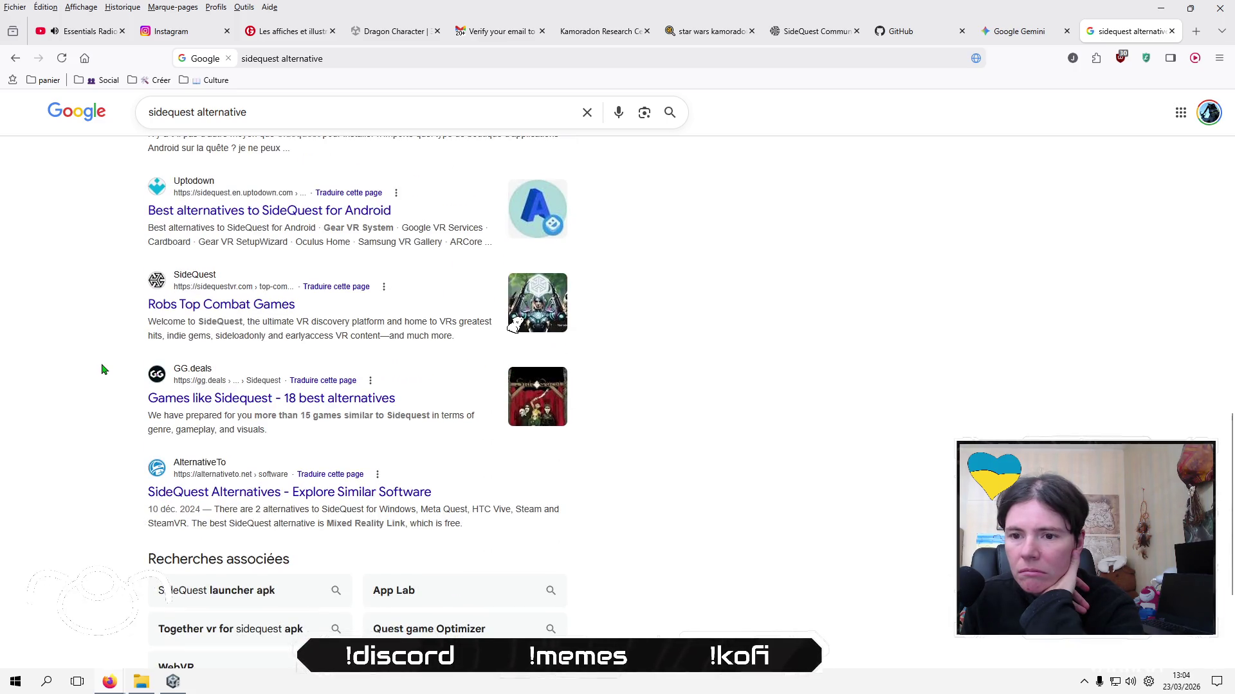
pyautogui.scroll(6, 103, 370)
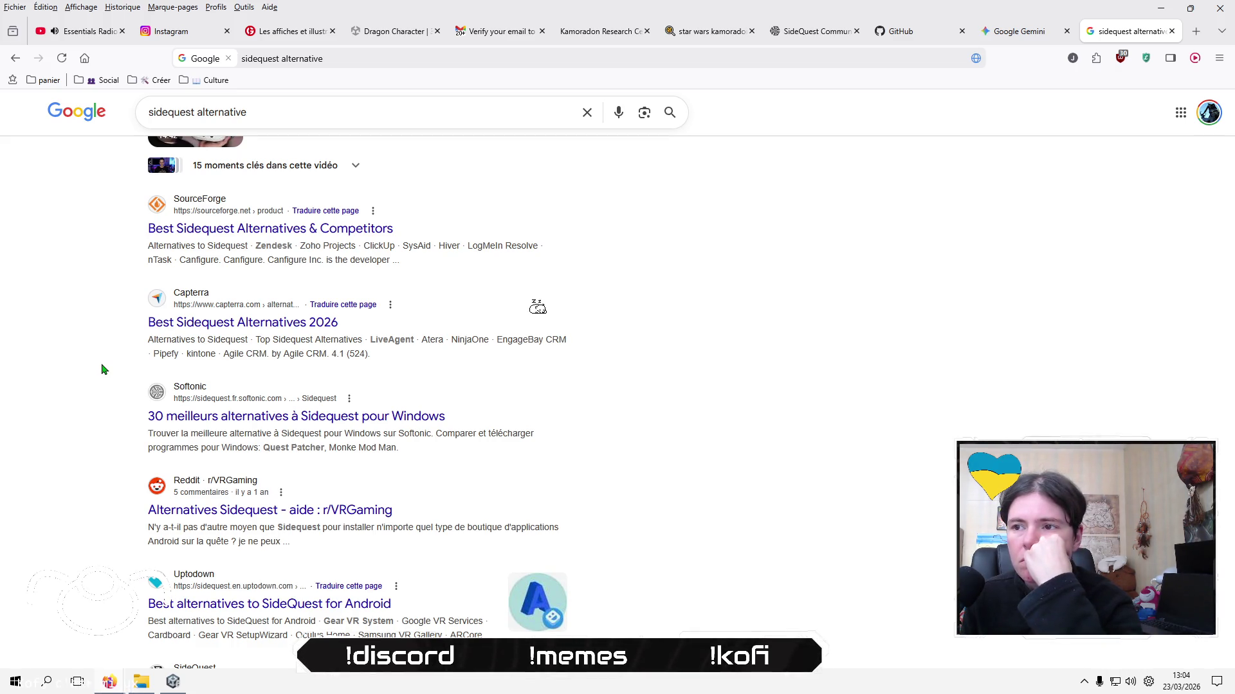
pyautogui.scroll(2, 103, 370)
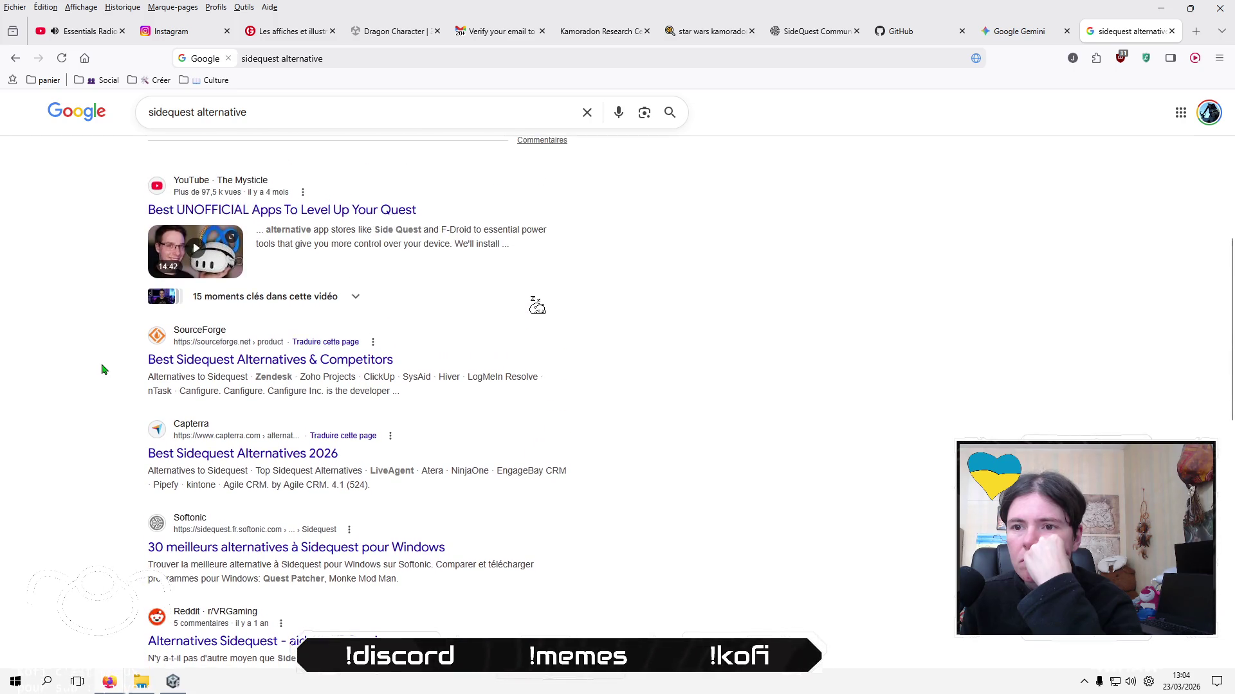
pyautogui.scroll(3, 102, 370)
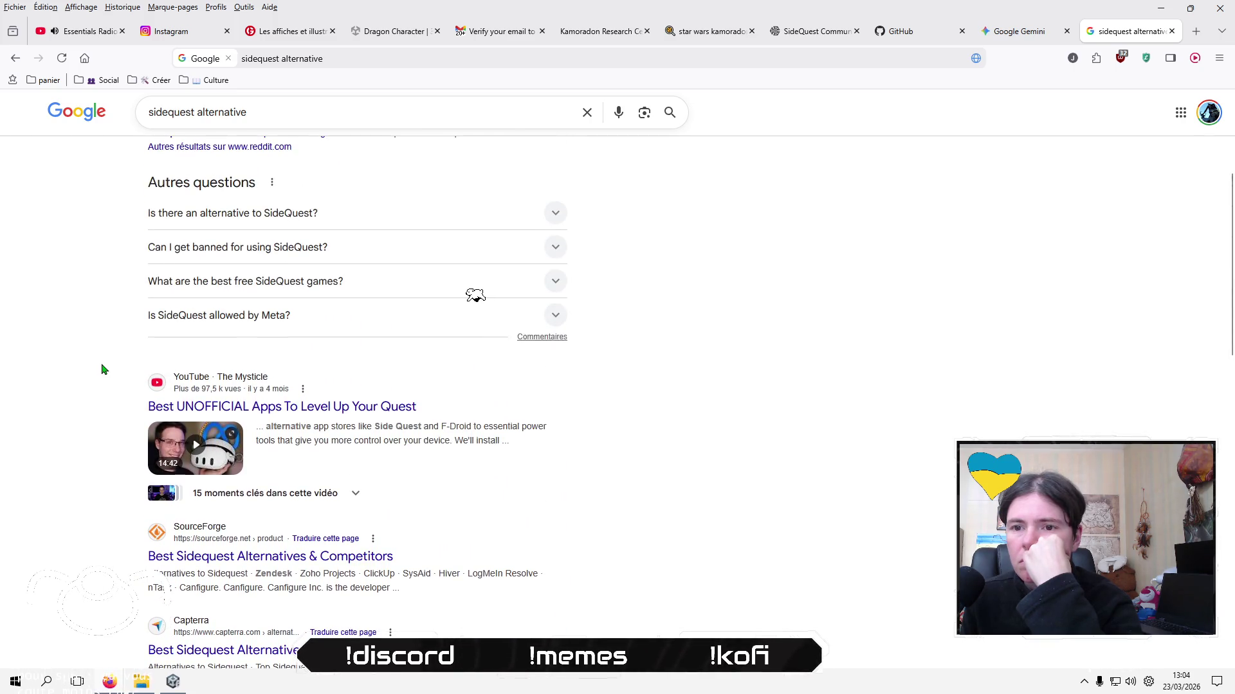
pyautogui.scroll(2, 102, 369)
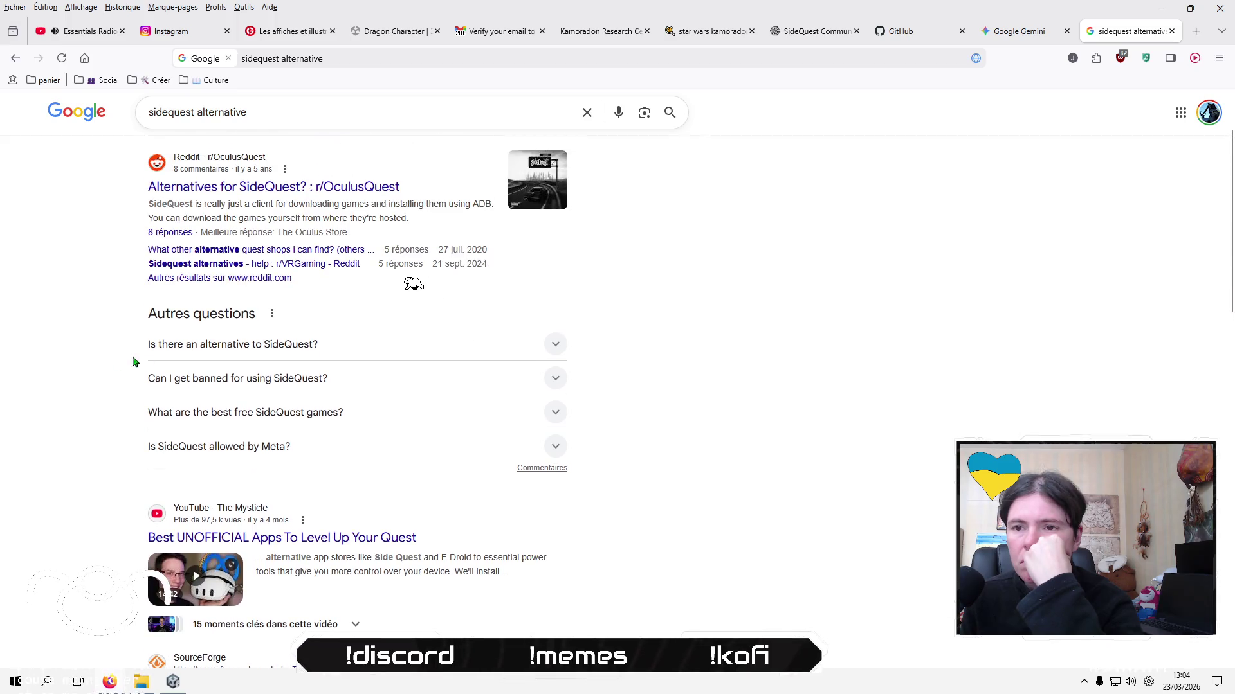
pyautogui.click(281, 353)
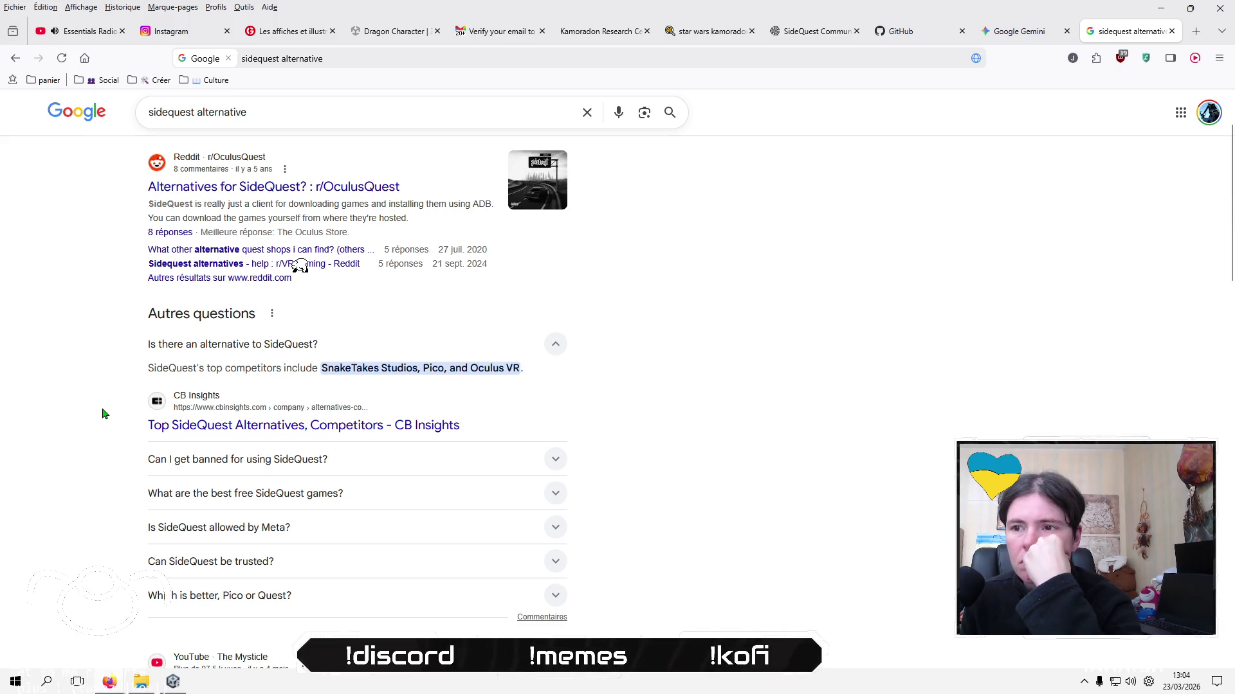
pyautogui.tripleClick(428, 113)
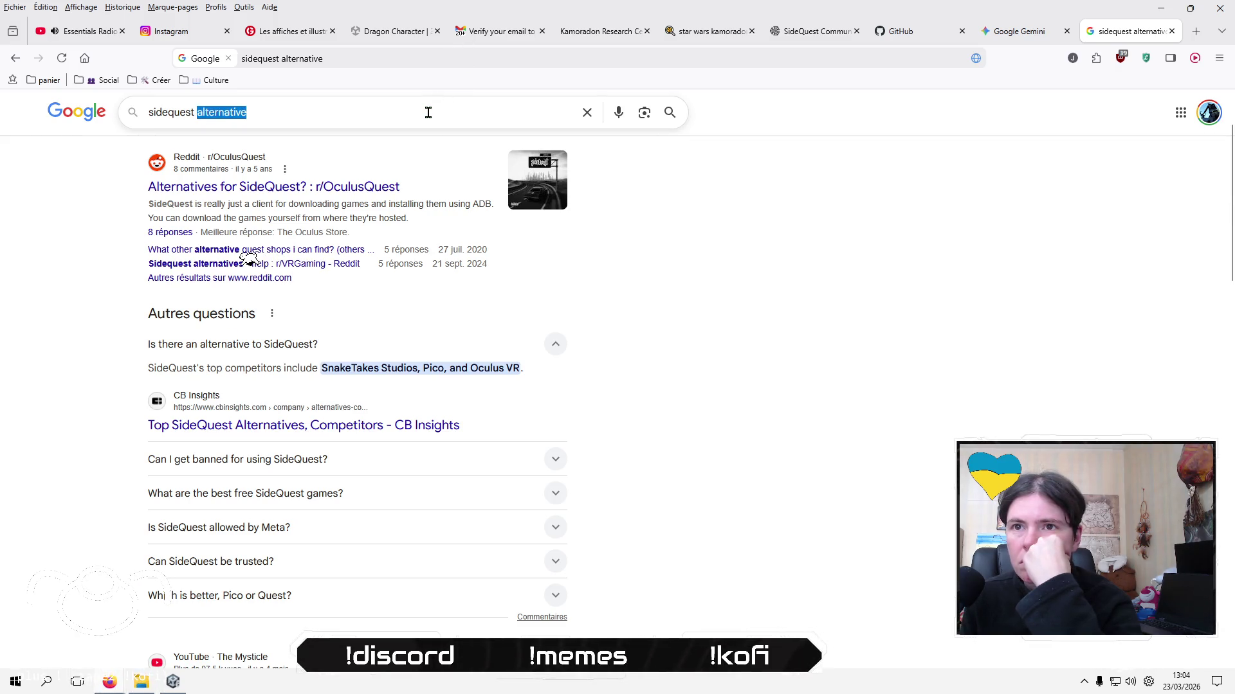
# Search 'Pico vr', then close the PICO page to return to the KamoradonResearchCenter page
pyautogui.write('Pico')
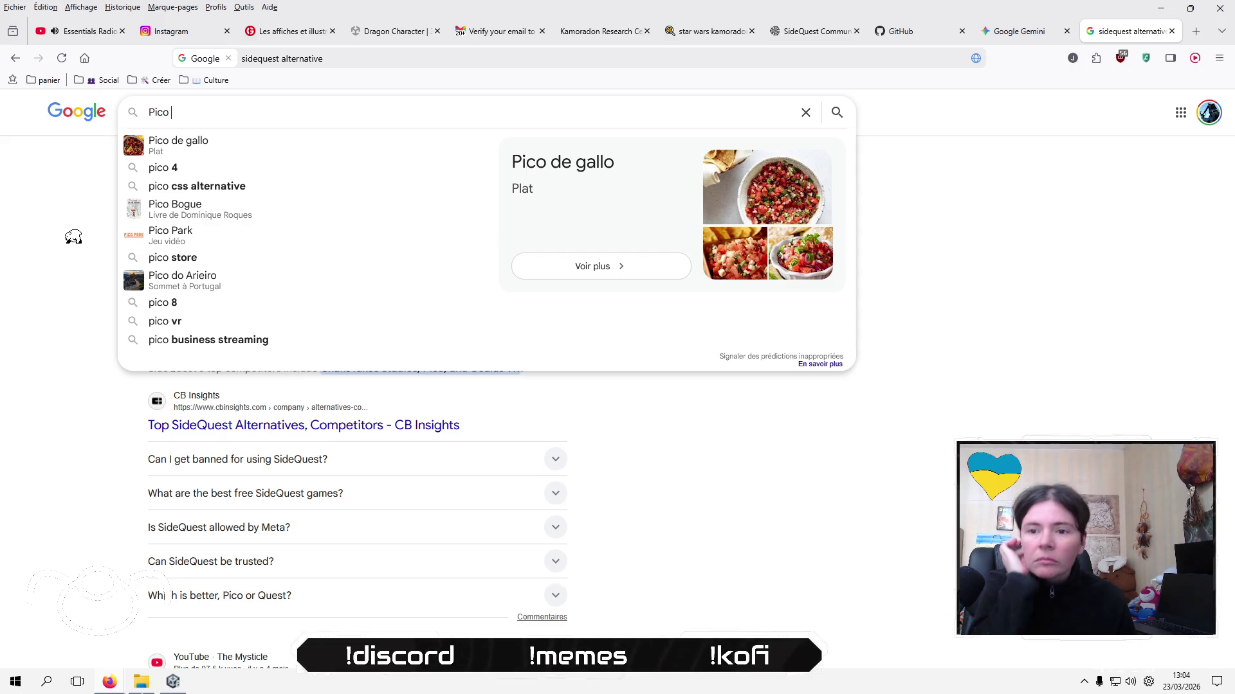
pyautogui.write('r')
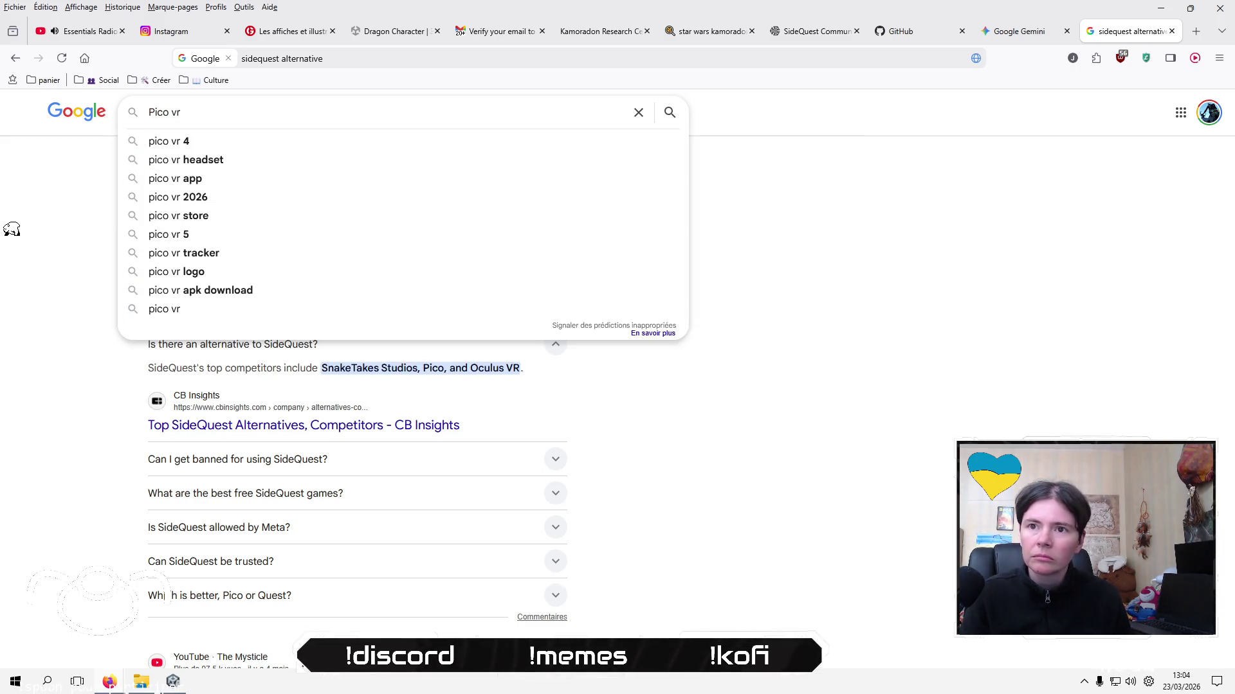
pyautogui.press('Return')
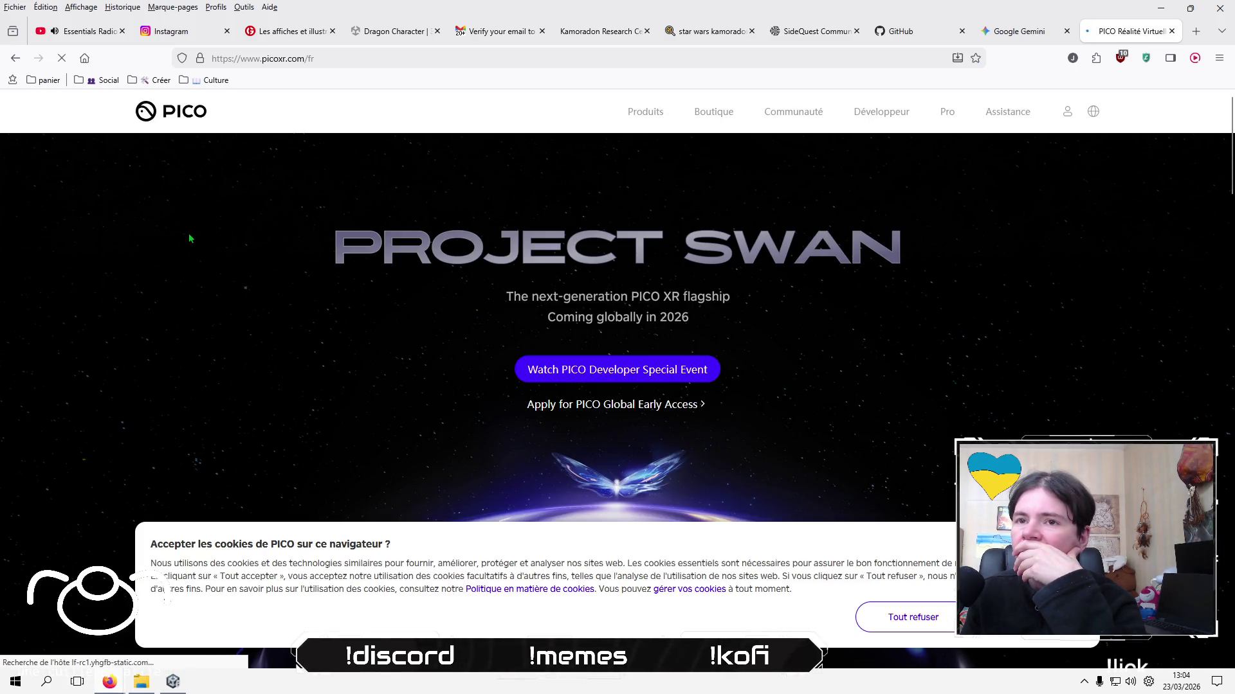
pyautogui.click(1178, 34)
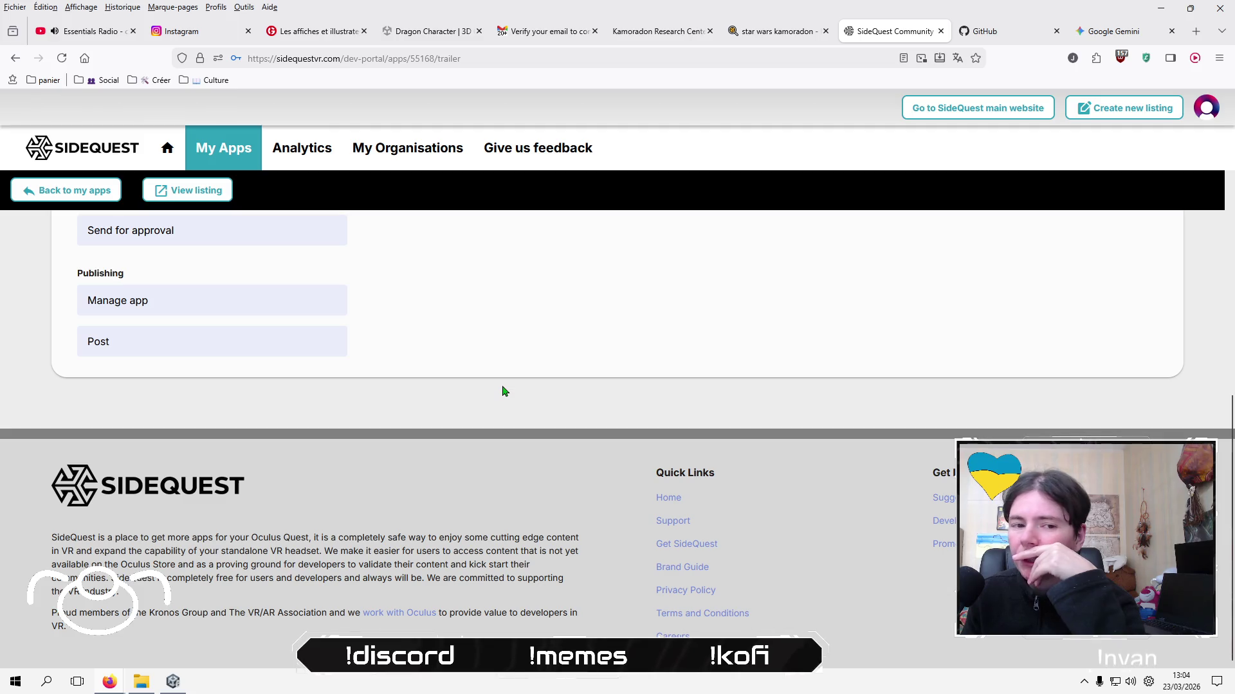
pyautogui.moveTo(292, 643); pyautogui.dragTo(279, 505)
pyautogui.click(280, 505)
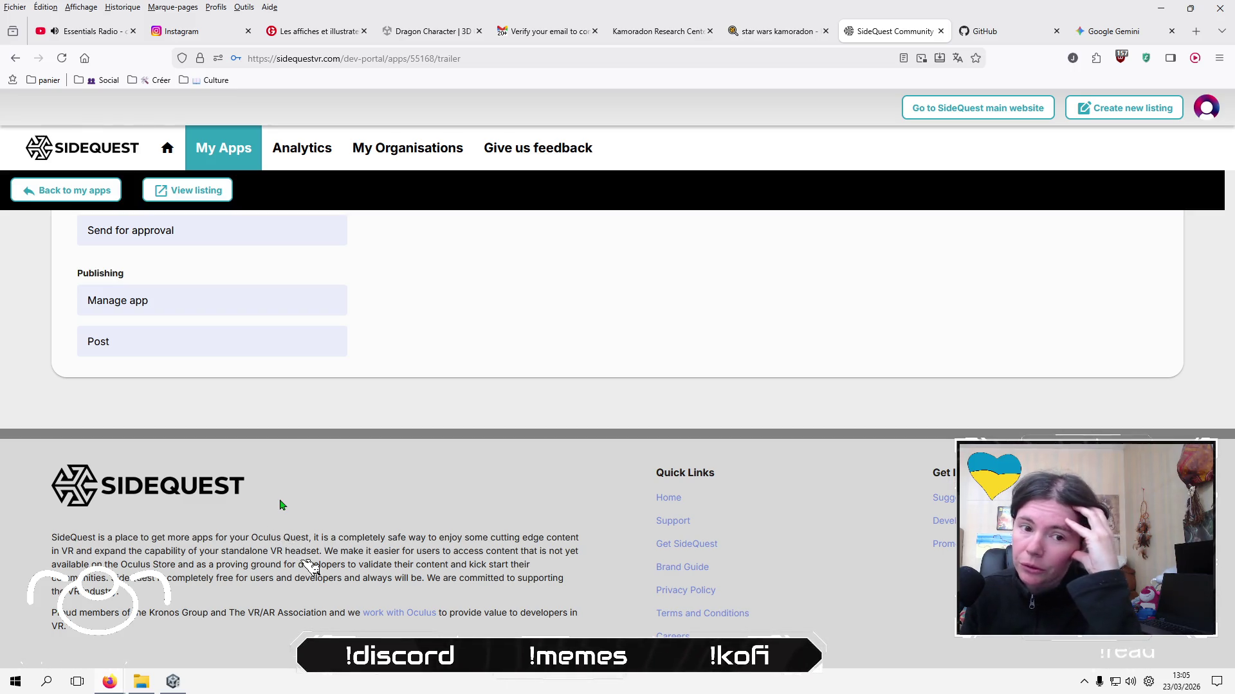
pyautogui.moveTo(581, 632)
pyautogui.mouseDown()
pyautogui.moveTo(540, 614)
pyautogui.moveTo(533, 435)
pyautogui.mouseUp()
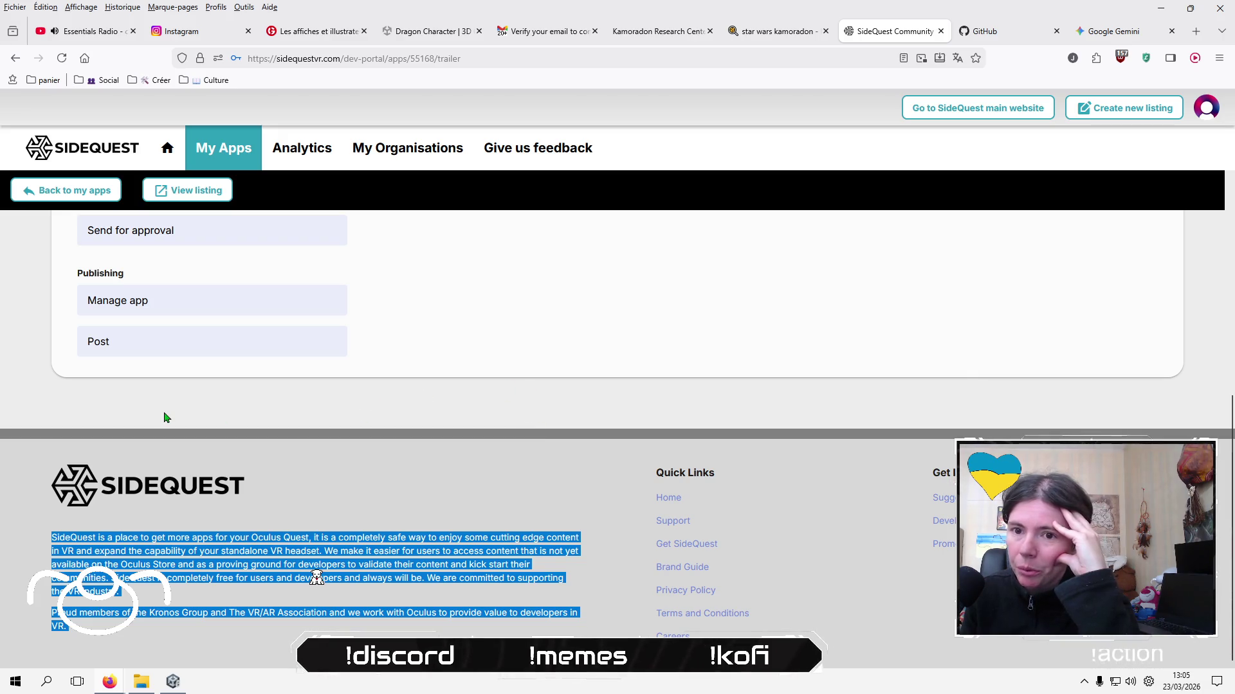
pyautogui.click(150, 601)
pyautogui.moveTo(88, 638); pyautogui.dragTo(54, 492)
pyautogui.click(45, 437)
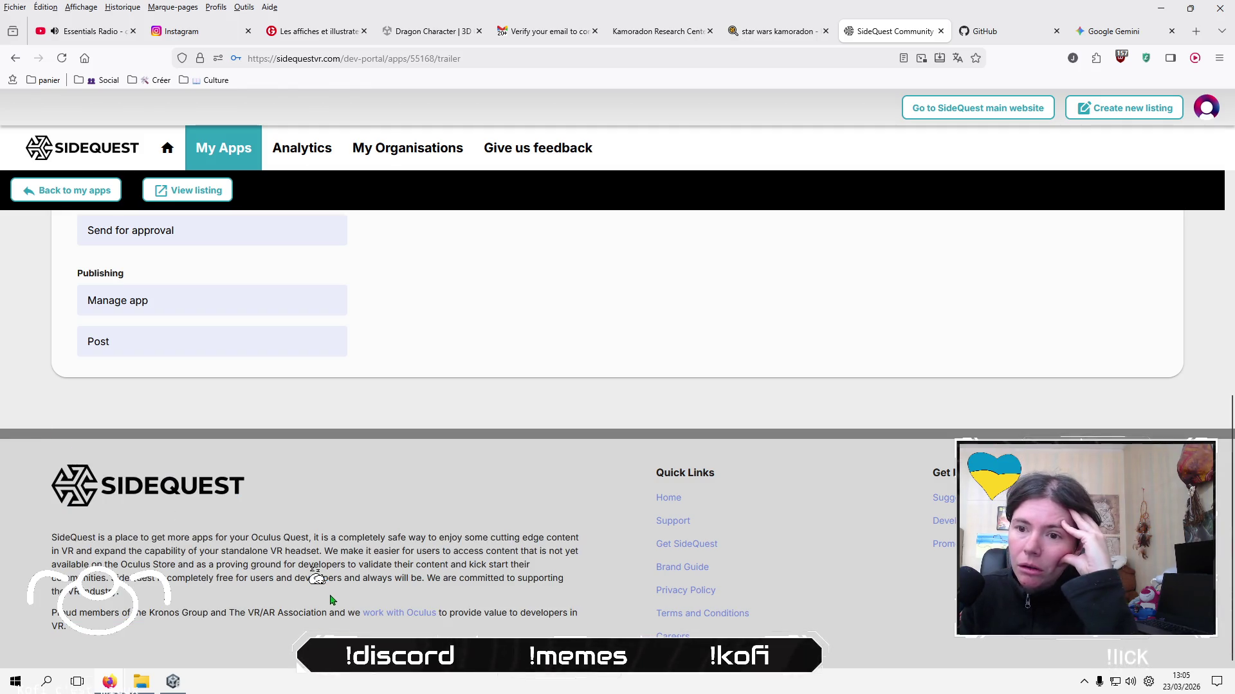
pyautogui.moveTo(330, 600); pyautogui.dragTo(55, 479)
pyautogui.click(48, 433)
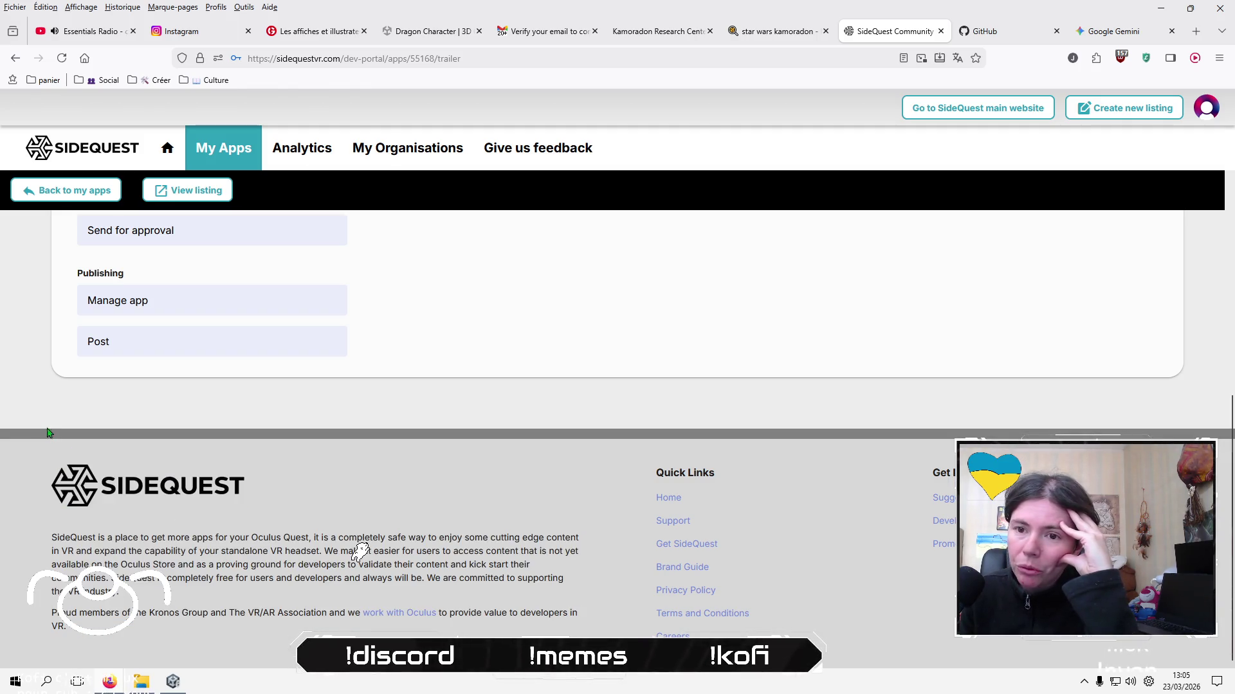
pyautogui.moveTo(232, 646); pyautogui.dragTo(54, 448)
pyautogui.click(53, 446)
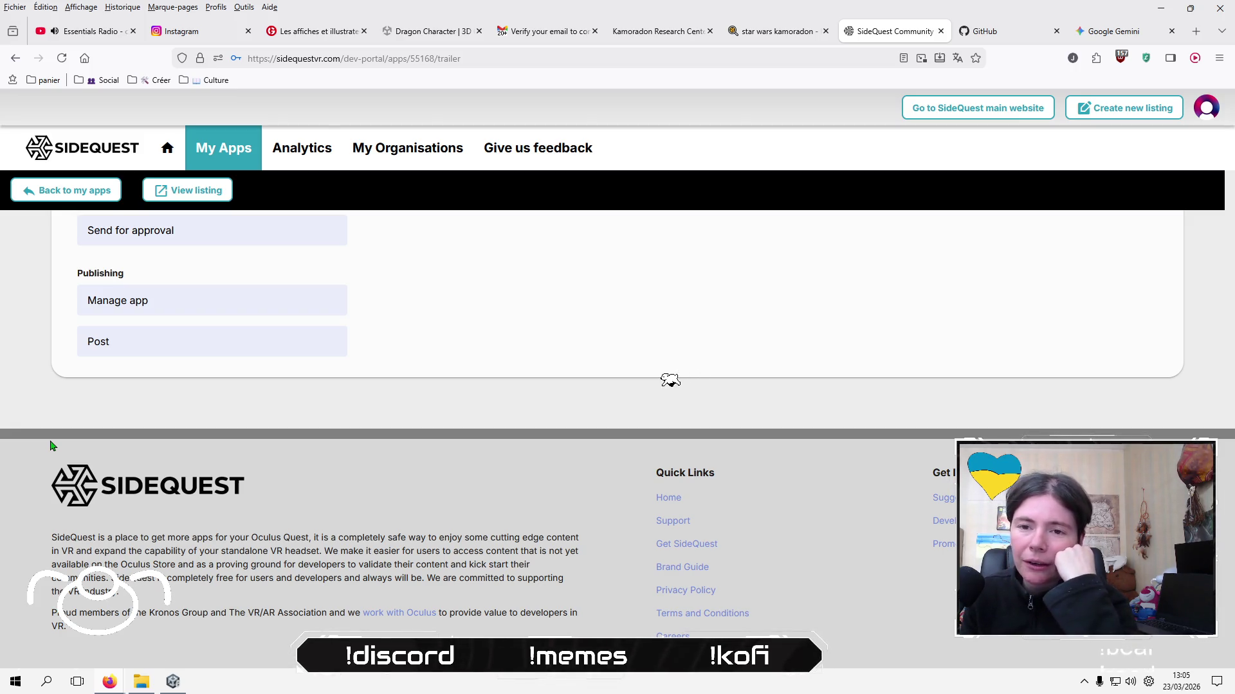
pyautogui.moveTo(52, 445); pyautogui.dragTo(234, 634)
pyautogui.click(234, 635)
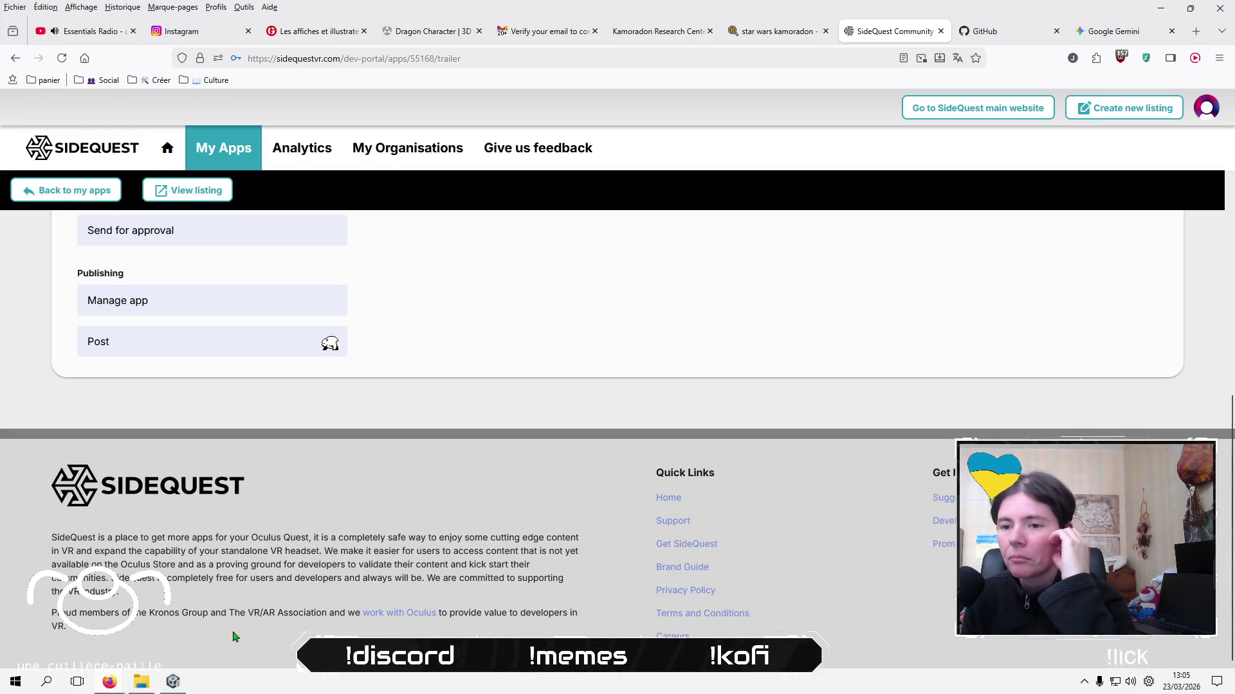
pyautogui.moveTo(233, 637); pyautogui.dragTo(82, 449)
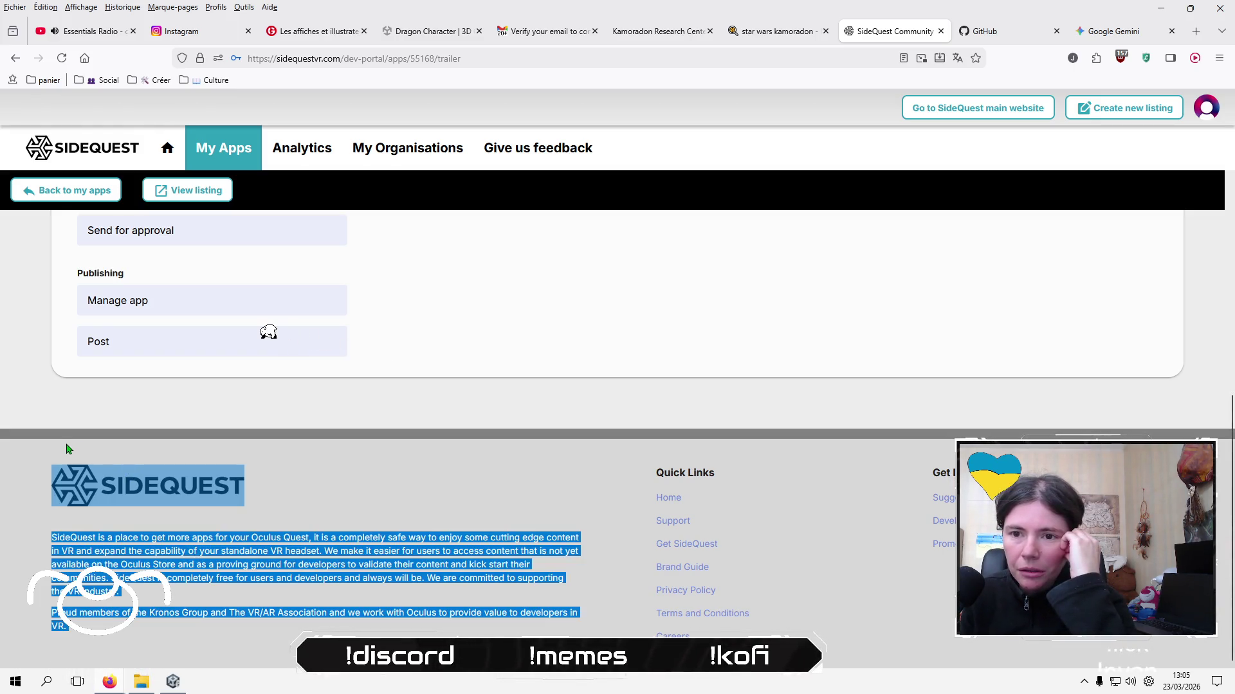
pyautogui.click(67, 448)
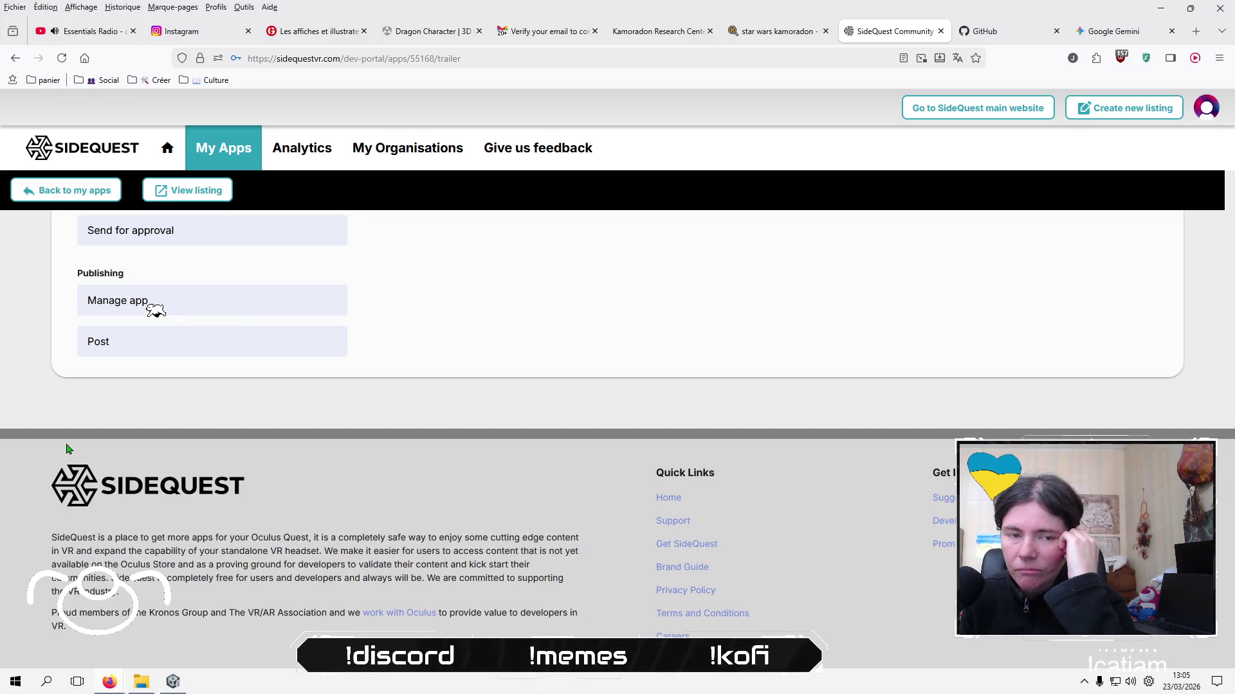
pyautogui.moveTo(168, 515); pyautogui.dragTo(231, 640)
pyautogui.click(231, 640)
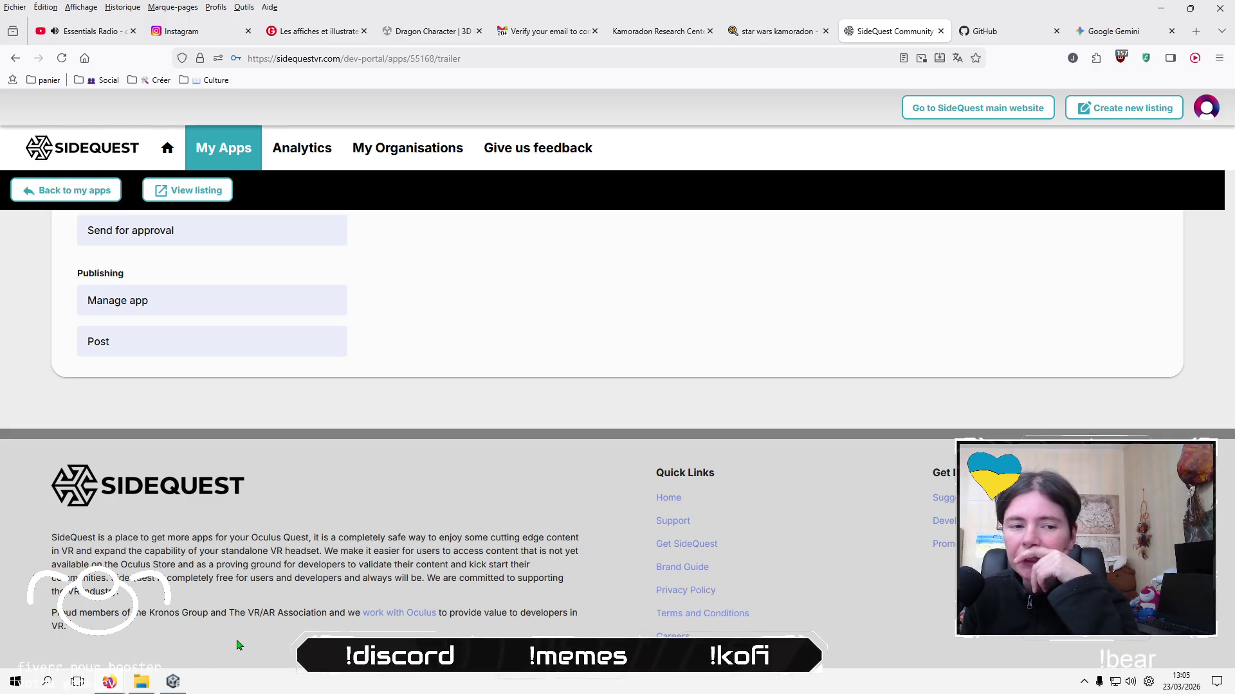
pyautogui.moveTo(237, 645)
pyautogui.mouseDown()
pyautogui.moveTo(145, 461)
pyautogui.moveTo(43, 403)
pyautogui.mouseUp()
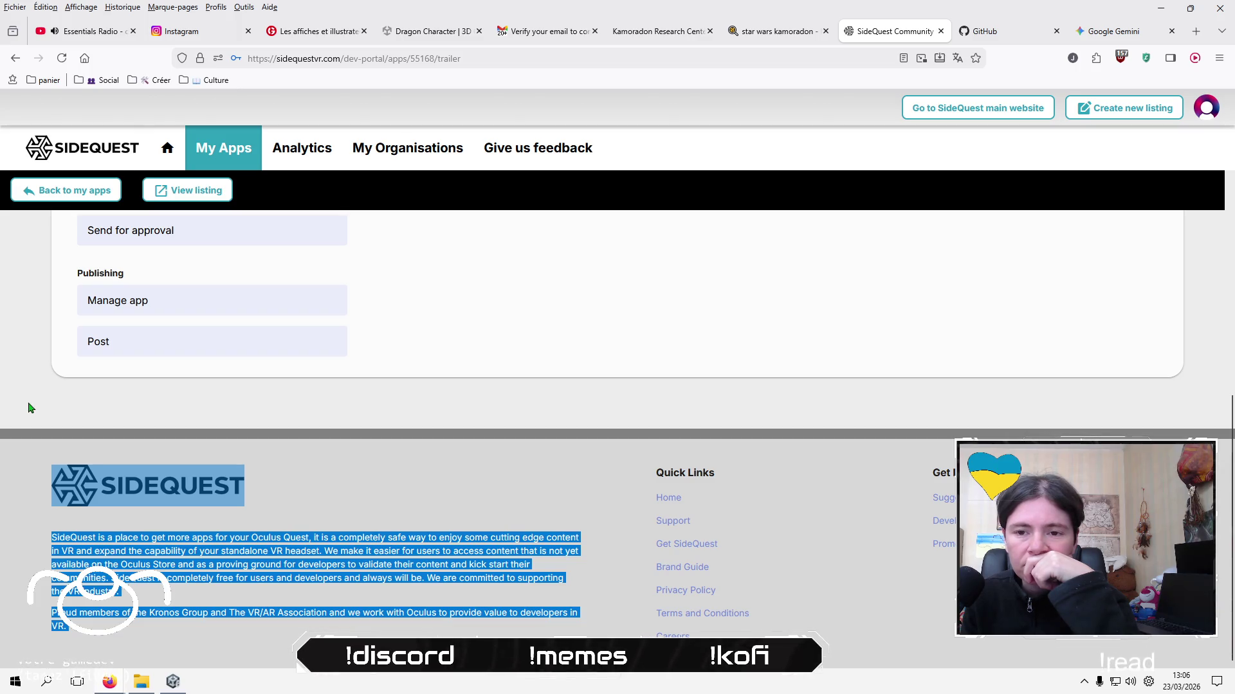
pyautogui.click(41, 538)
pyautogui.moveTo(41, 537); pyautogui.dragTo(122, 640)
pyautogui.click(125, 643)
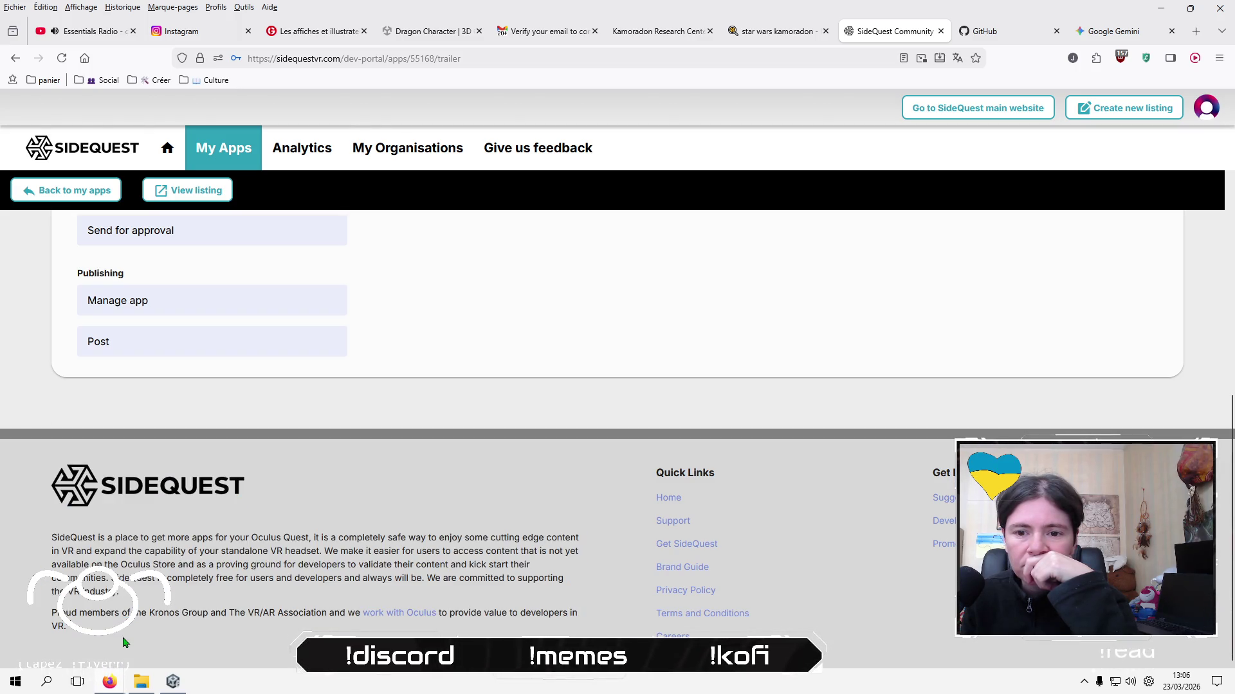
pyautogui.click(124, 643)
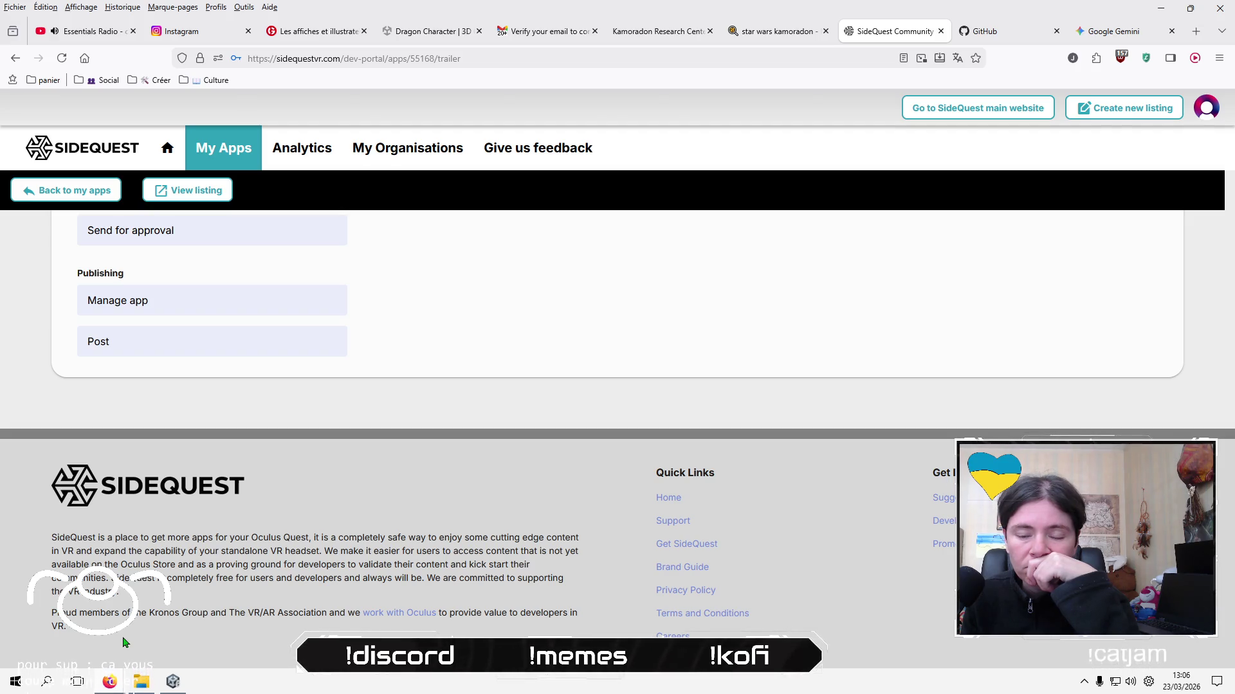
pyautogui.moveTo(124, 642); pyautogui.dragTo(54, 516)
pyautogui.click(18, 463)
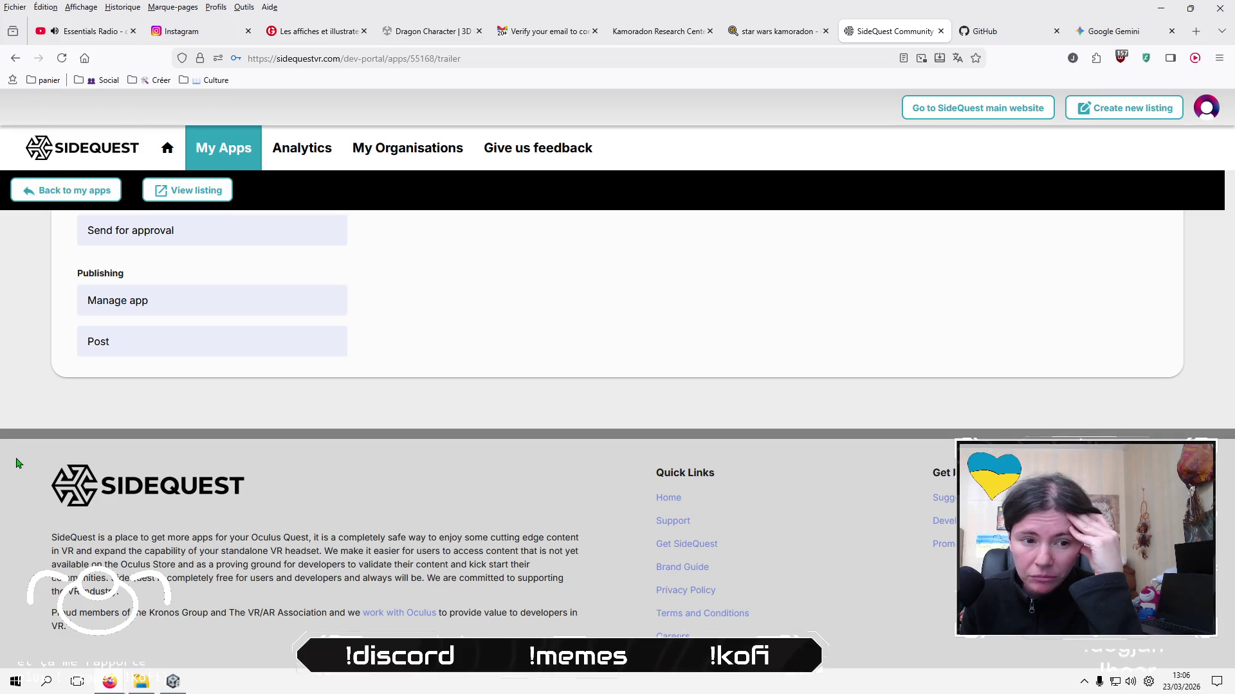
pyautogui.moveTo(28, 439)
pyautogui.mouseDown()
pyautogui.moveTo(154, 639)
pyautogui.moveTo(38, 421)
pyautogui.mouseUp()
pyautogui.click(154, 640)
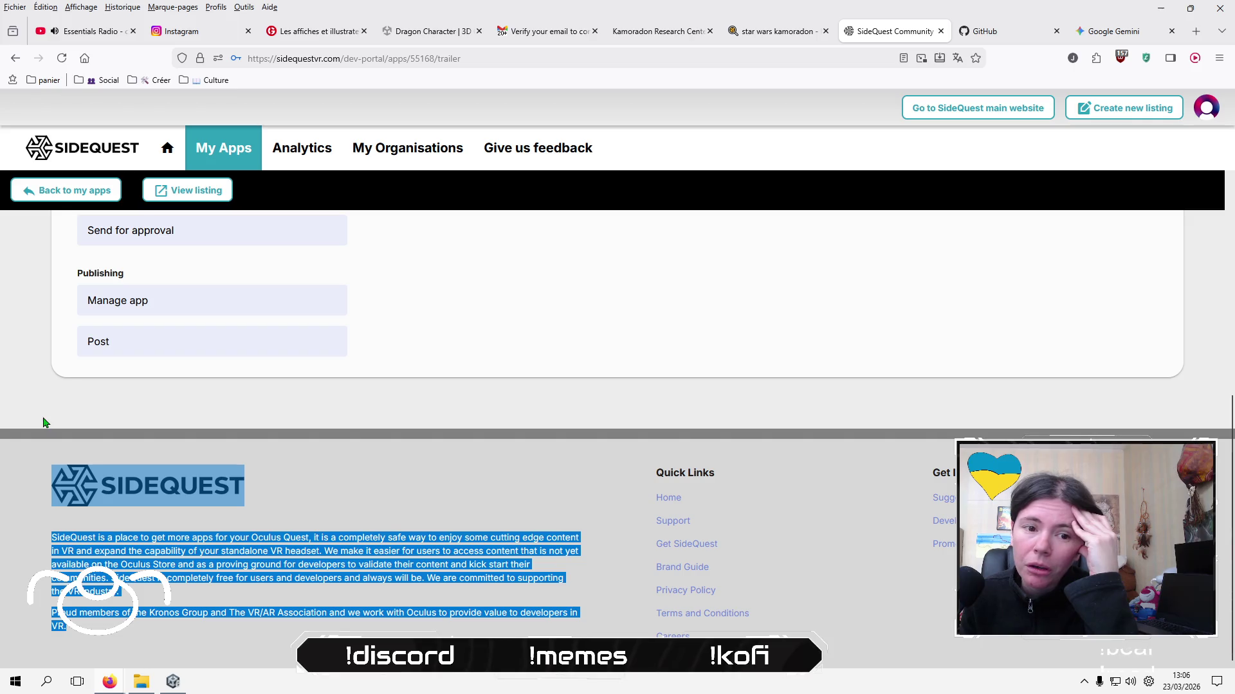
pyautogui.click(42, 439)
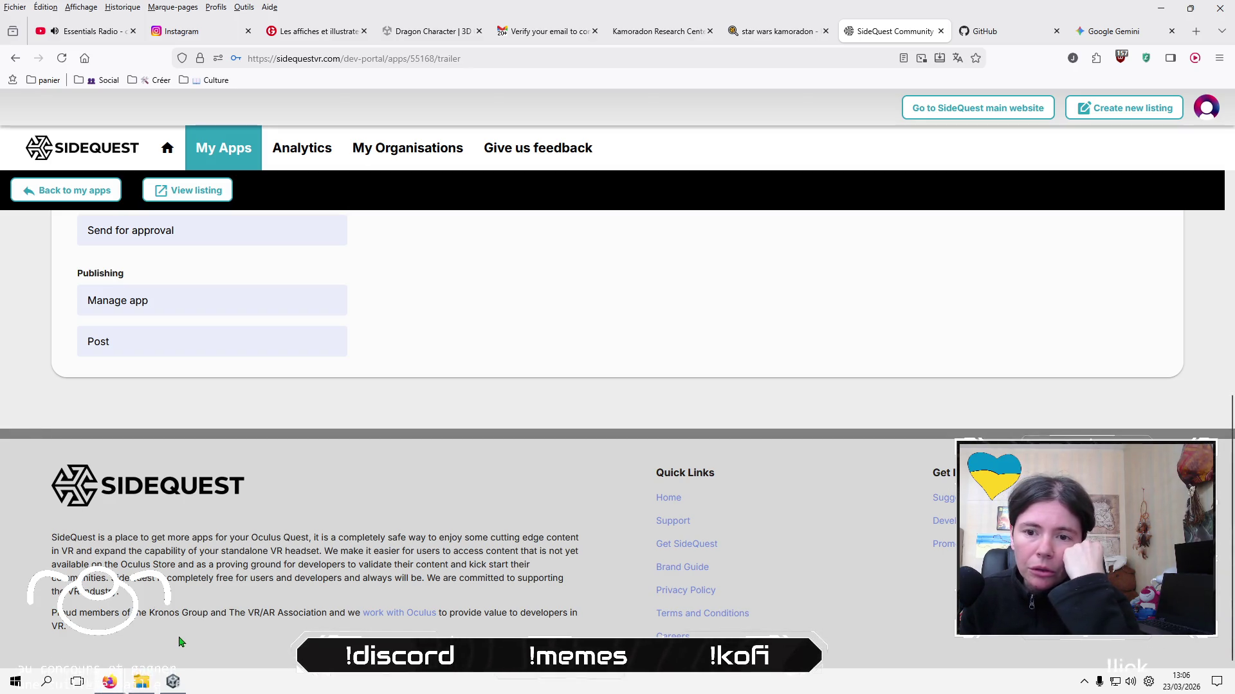
pyautogui.tripleClick(90, 441)
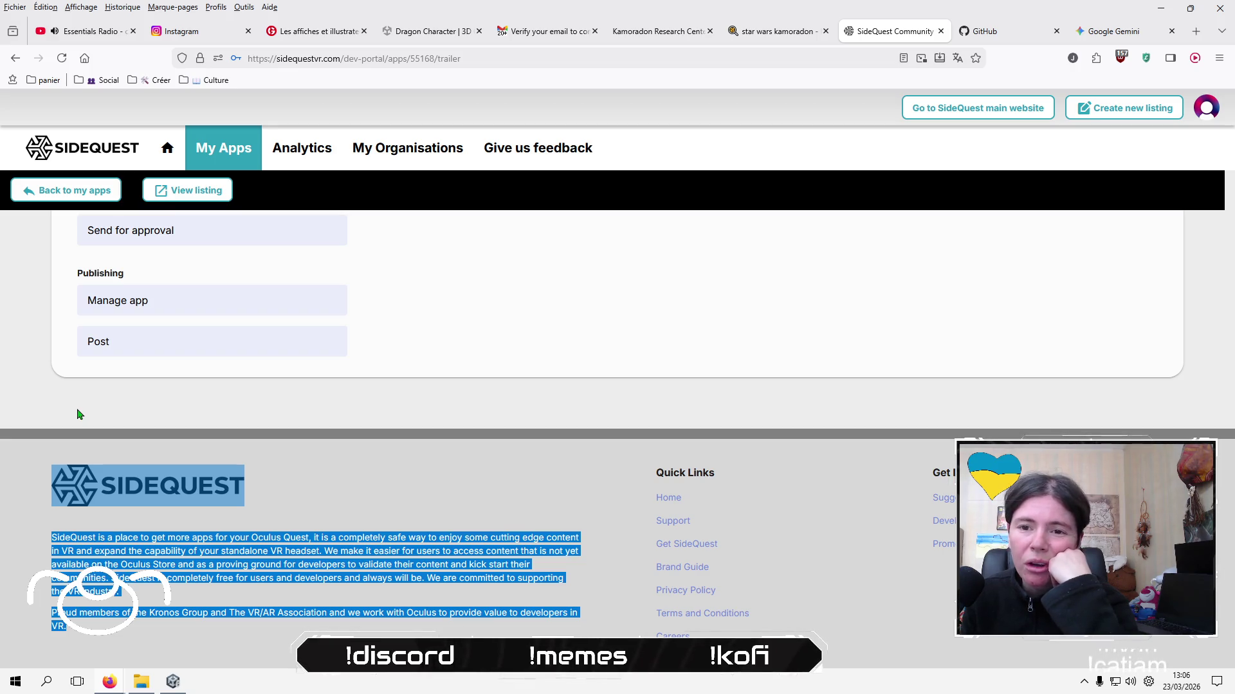
pyautogui.click(120, 617)
pyautogui.moveTo(120, 617)
pyautogui.mouseDown()
pyautogui.moveTo(41, 457)
pyautogui.moveTo(99, 540)
pyautogui.moveTo(222, 628)
pyautogui.mouseUp()
pyautogui.click(222, 629)
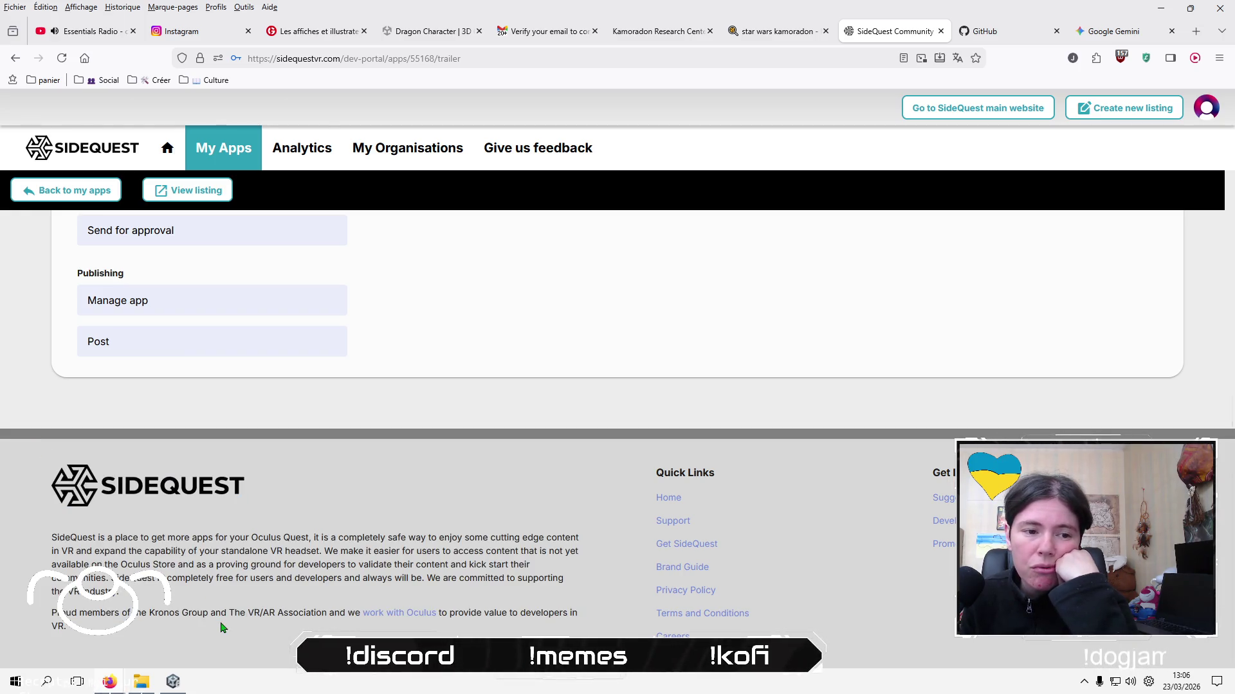
pyautogui.moveTo(196, 630); pyautogui.dragTo(52, 459)
pyautogui.click(35, 437)
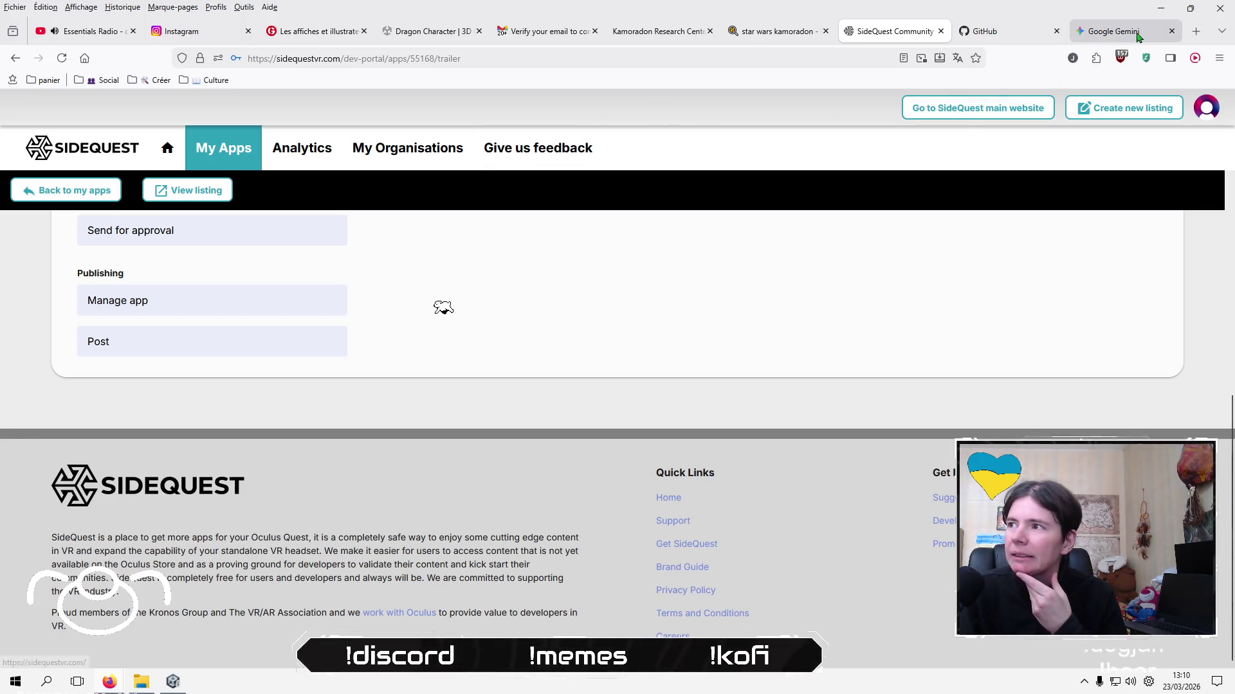
# Open a new browser tab with 'meta hor' typed in the address bar, then switch to File Explorer
pyautogui.click(1196, 31)
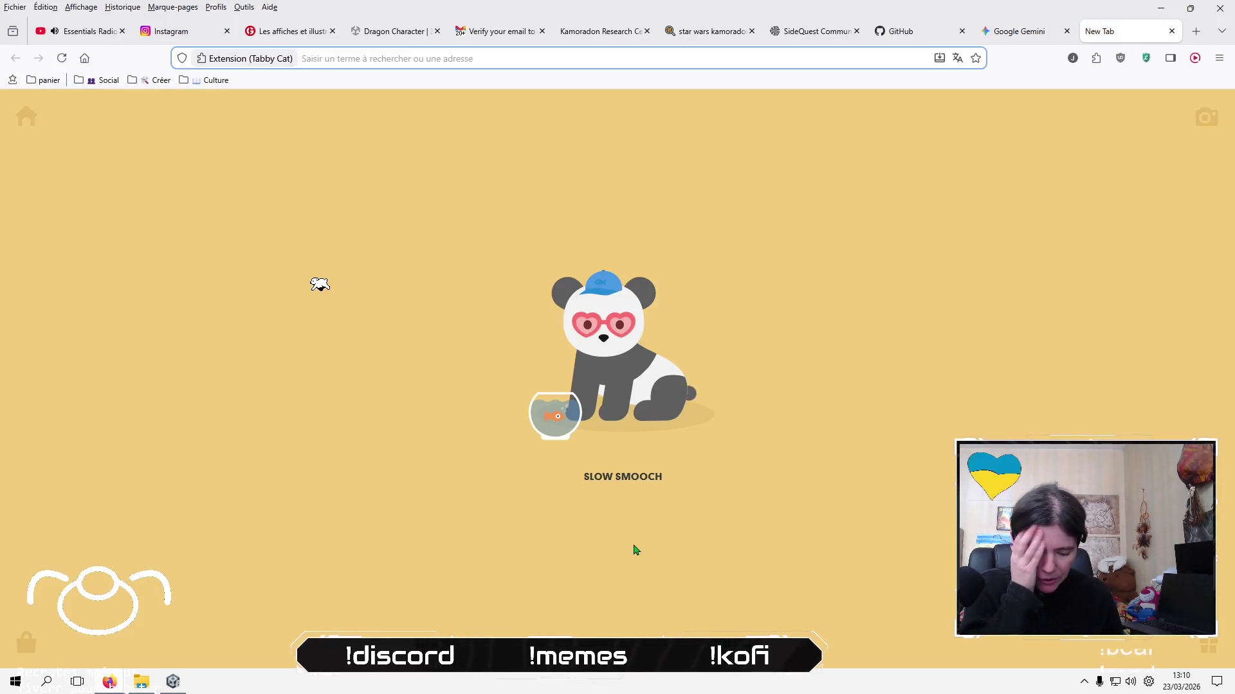
pyautogui.write('meta')
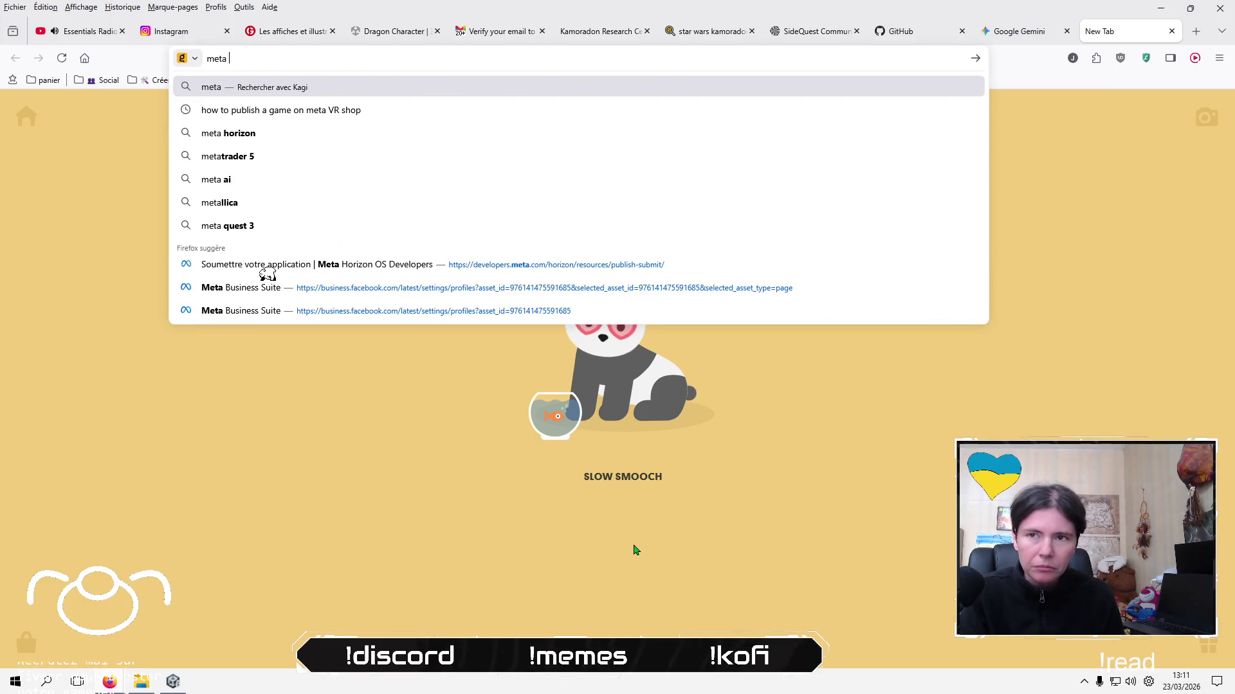
pyautogui.write(' hor')
pyautogui.hotkey('alt', 'Tab')
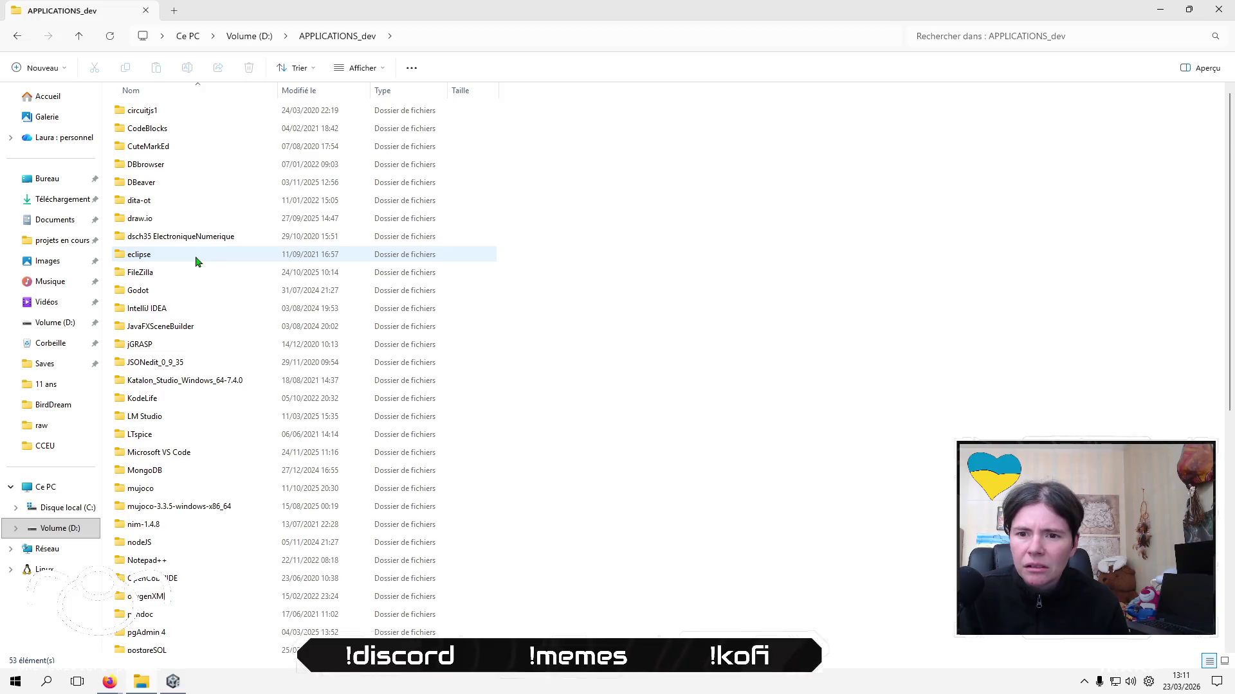
# Go up to Volume (D:), look inside APPLICATIONS_art, then return to the drive root
pyautogui.scroll(-5, 196, 260)
pyautogui.scroll(-3, 199, 259)
pyautogui.scroll(5, 199, 259)
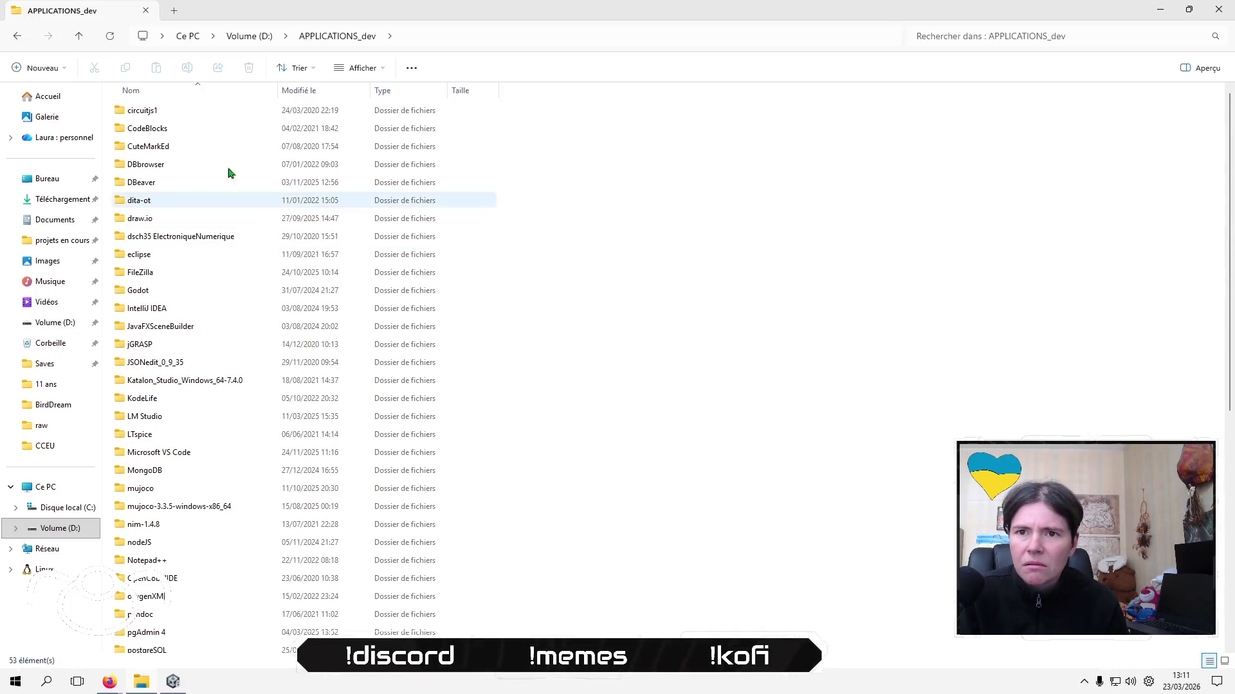
pyautogui.click(251, 37)
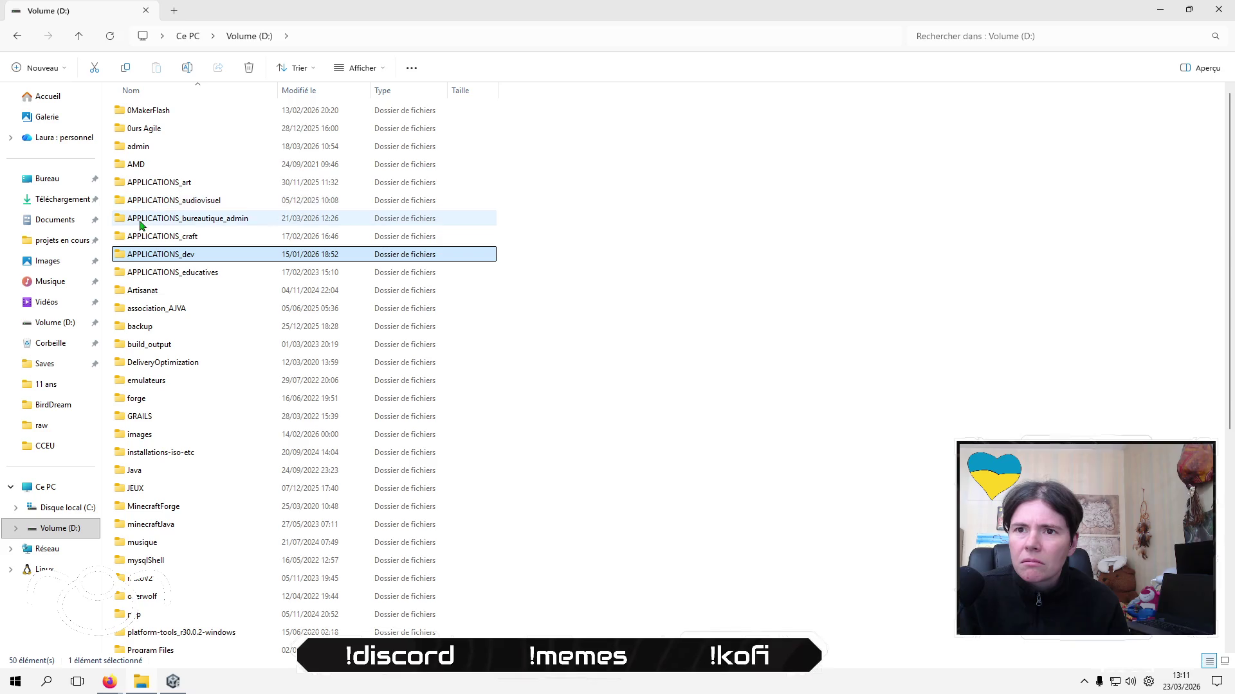
pyautogui.click(180, 184)
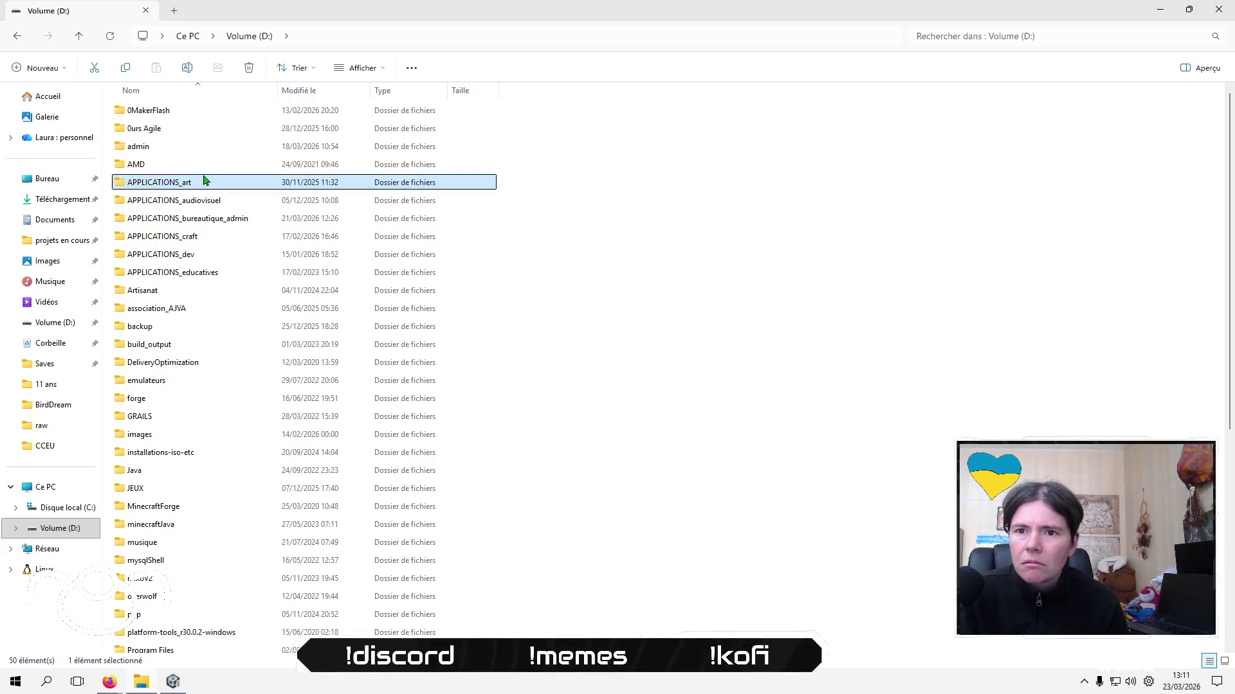
pyautogui.doubleClick(192, 188)
pyautogui.scroll(-4, 191, 187)
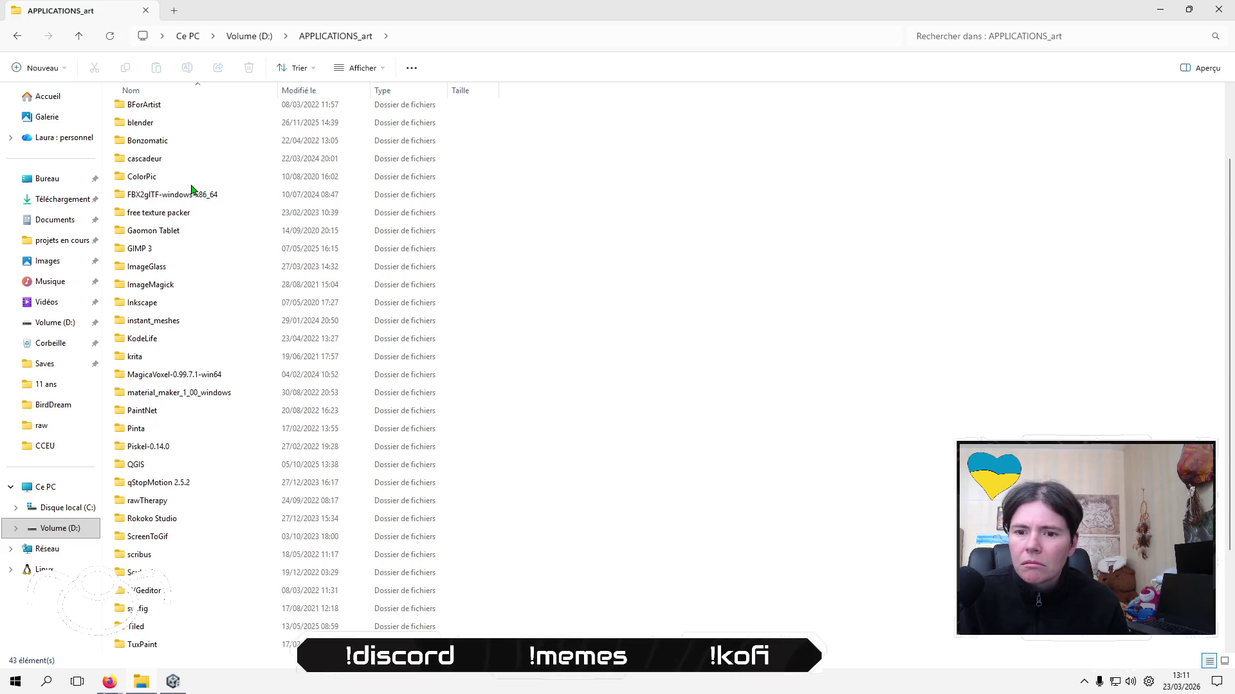
pyautogui.scroll(3, 192, 188)
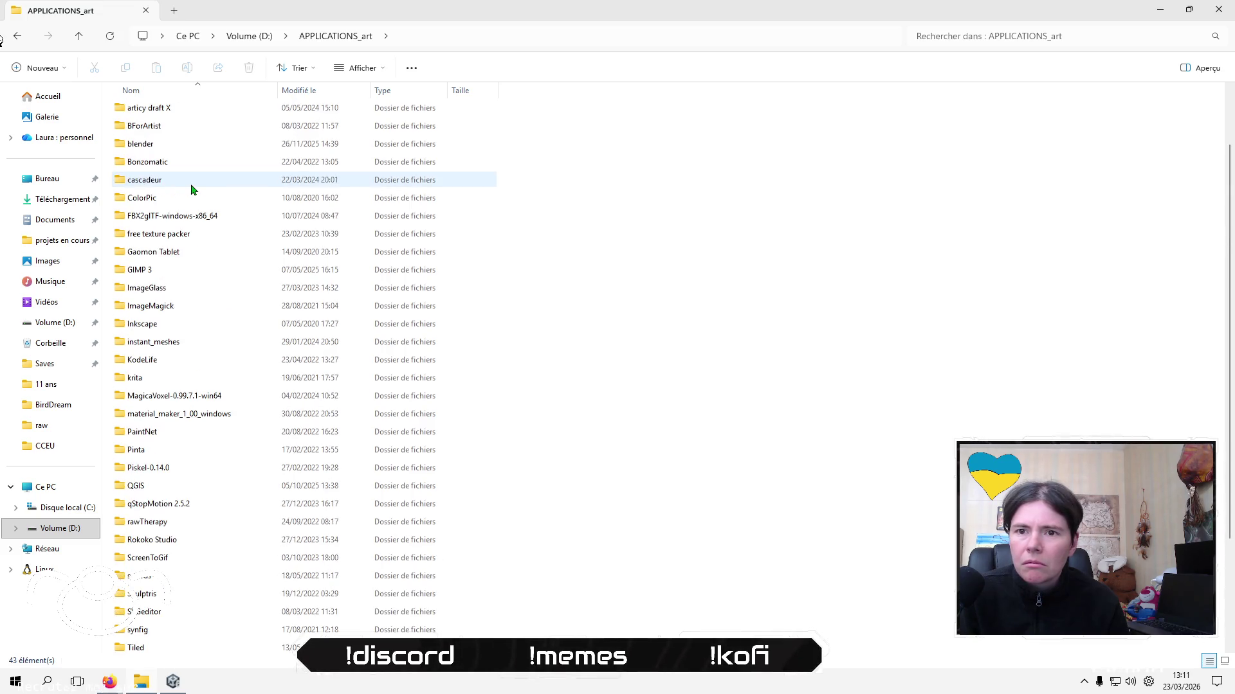
pyautogui.scroll(2, 191, 189)
pyautogui.click(236, 38)
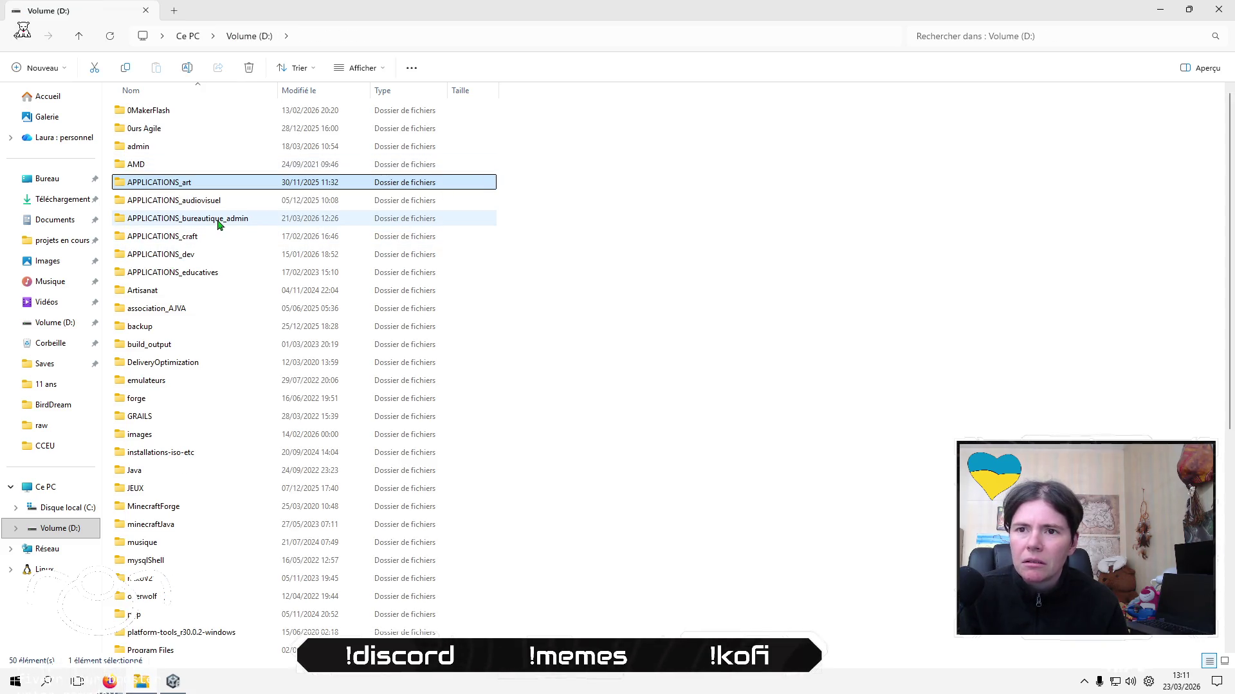
pyautogui.click(1159, 9)
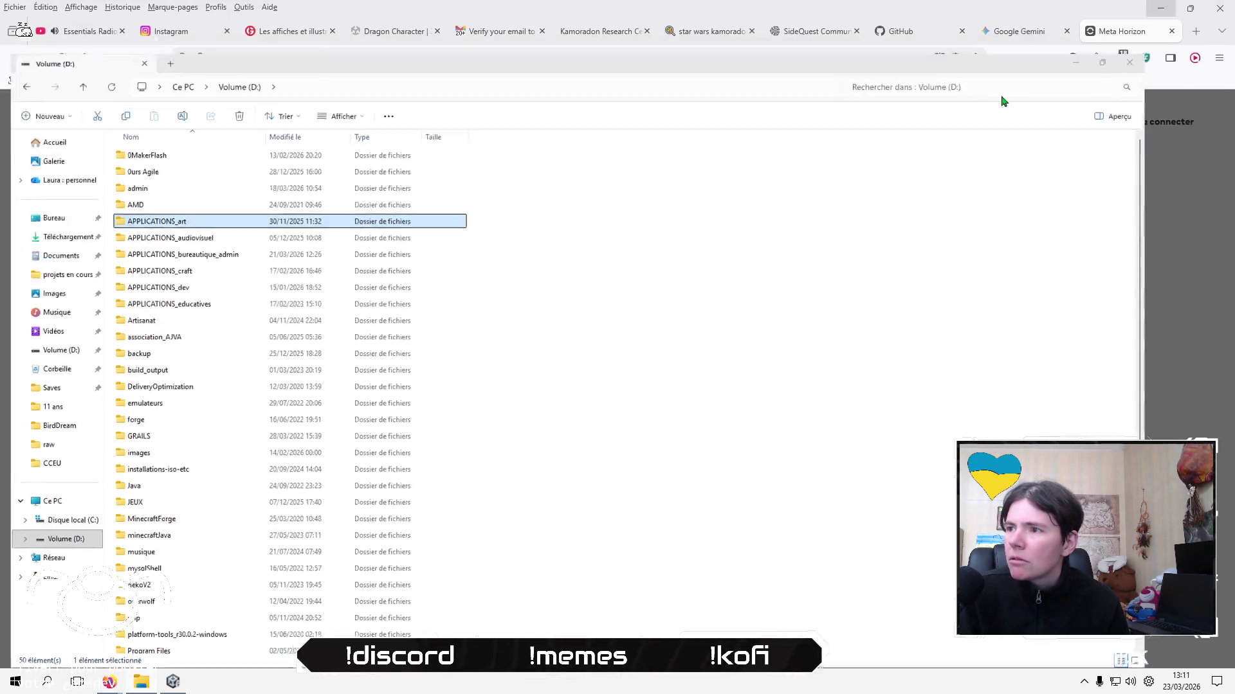
# Request the Meta Horizon download, accept all Meta cookies, and sign in with the saved account
pyautogui.click(622, 459)
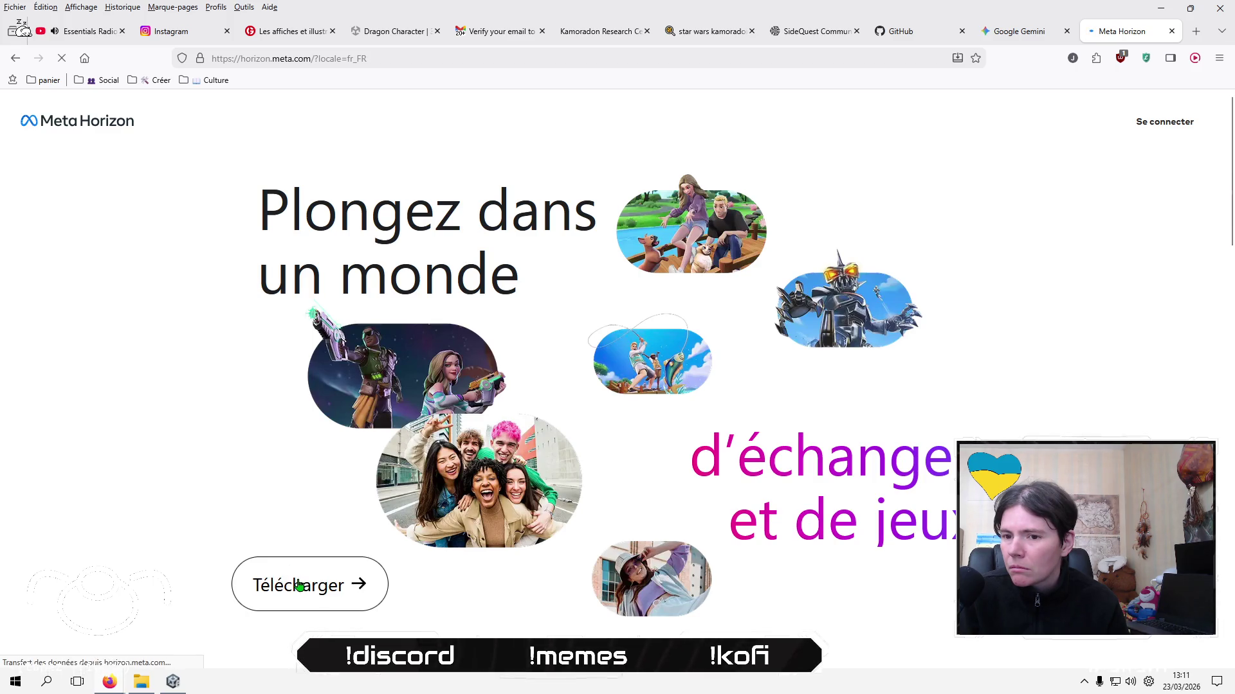
pyautogui.click(299, 585)
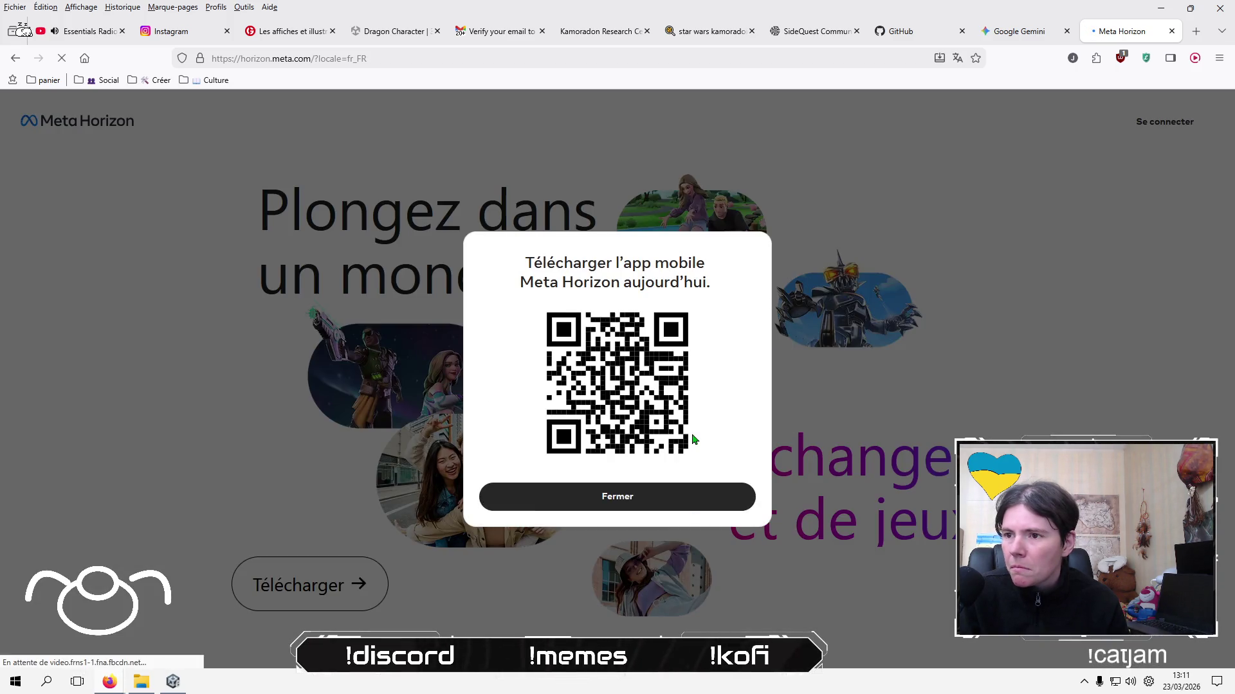
pyautogui.click(650, 505)
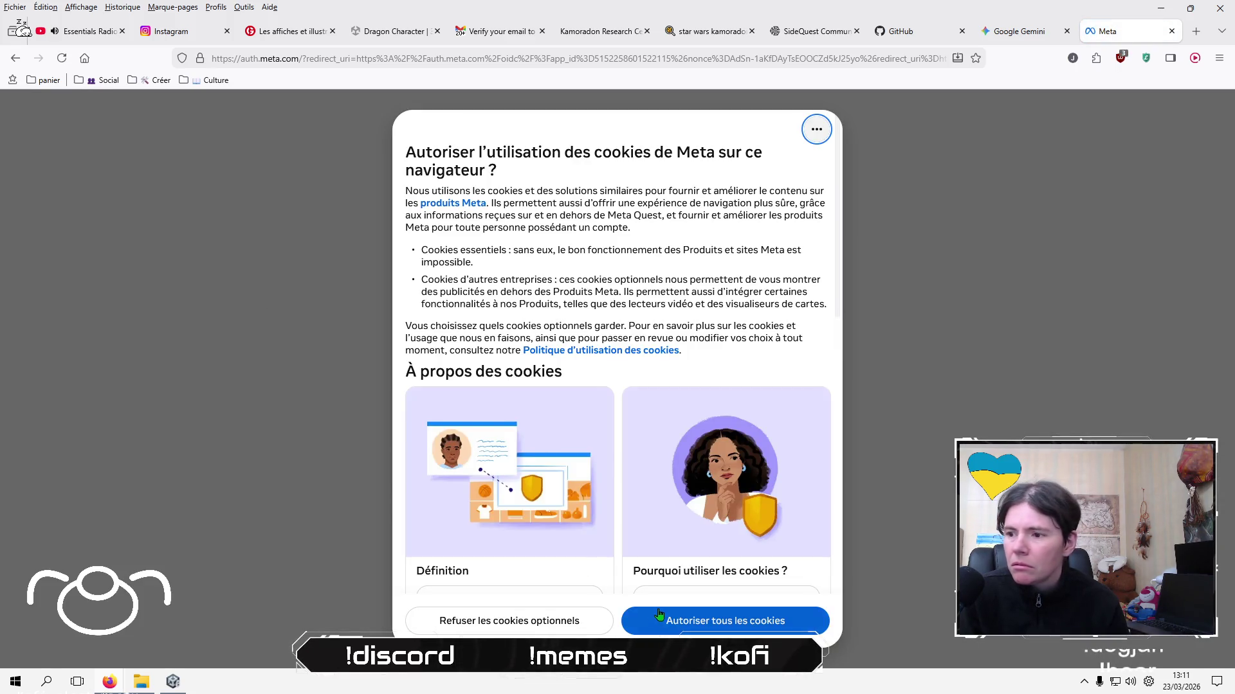
pyautogui.click(659, 616)
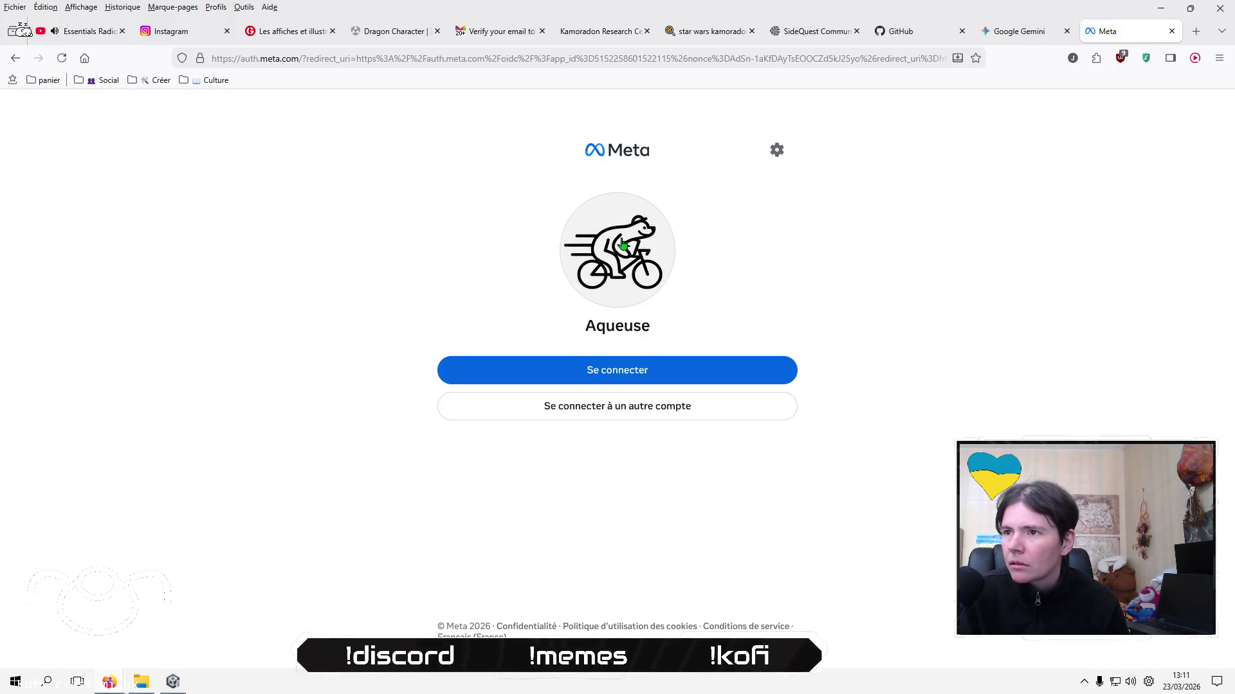
pyautogui.click(621, 364)
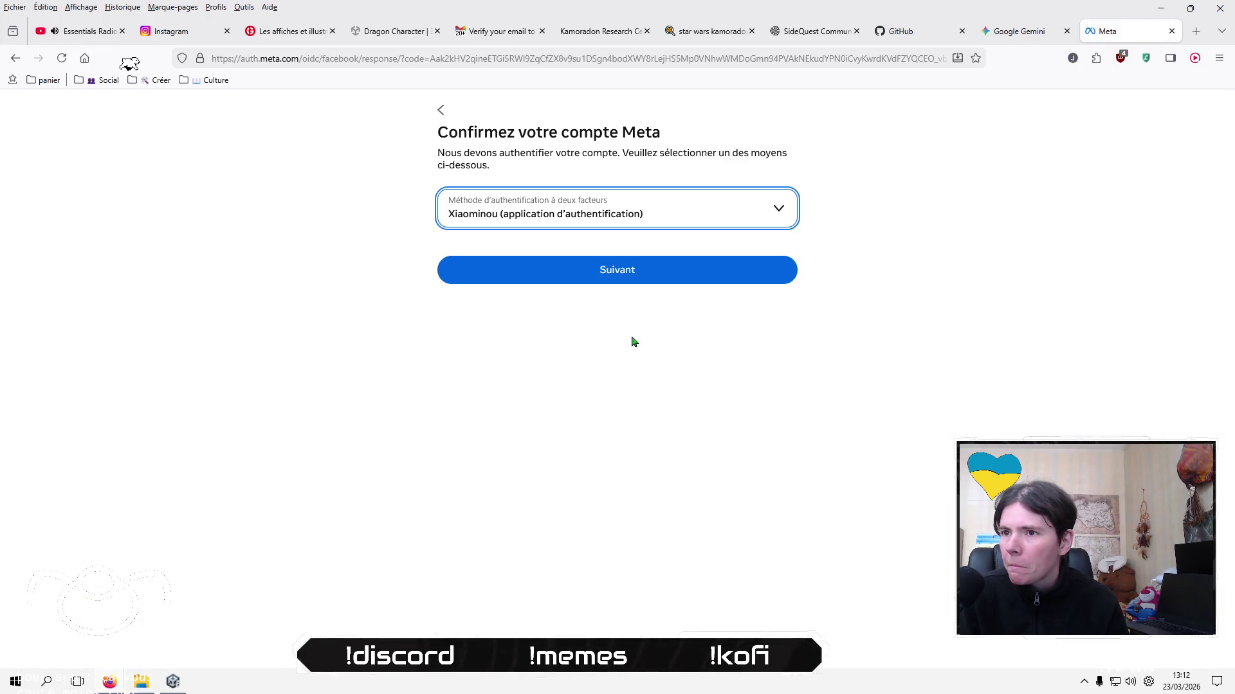
# Verify with the authenticator app code, decline saving login details, and allow all cookies
pyautogui.click(650, 277)
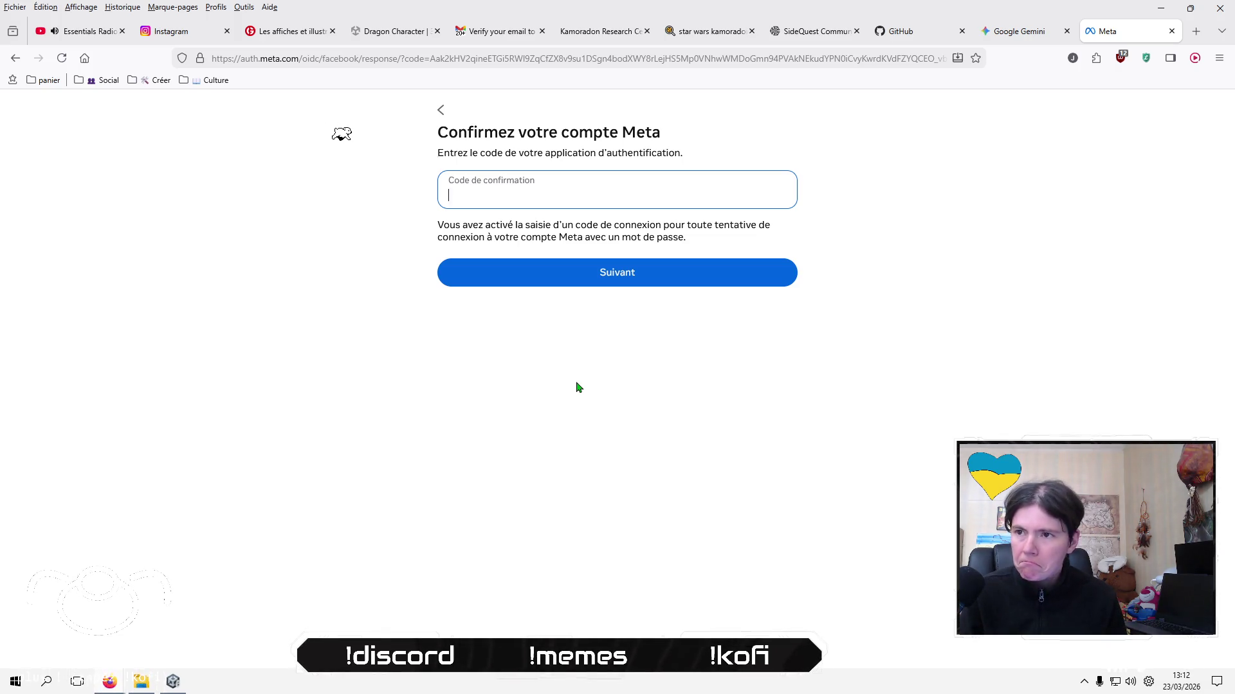
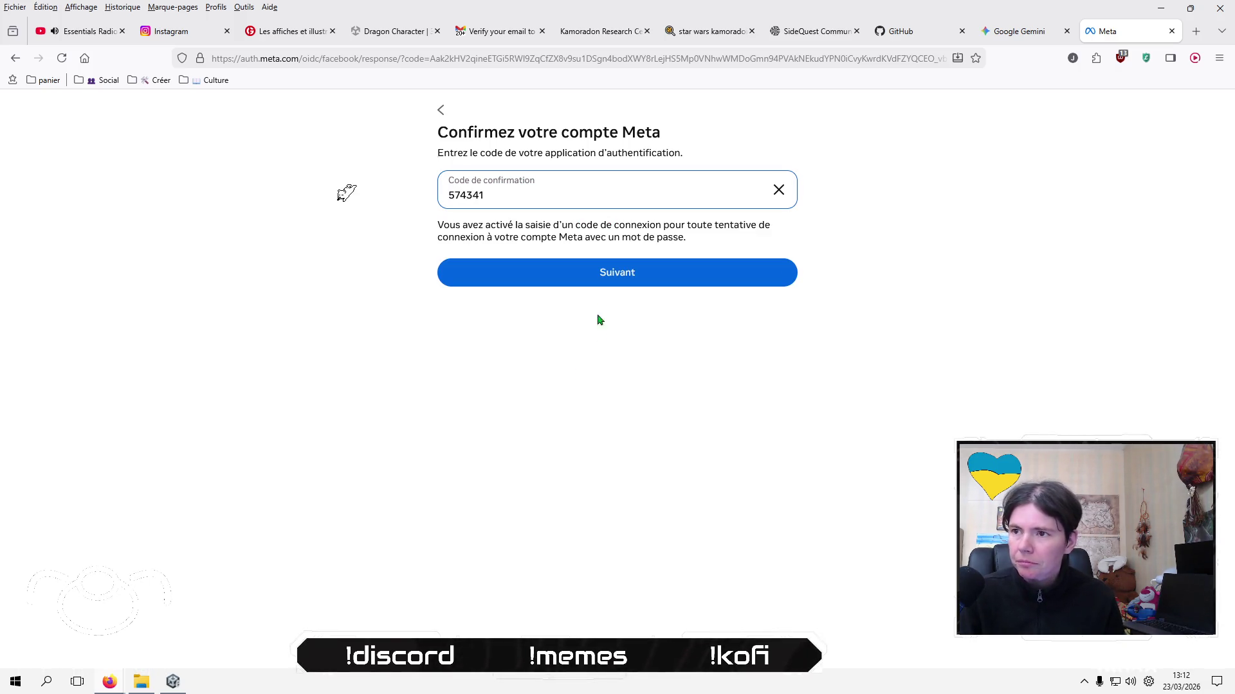
pyautogui.click(615, 275)
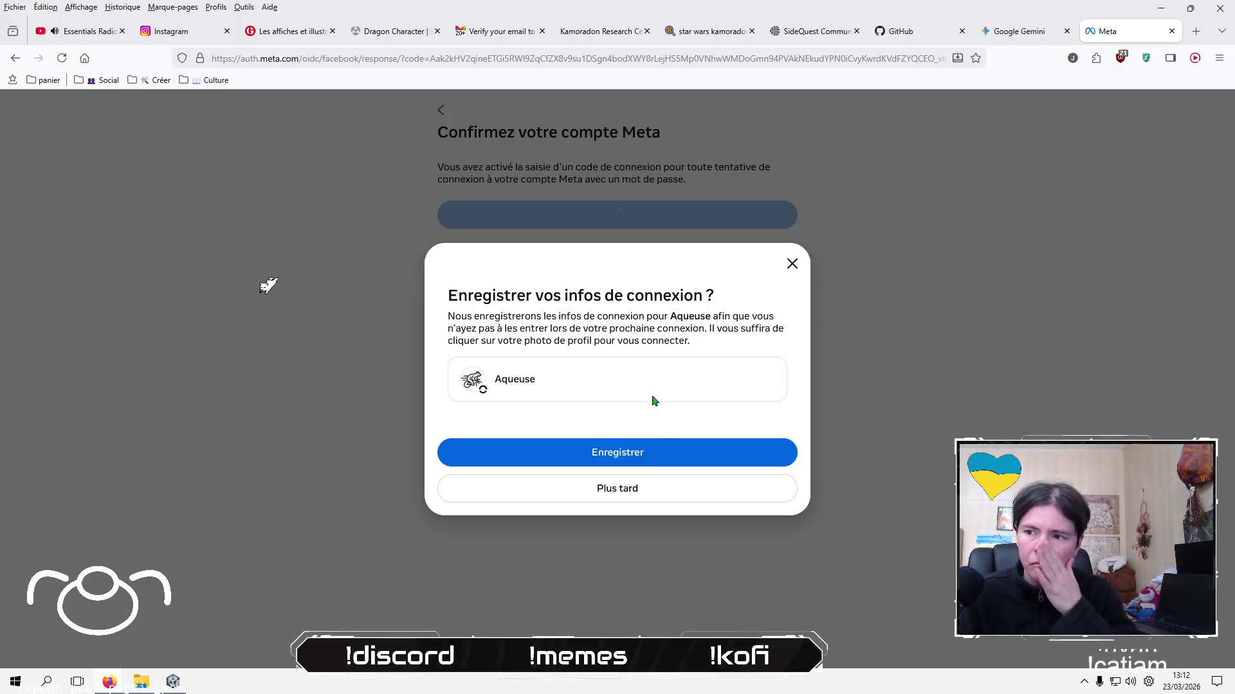
pyautogui.click(635, 463)
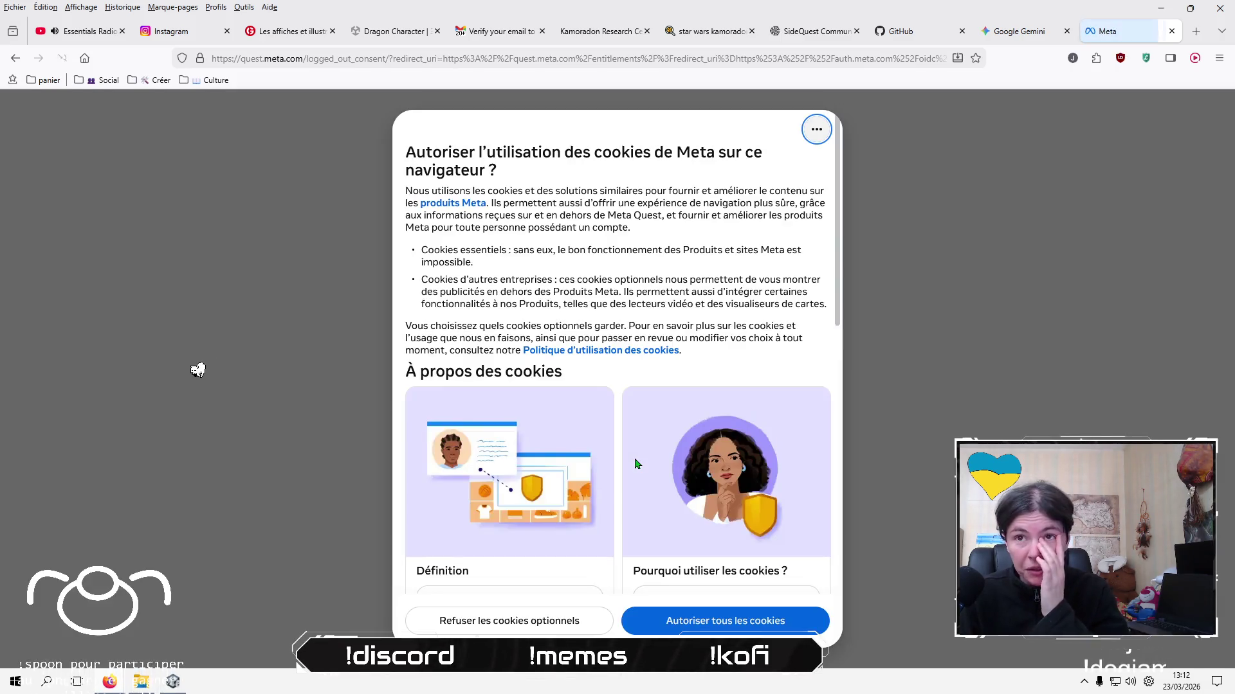
pyautogui.click(698, 621)
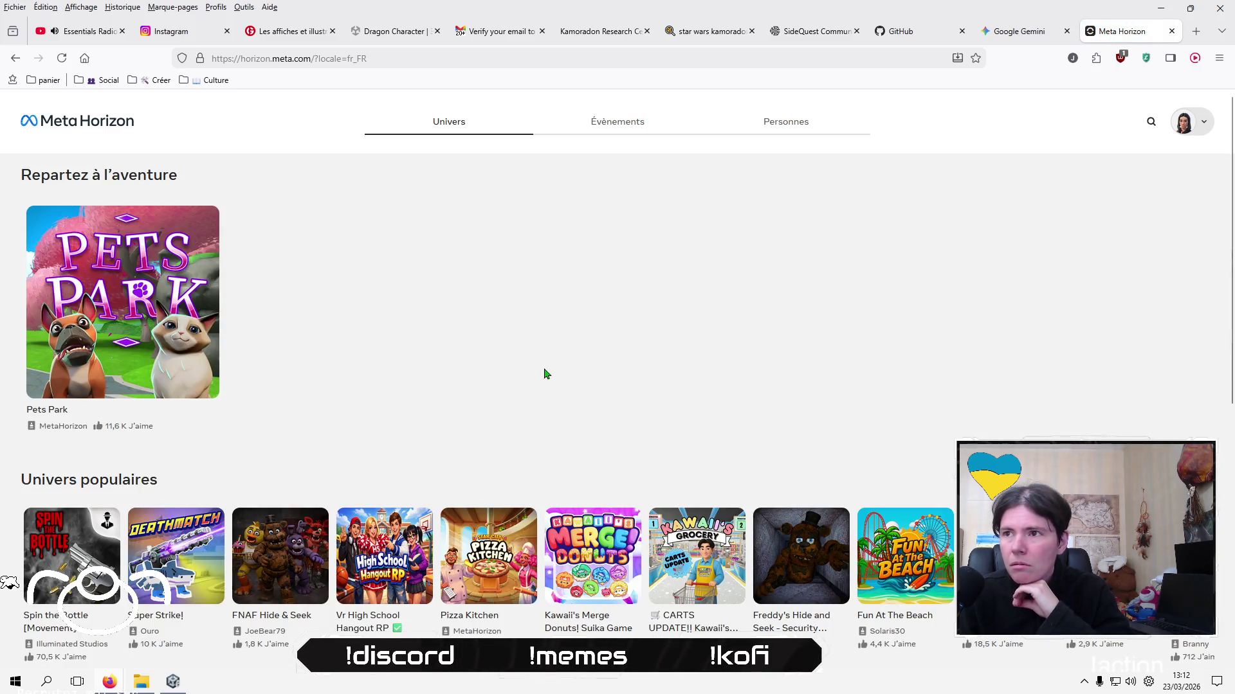
# Browse the Horizon home page, then select the Firefox address bar for a new search
pyautogui.scroll(-6, 573, 278)
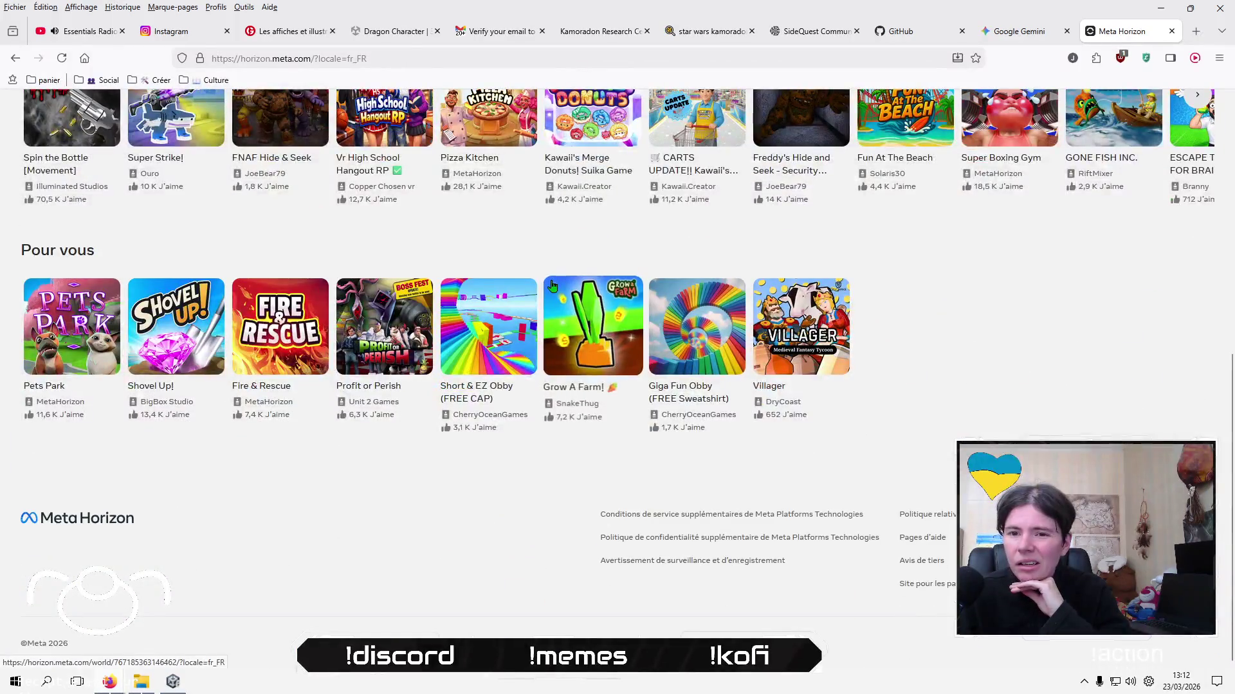
pyautogui.scroll(7, 322, 205)
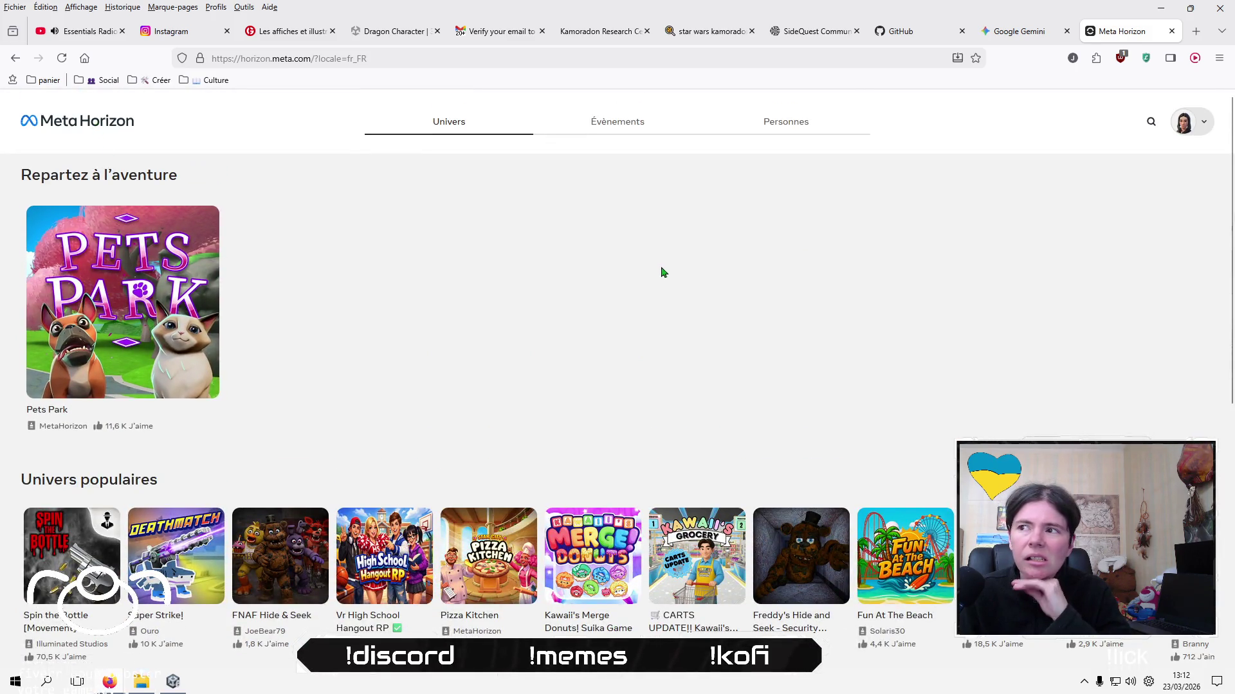
pyautogui.click(742, 65)
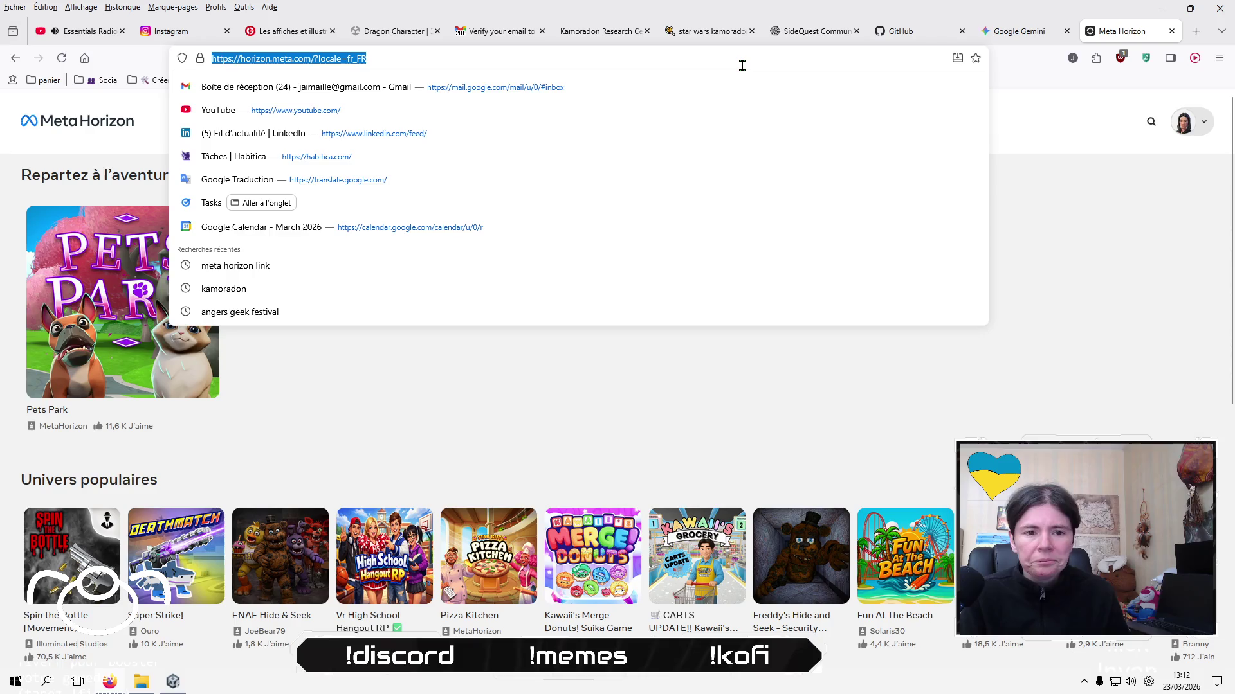
# Search for 'meta horizon link pc'
pyautogui.write('meta ')
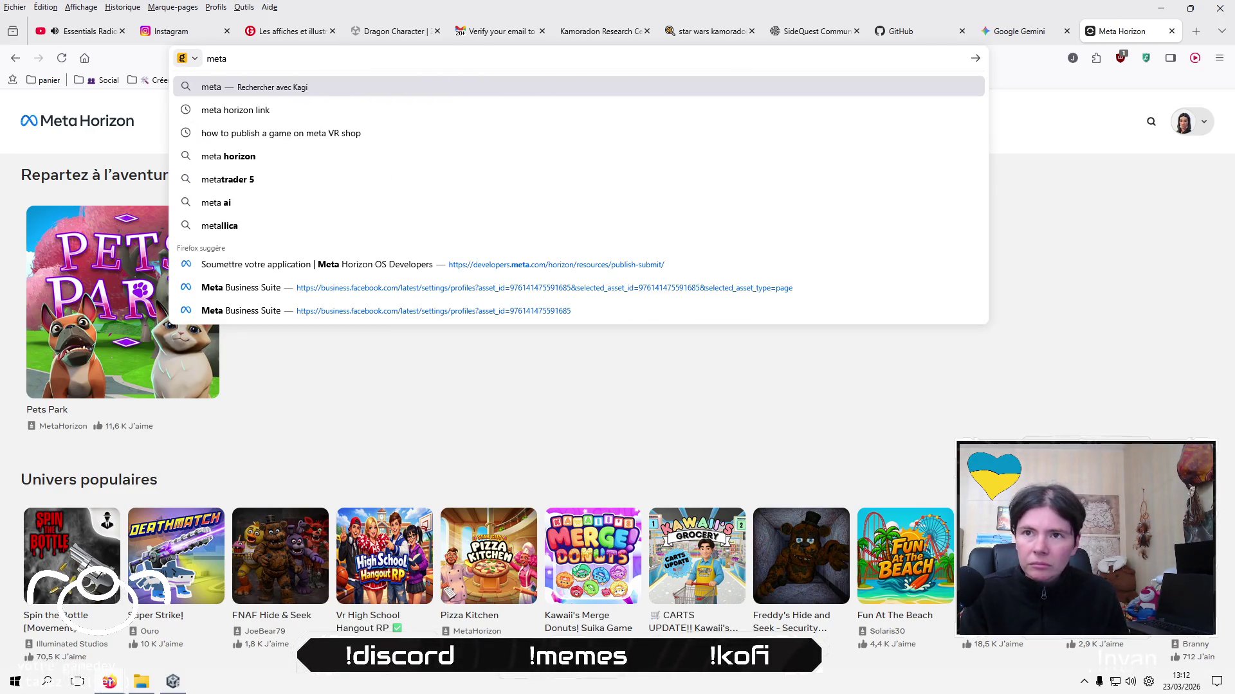
pyautogui.write('hirizon l')
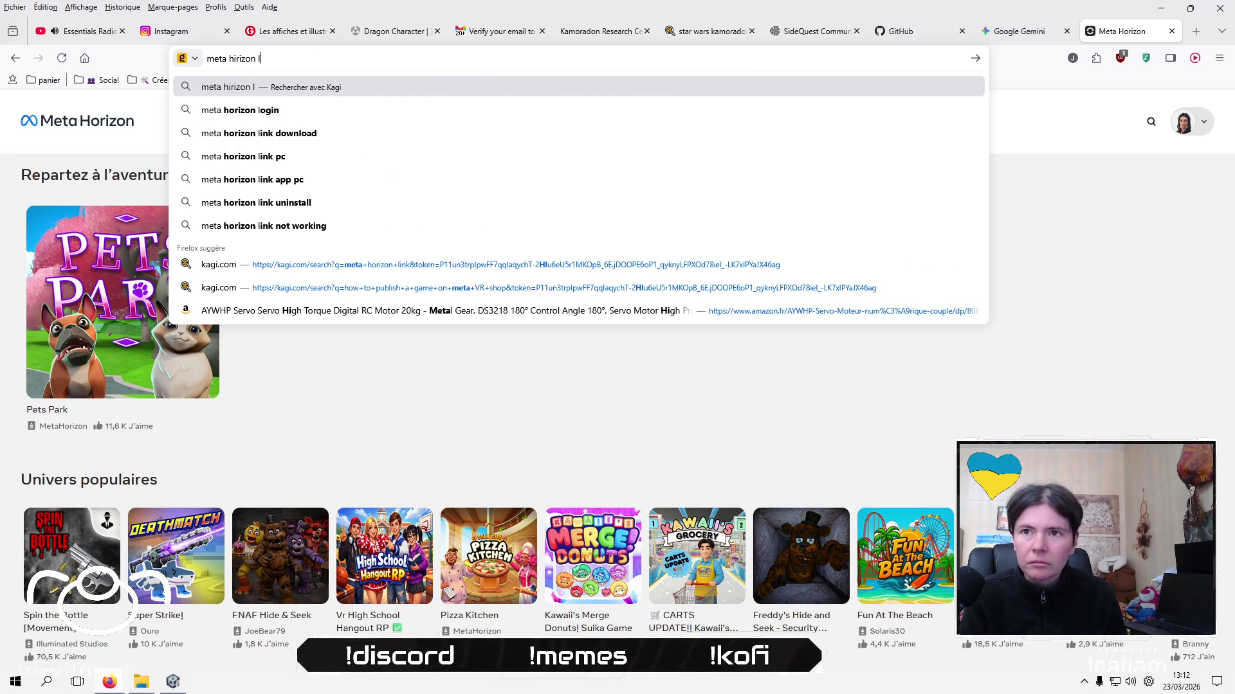
pyautogui.write('n')
pyautogui.press('Down')
pyautogui.press('Down')
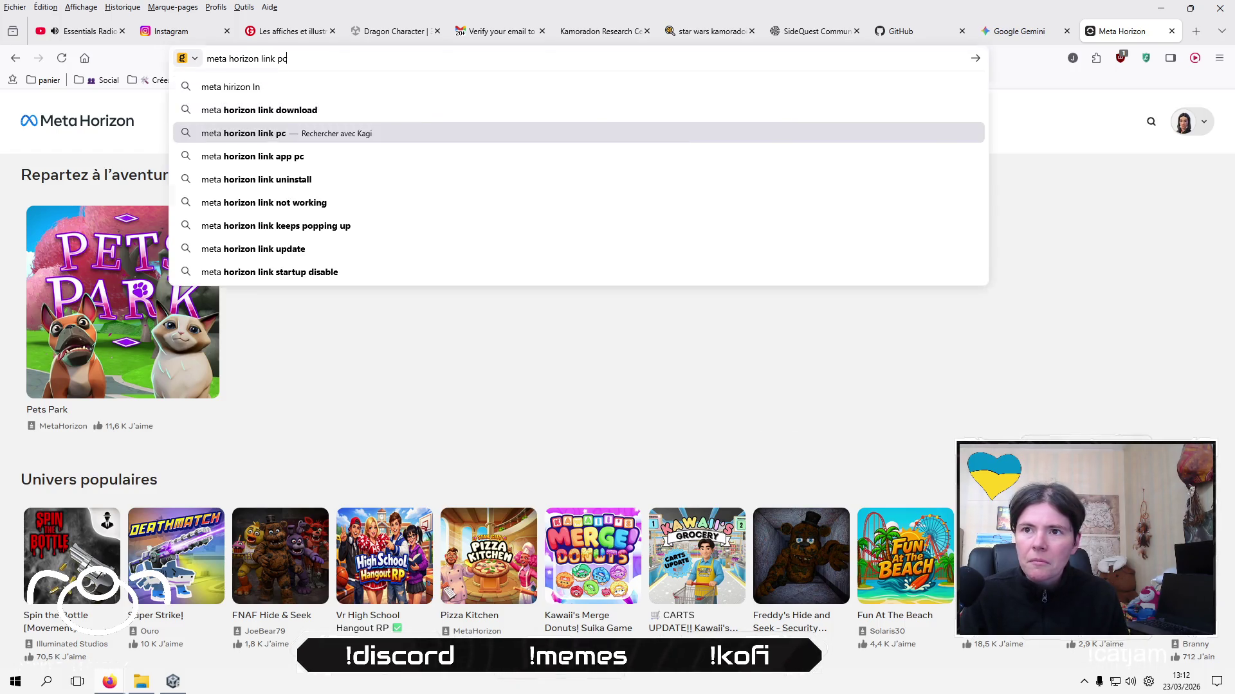
pyautogui.press('Return')
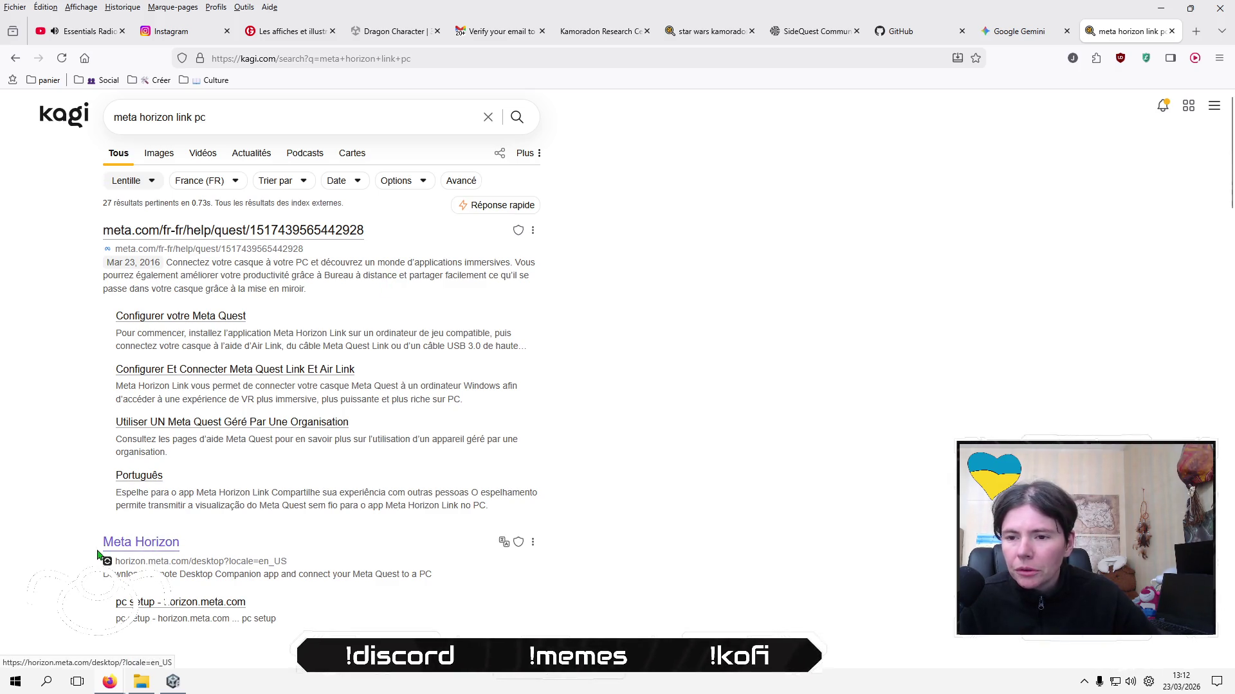
# Open the Meta Horizon desktop page and send Mixed Reality Link to Microsoft Store, always allowing
pyautogui.click(131, 551)
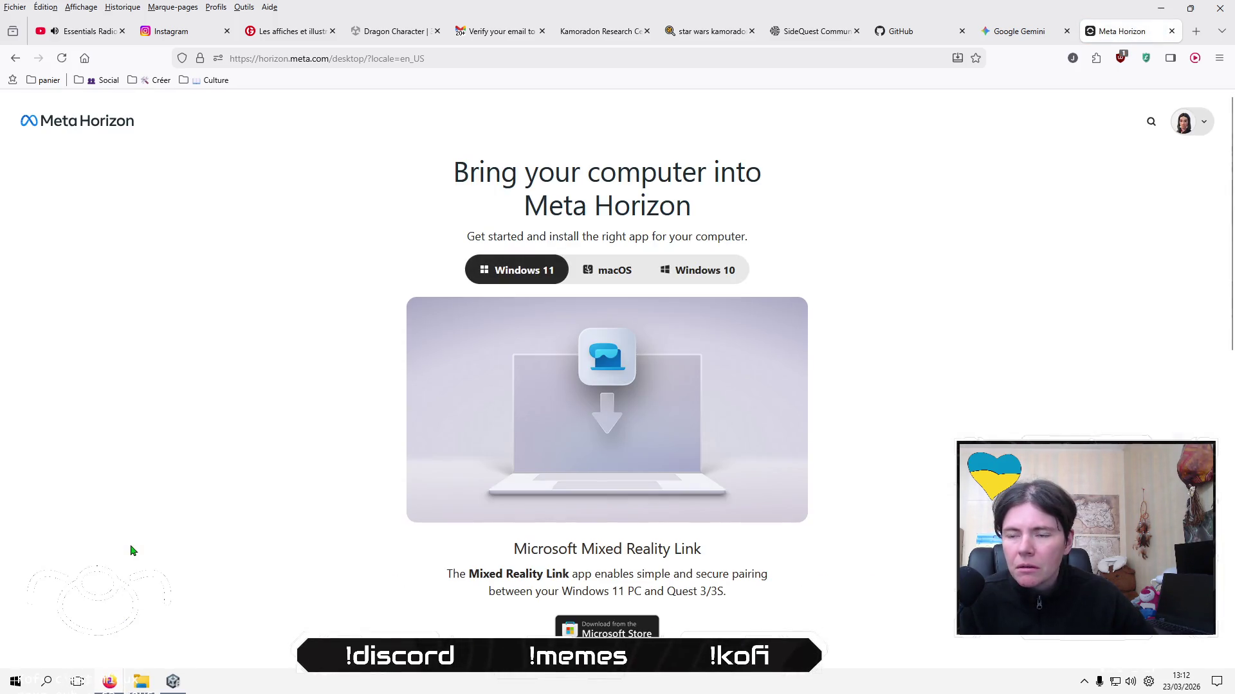
pyautogui.scroll(-2, 386, 444)
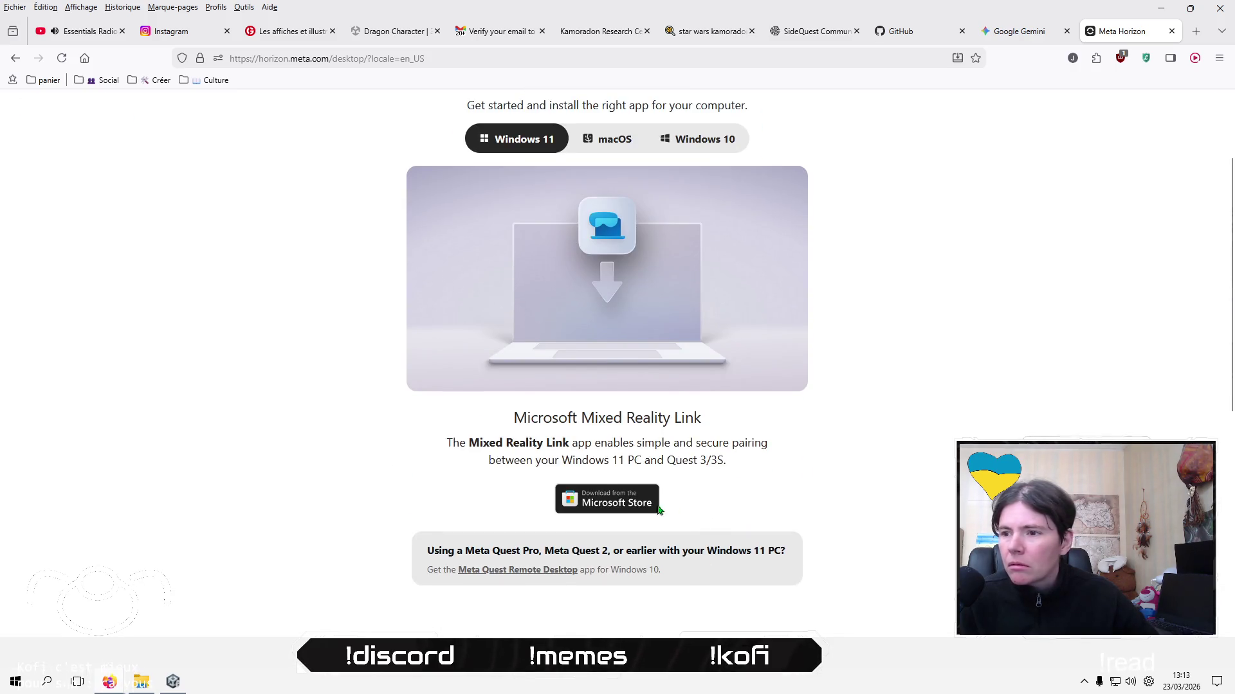
pyautogui.click(597, 495)
pyautogui.click(561, 161)
pyautogui.click(654, 196)
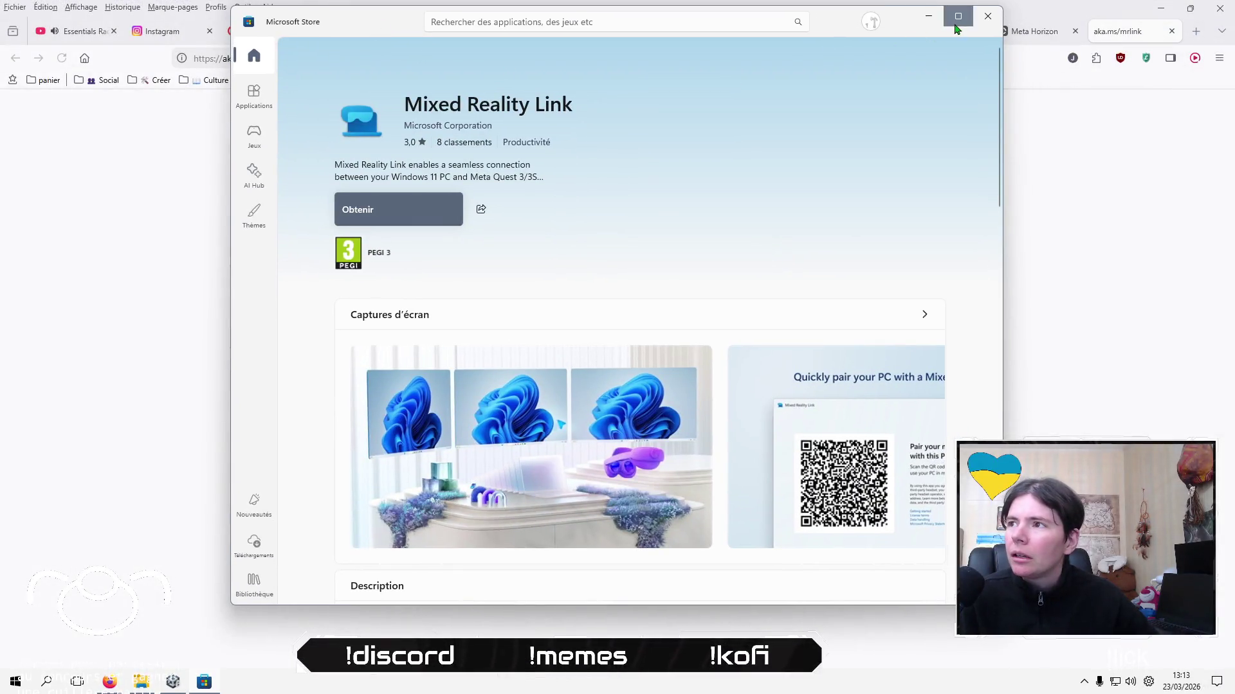
# Maximize the Store, install Mixed Reality Link with Obtenir, and launch it with Ouvrir
pyautogui.click(958, 16)
pyautogui.click(218, 214)
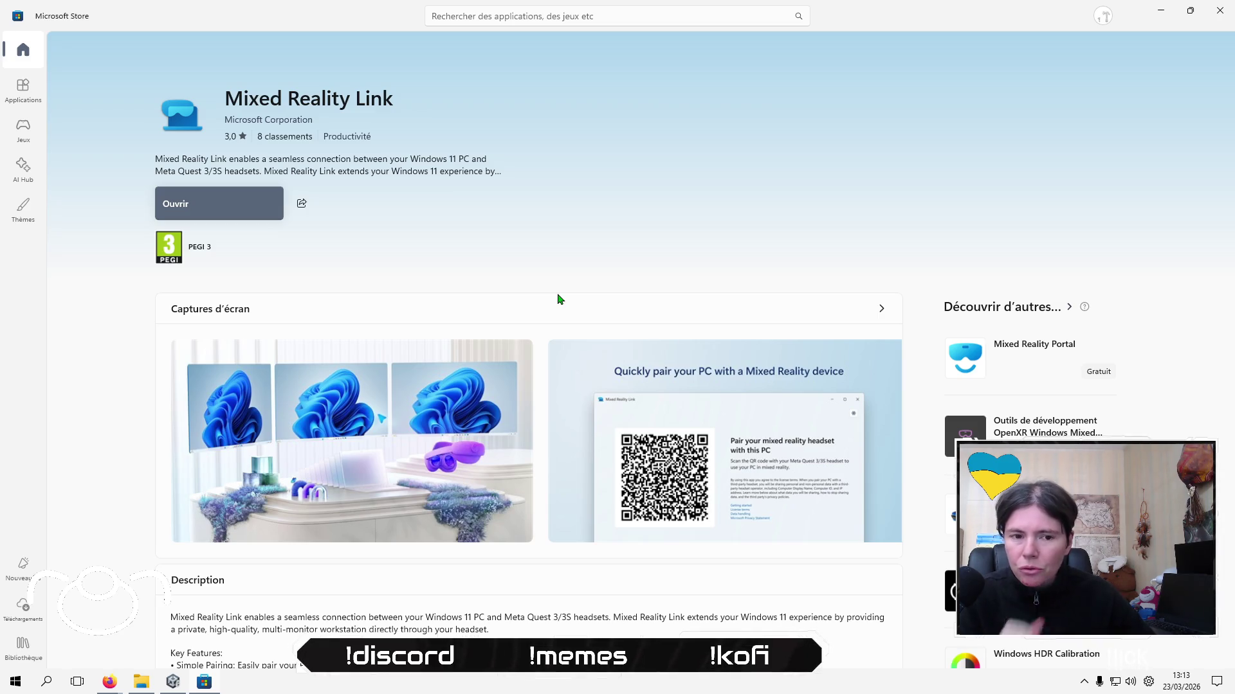
pyautogui.click(241, 211)
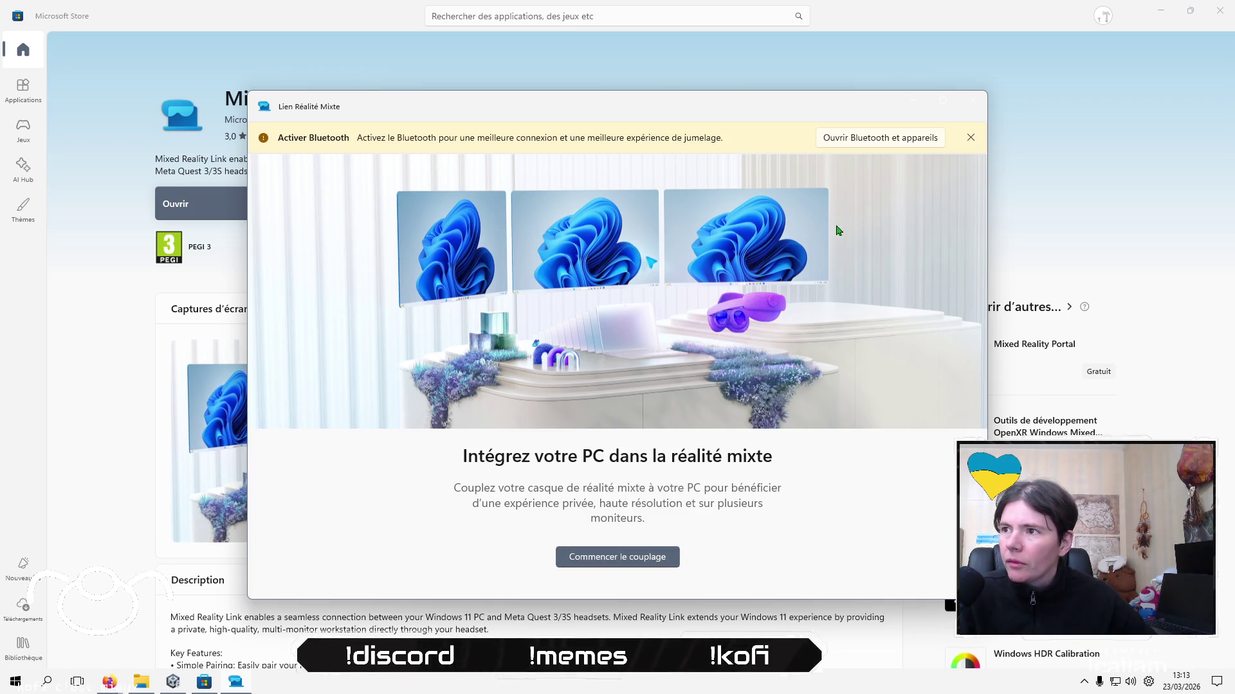
# Open Bluetooth and devices settings and check the volume, Wi-Fi and hidden-icon tray flyouts
pyautogui.click(879, 137)
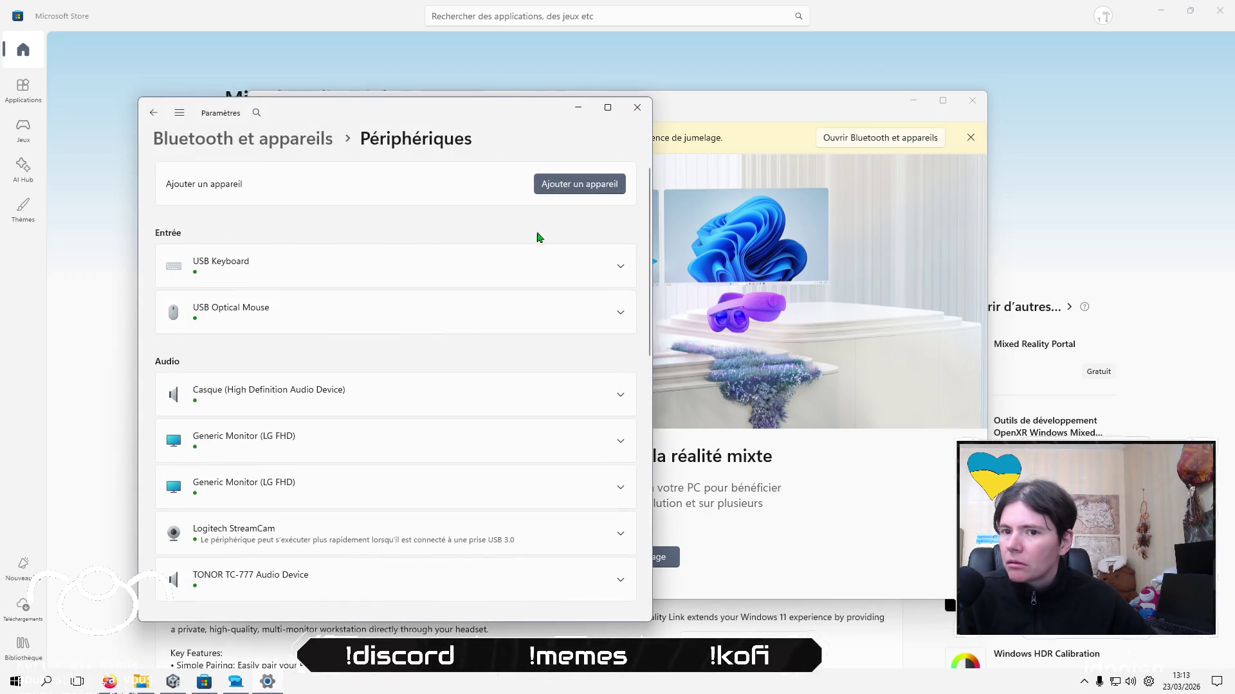
pyautogui.scroll(-5, 559, 328)
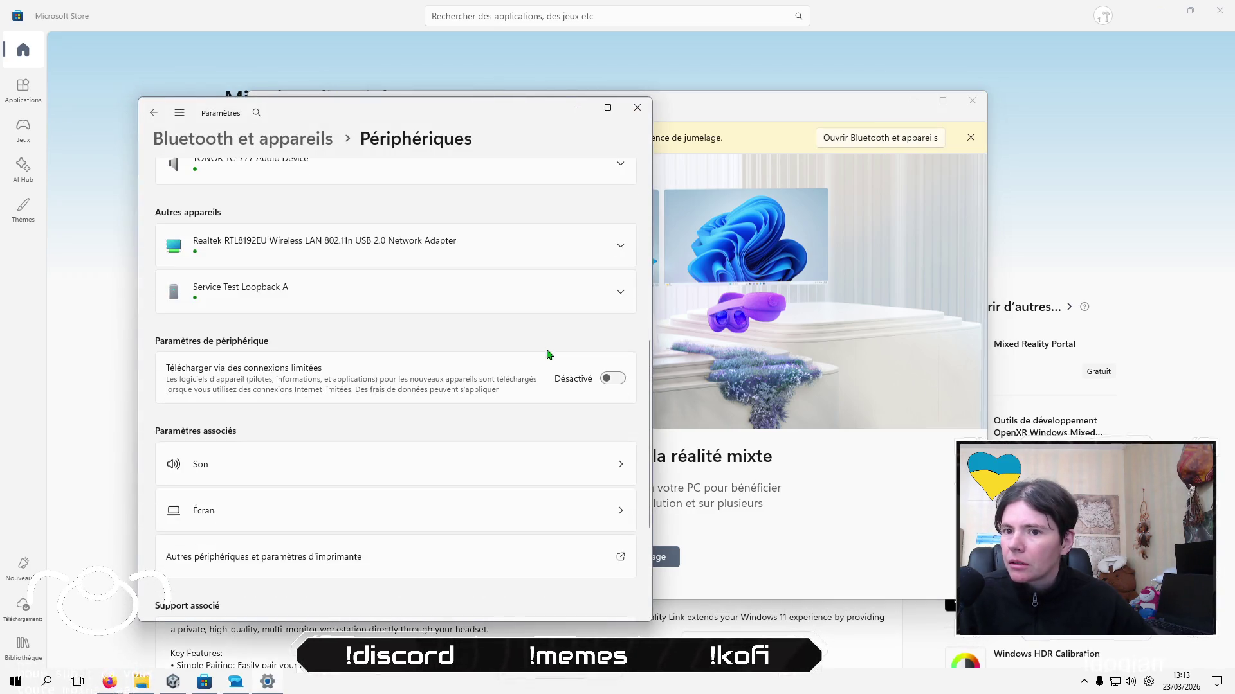
pyautogui.click(1129, 685)
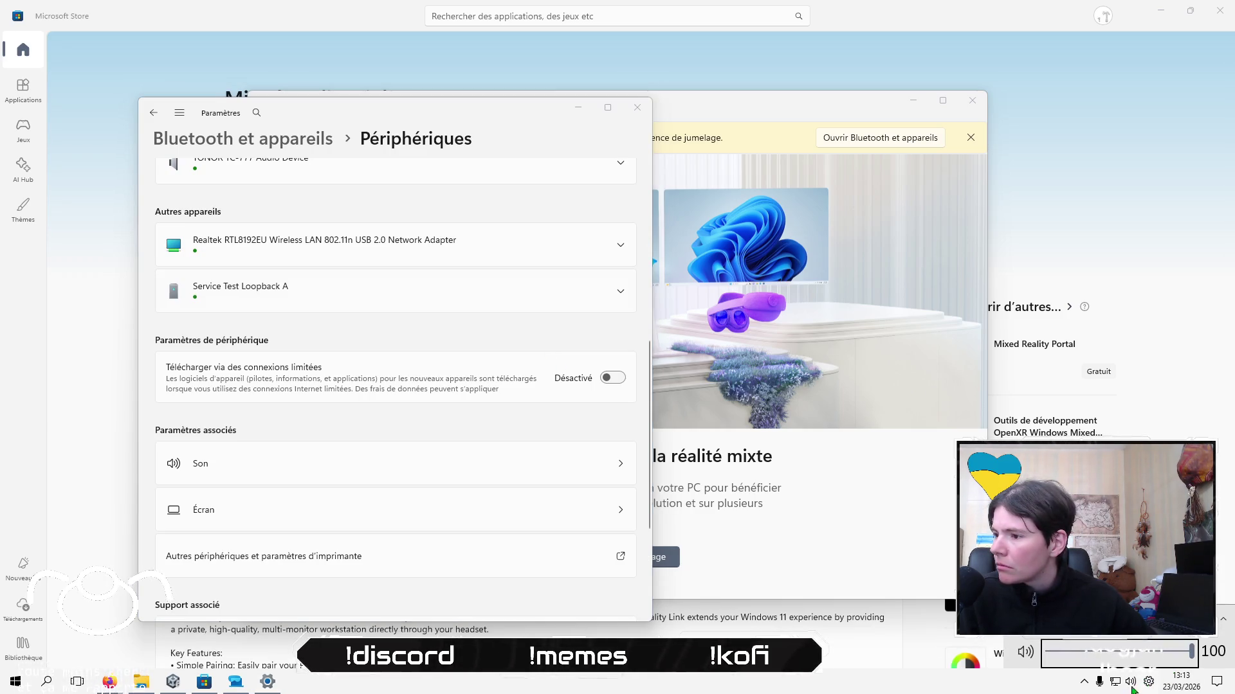
pyautogui.click(1121, 688)
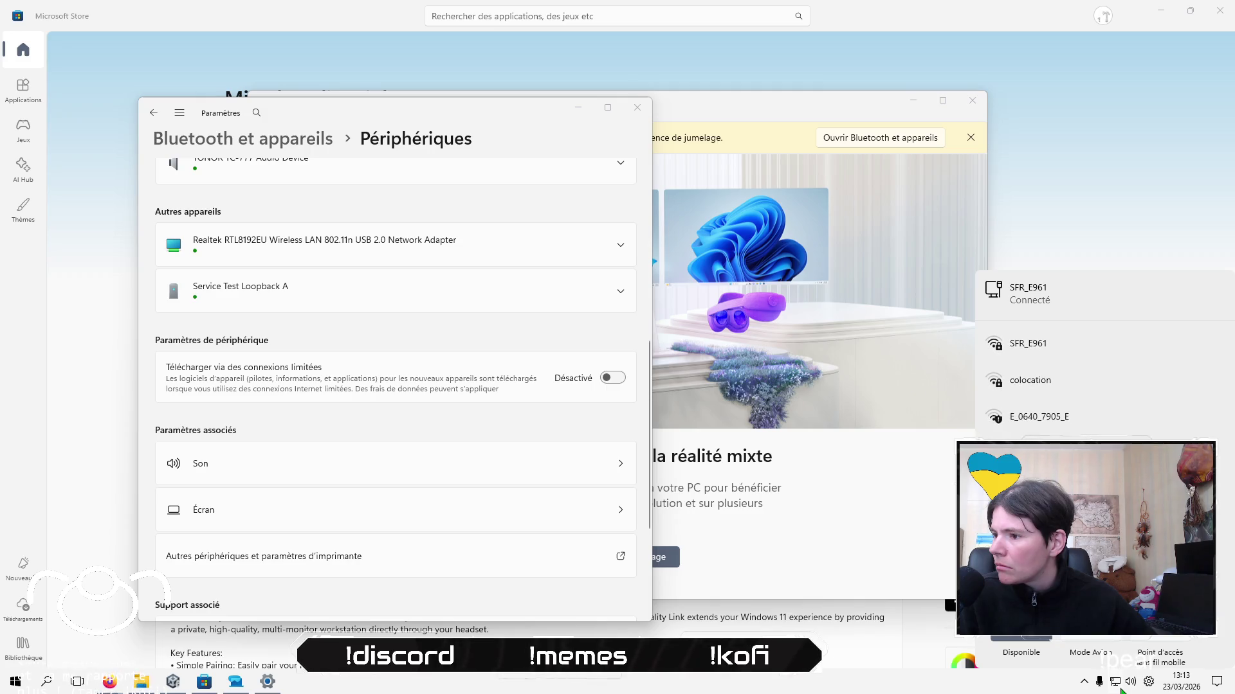
pyautogui.click(1120, 690)
pyautogui.click(1084, 683)
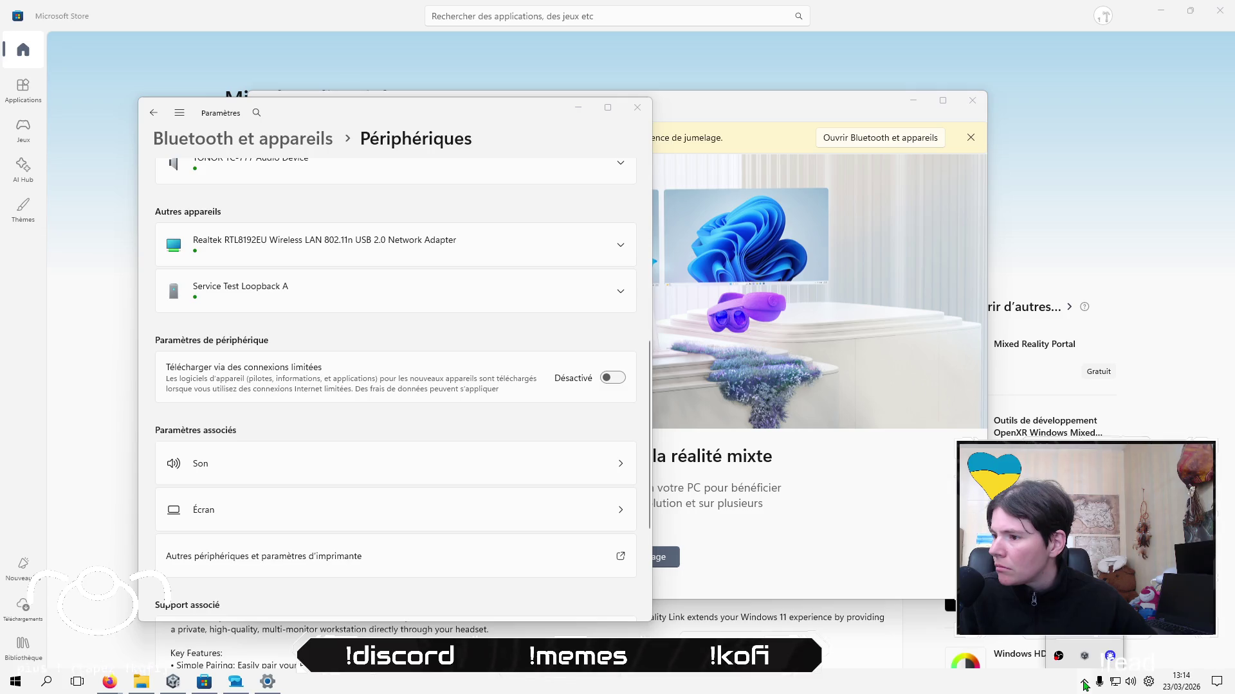
pyautogui.click(1085, 684)
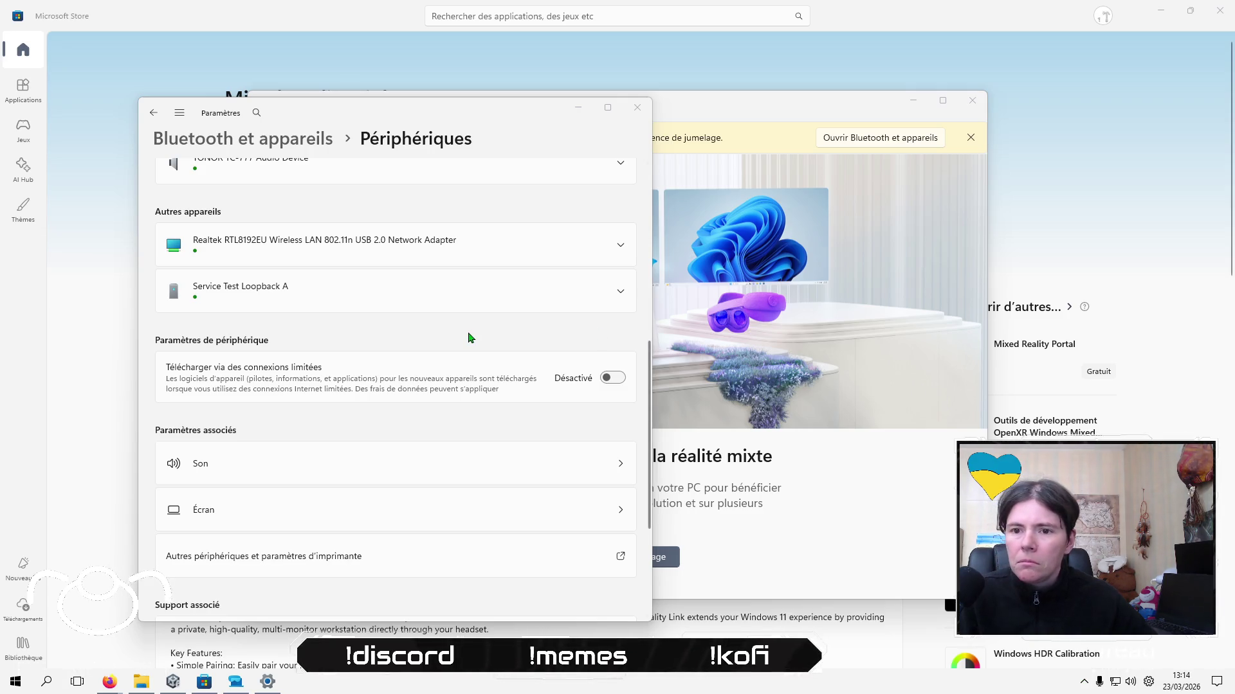
# Close Settings and begin headset pairing up to the Coupler/QR-code step, then close Mixed Reality Link
pyautogui.scroll(5, 468, 337)
pyautogui.scroll(2, 519, 222)
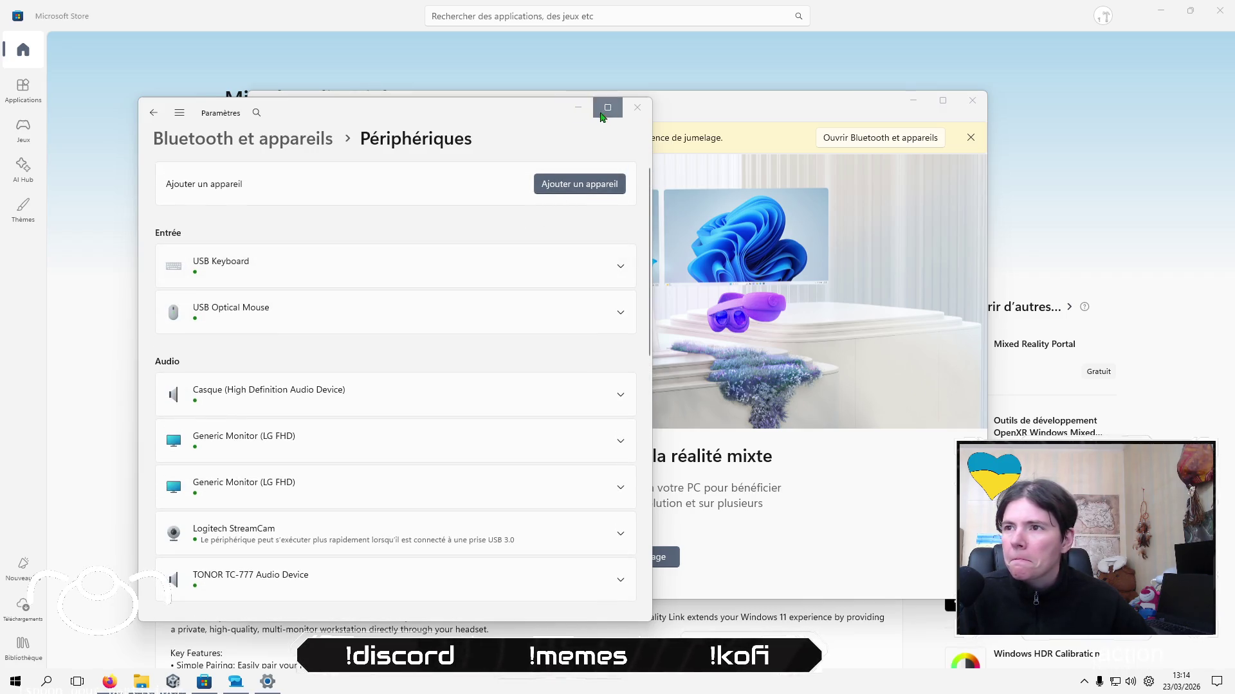
pyautogui.click(639, 113)
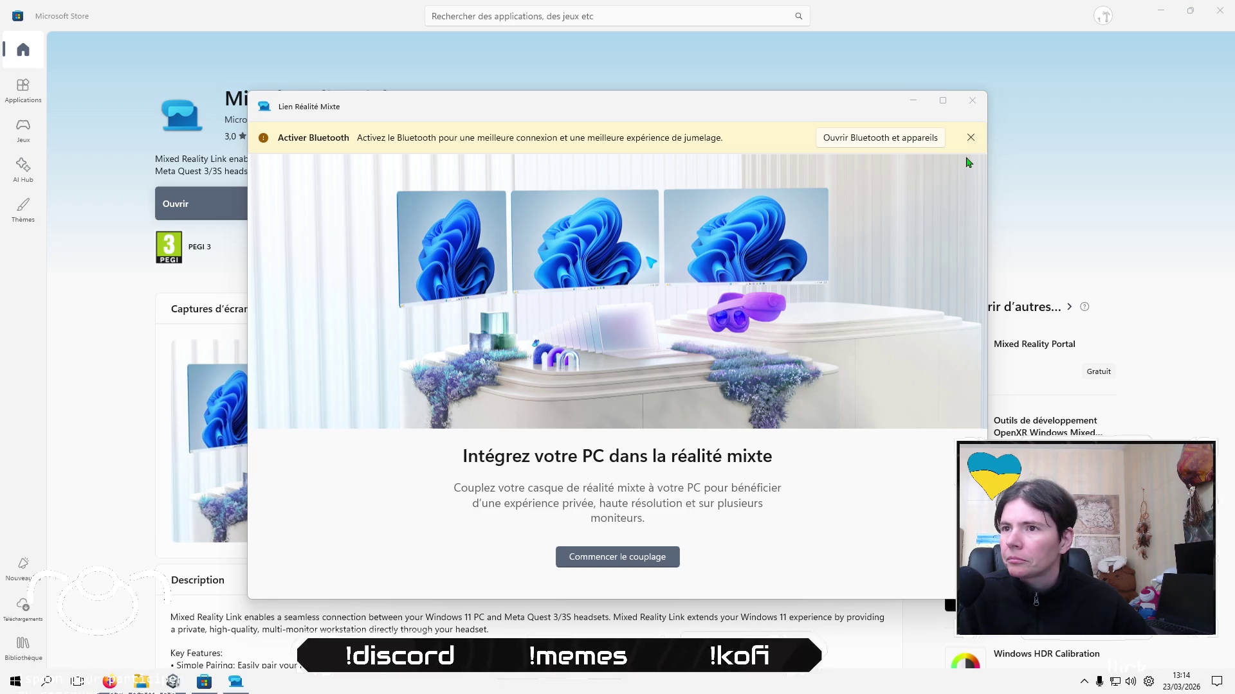
pyautogui.click(614, 557)
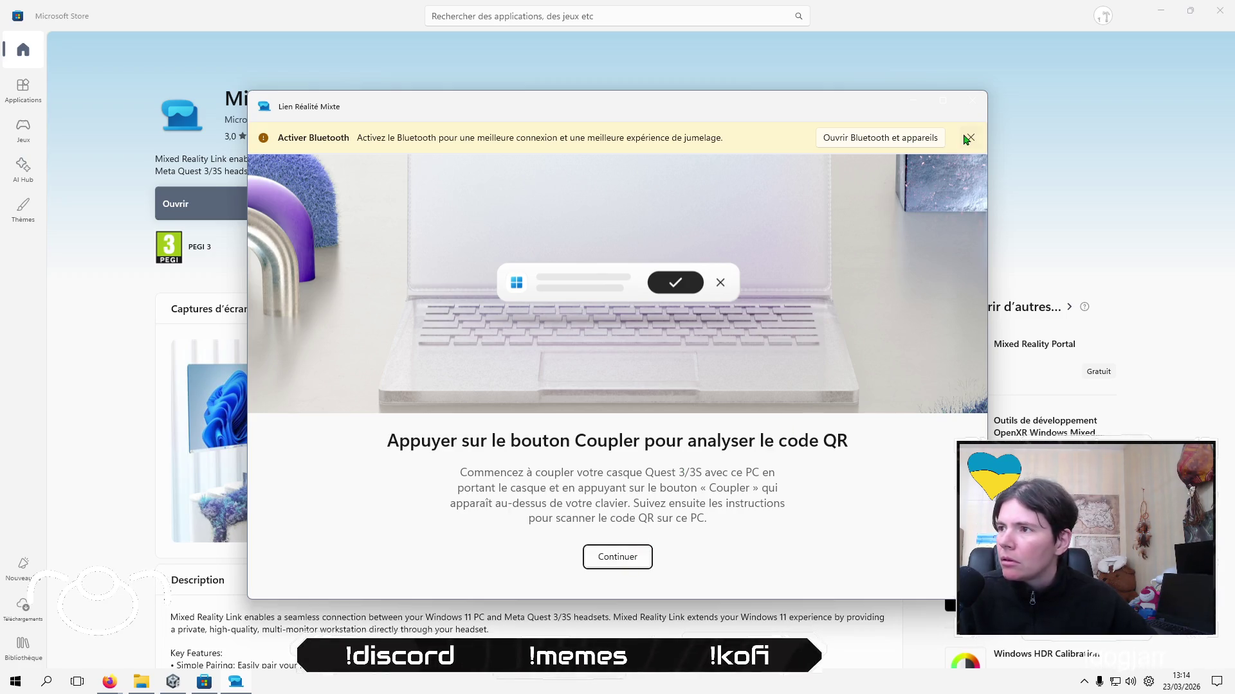
pyautogui.click(971, 101)
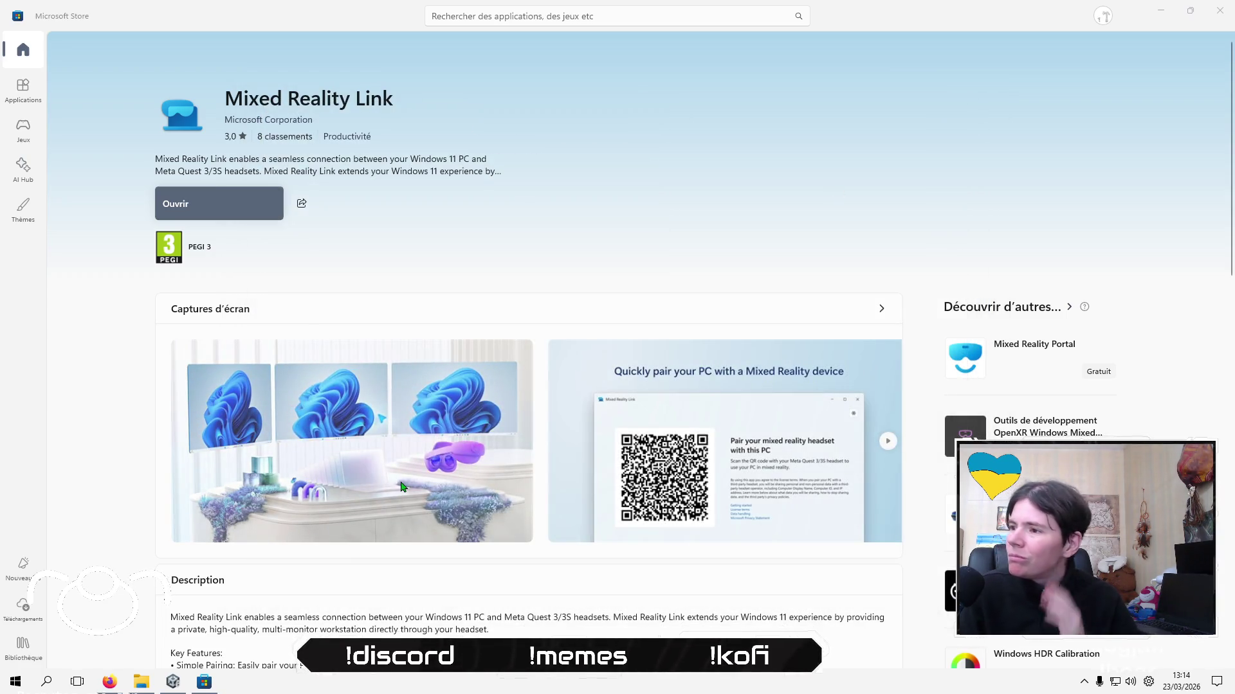
# Browse the Mixed Reality Link store page details, then launch the installed app with Ouvrir
pyautogui.scroll(-3, 405, 482)
pyautogui.scroll(3, 404, 481)
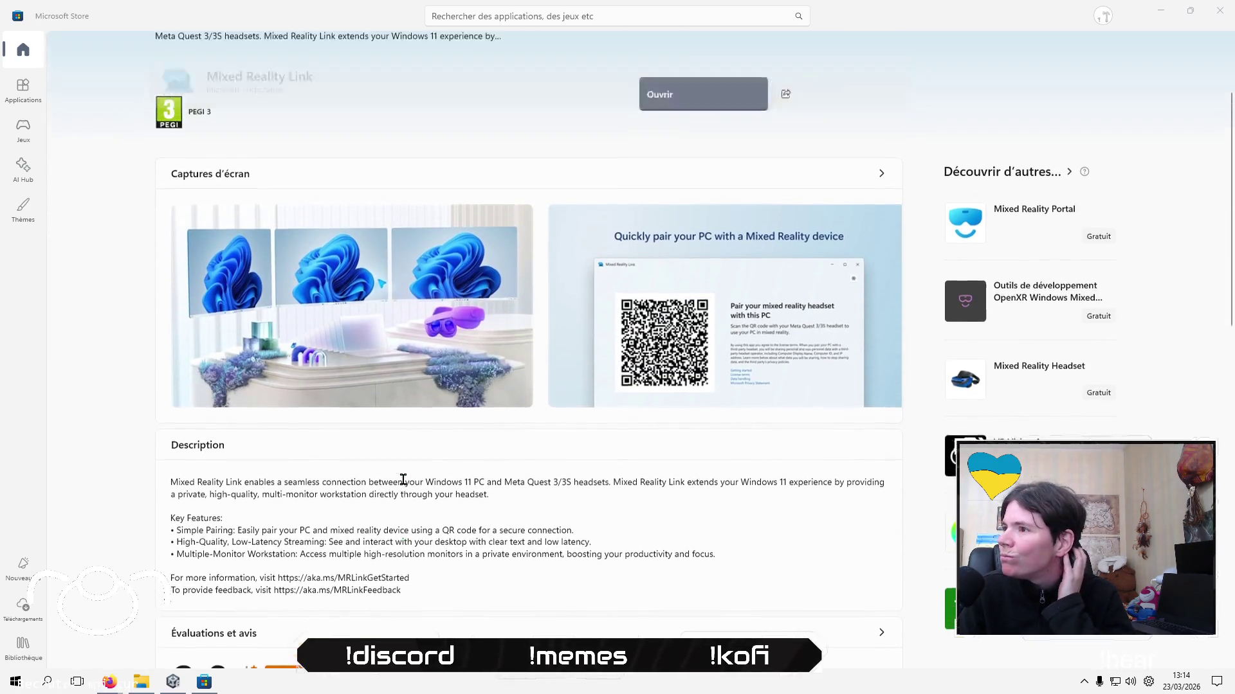
pyautogui.moveTo(1029, 344)
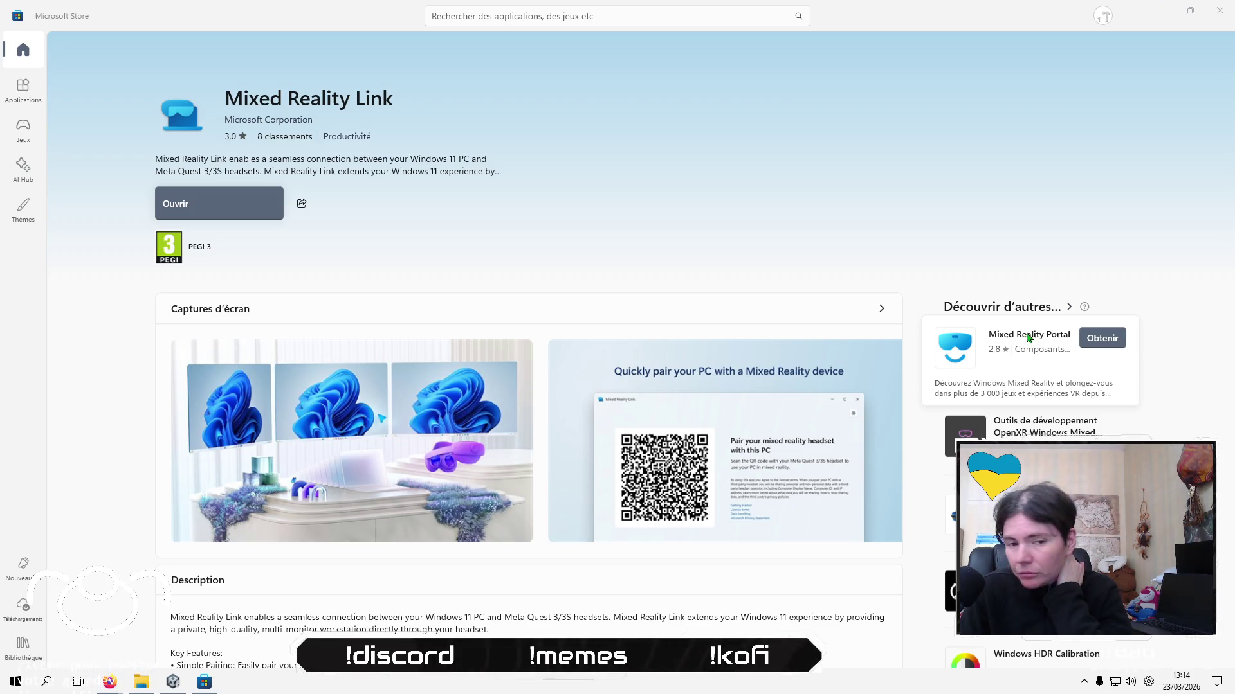
pyautogui.scroll(-3, 339, 431)
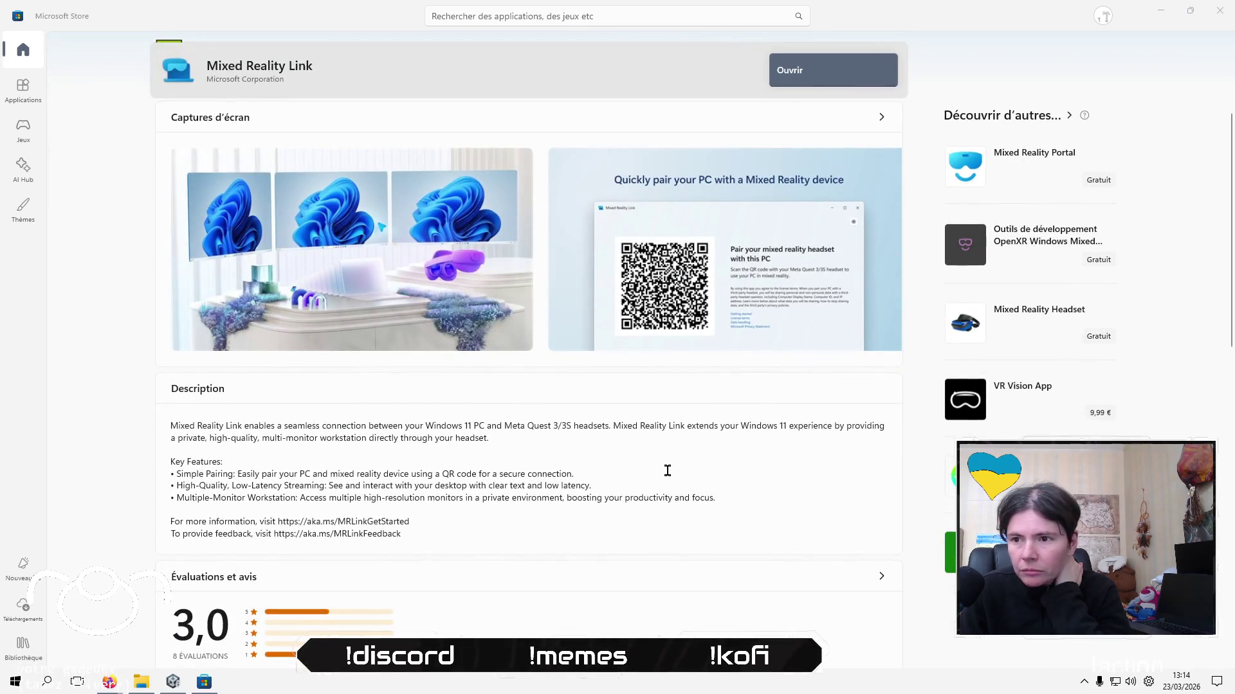
pyautogui.scroll(-2, 667, 470)
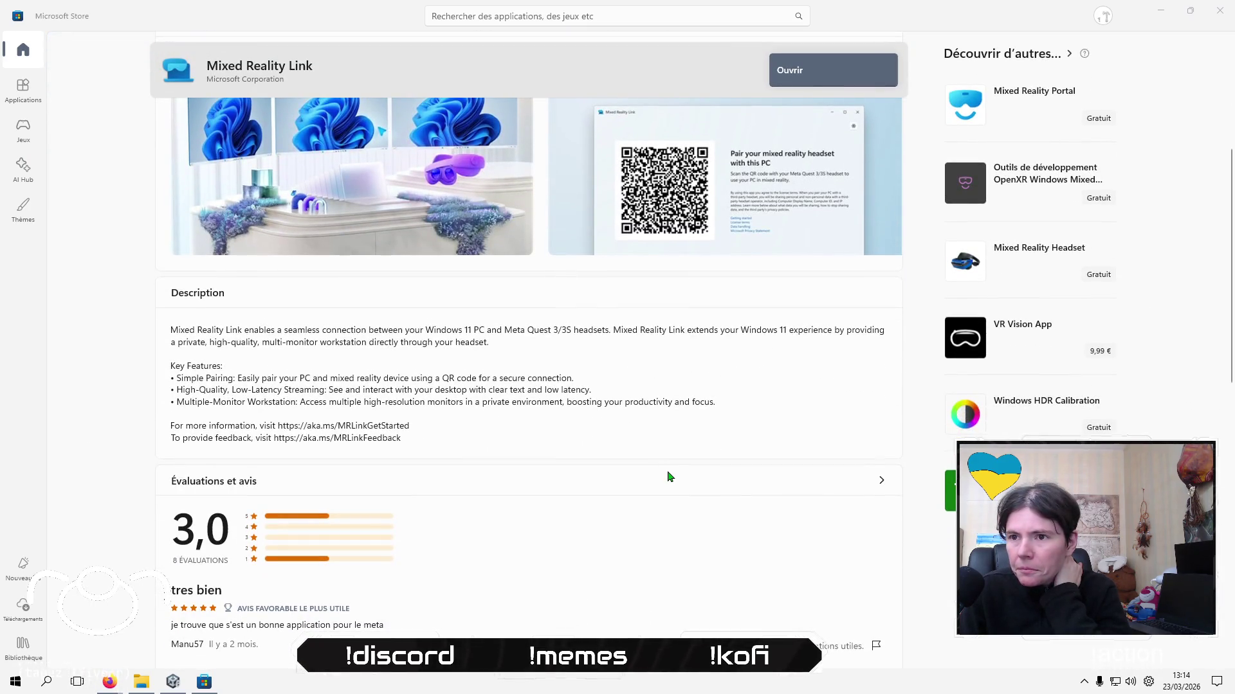
pyautogui.scroll(-4, 668, 476)
pyautogui.scroll(-4, 668, 477)
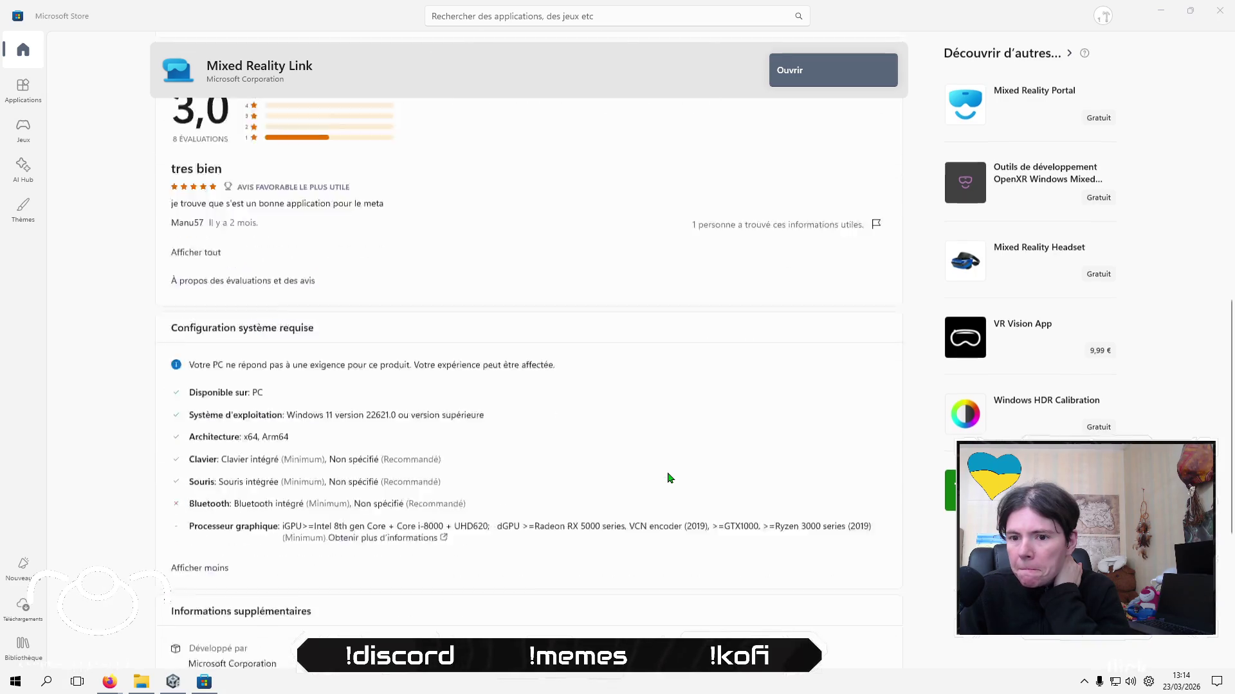
pyautogui.scroll(-2, 667, 478)
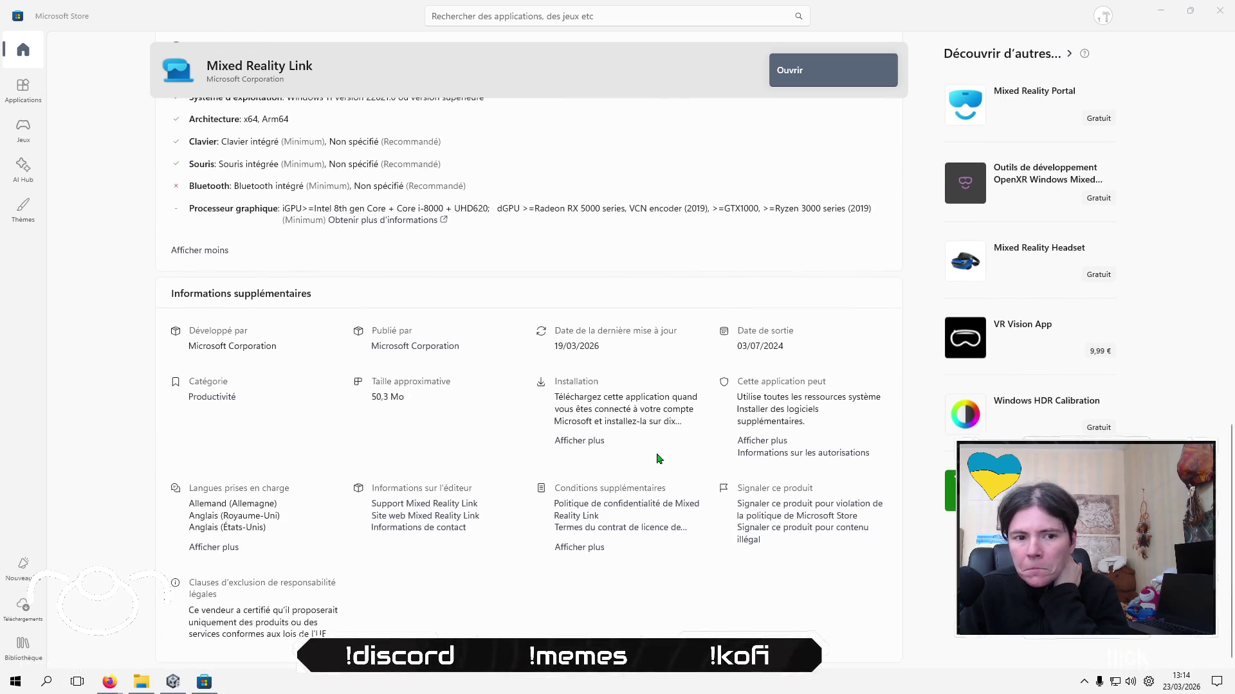
pyautogui.scroll(15, 236, 149)
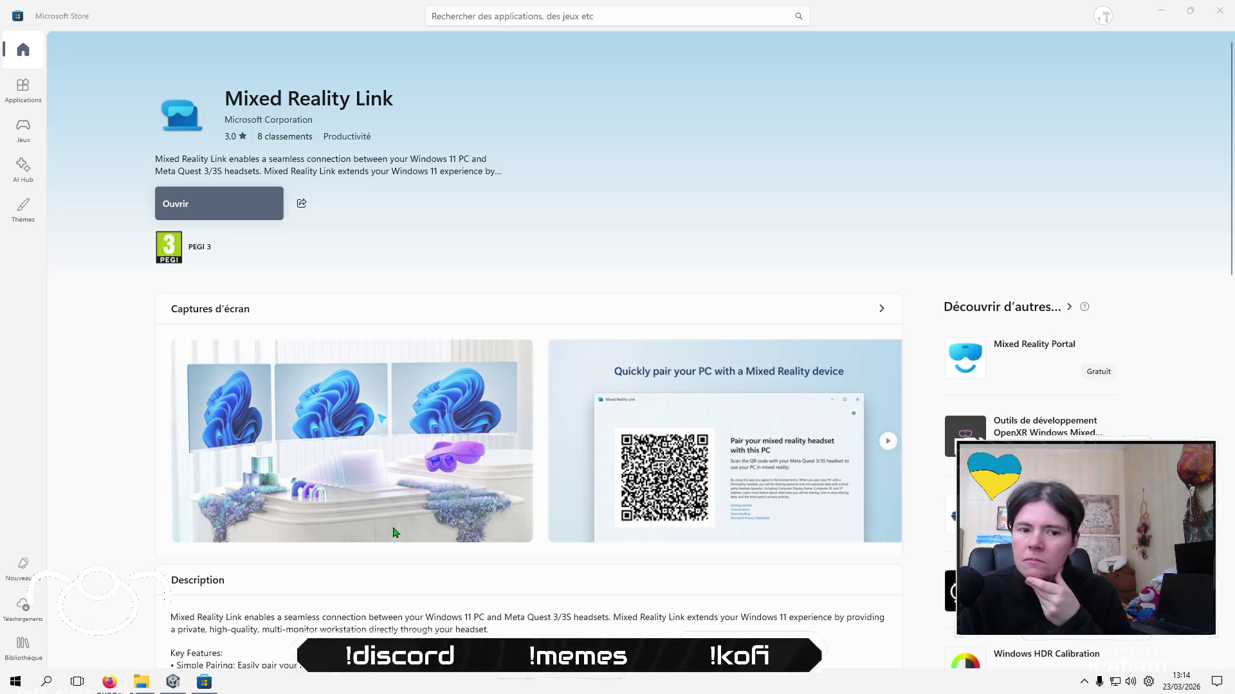
pyautogui.scroll(-3, 395, 522)
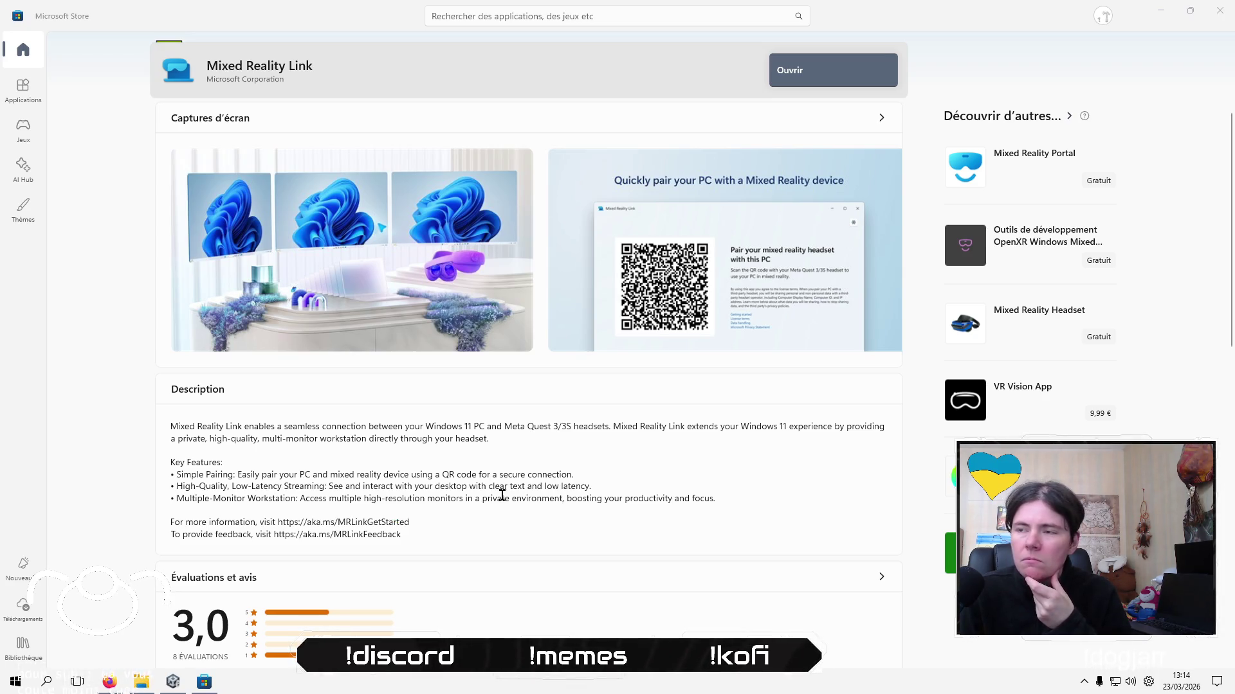
pyautogui.scroll(3, 544, 497)
pyautogui.click(238, 204)
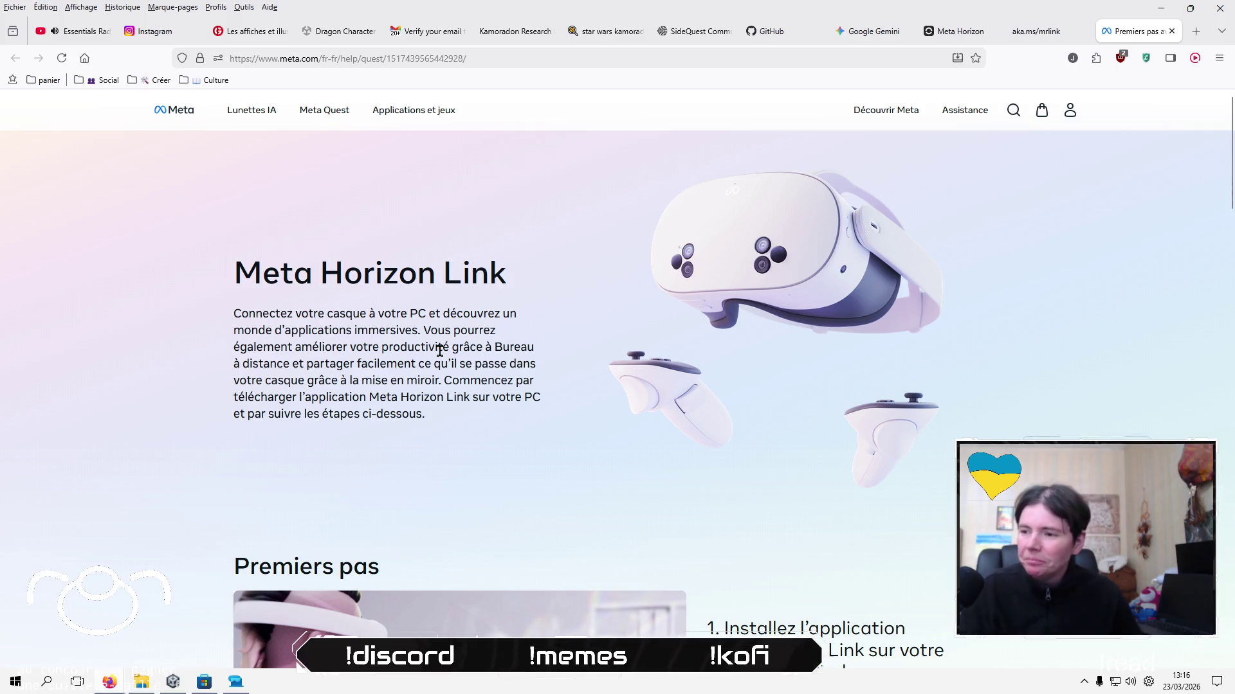
# Save the Meta Horizon Link Setup.exe to the Desktop and run it, approving the permission prompt
pyautogui.scroll(-4, 470, 235)
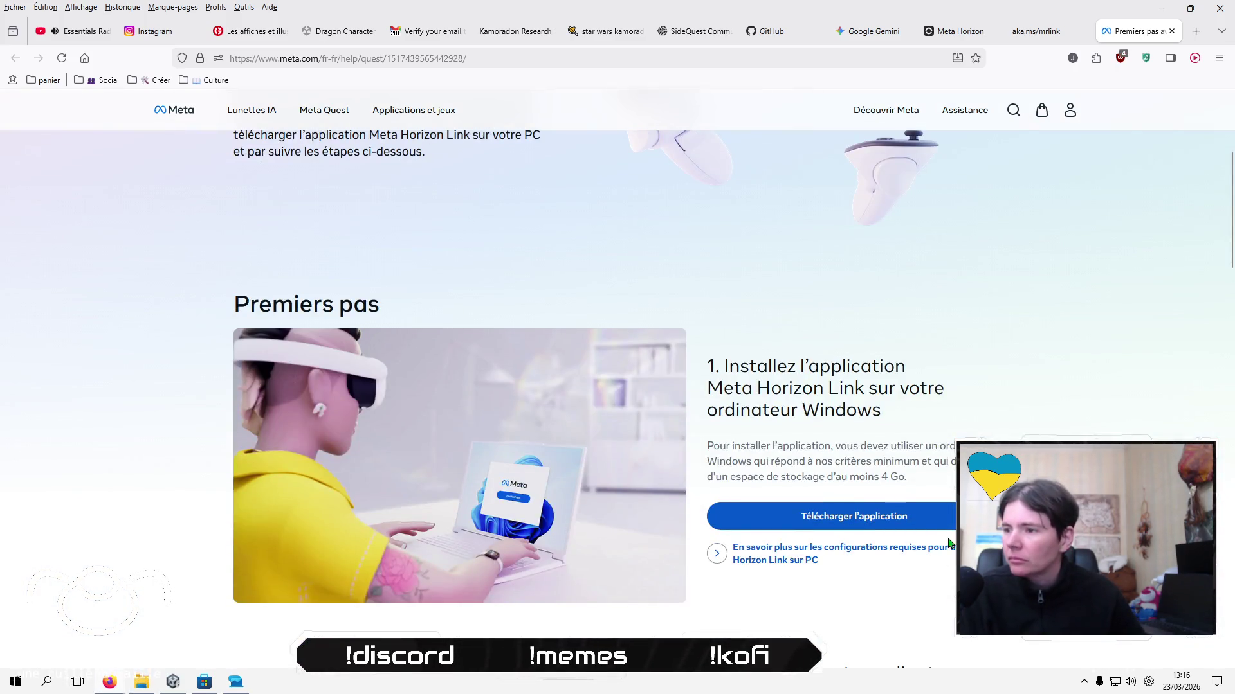
pyautogui.click(886, 516)
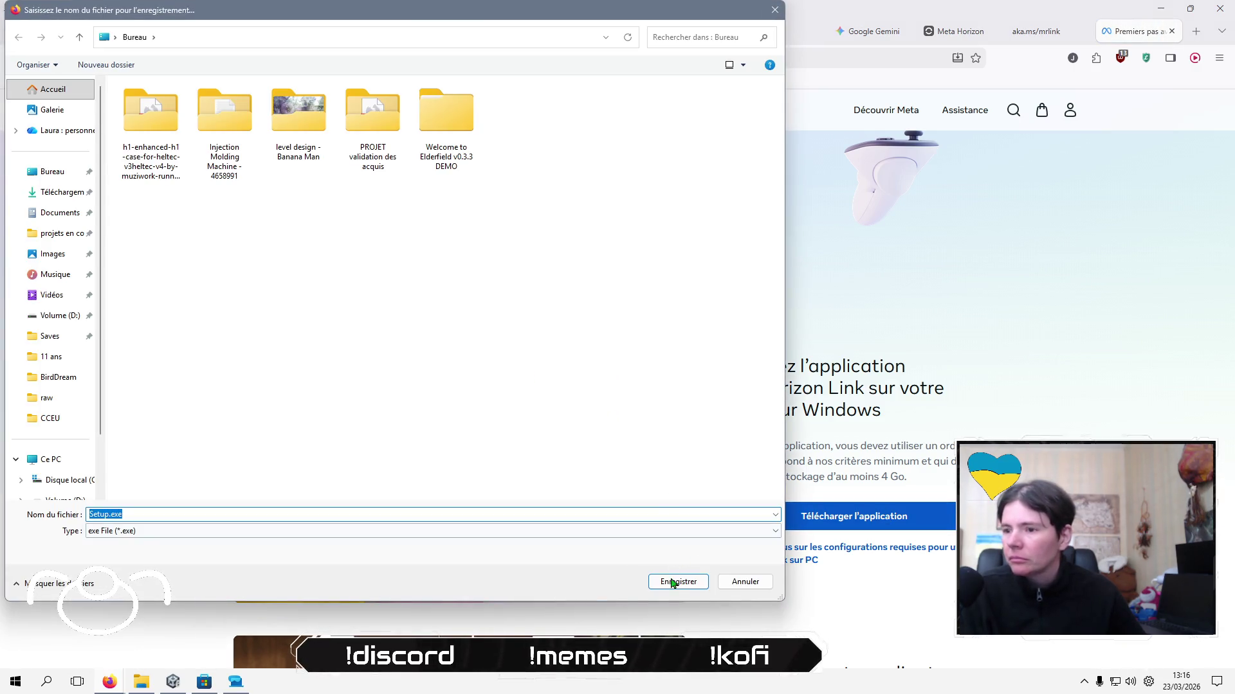
pyautogui.click(672, 583)
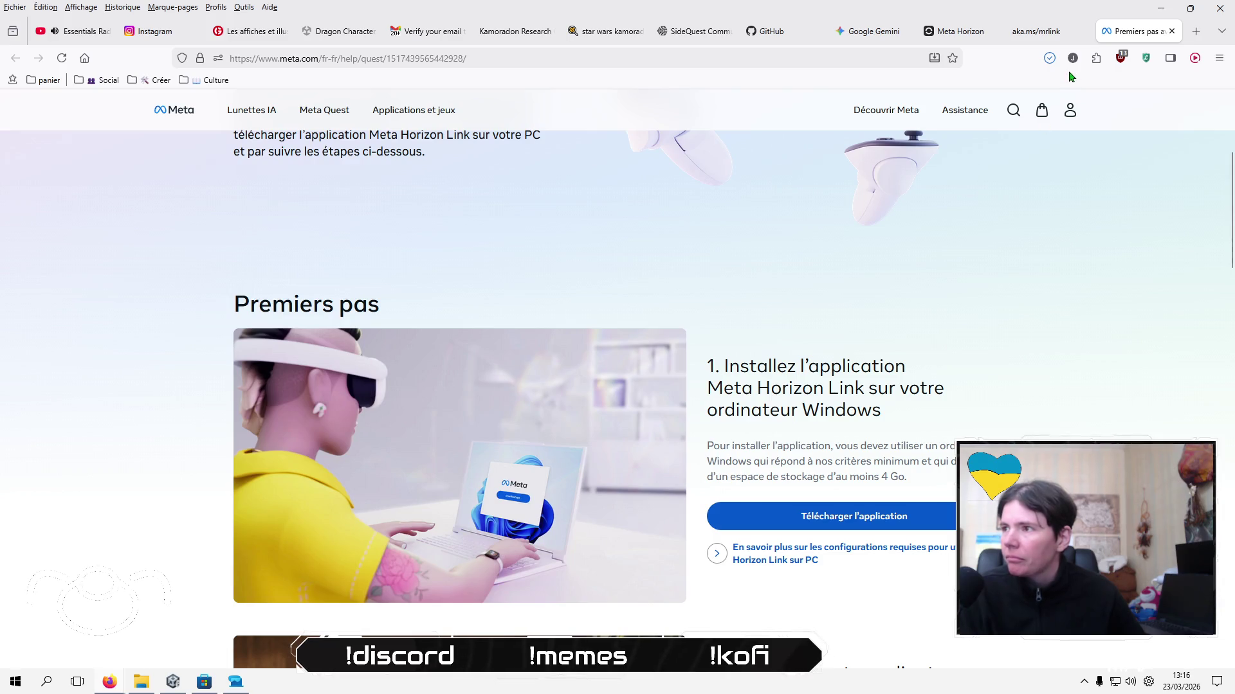
pyautogui.click(1049, 63)
pyautogui.click(892, 107)
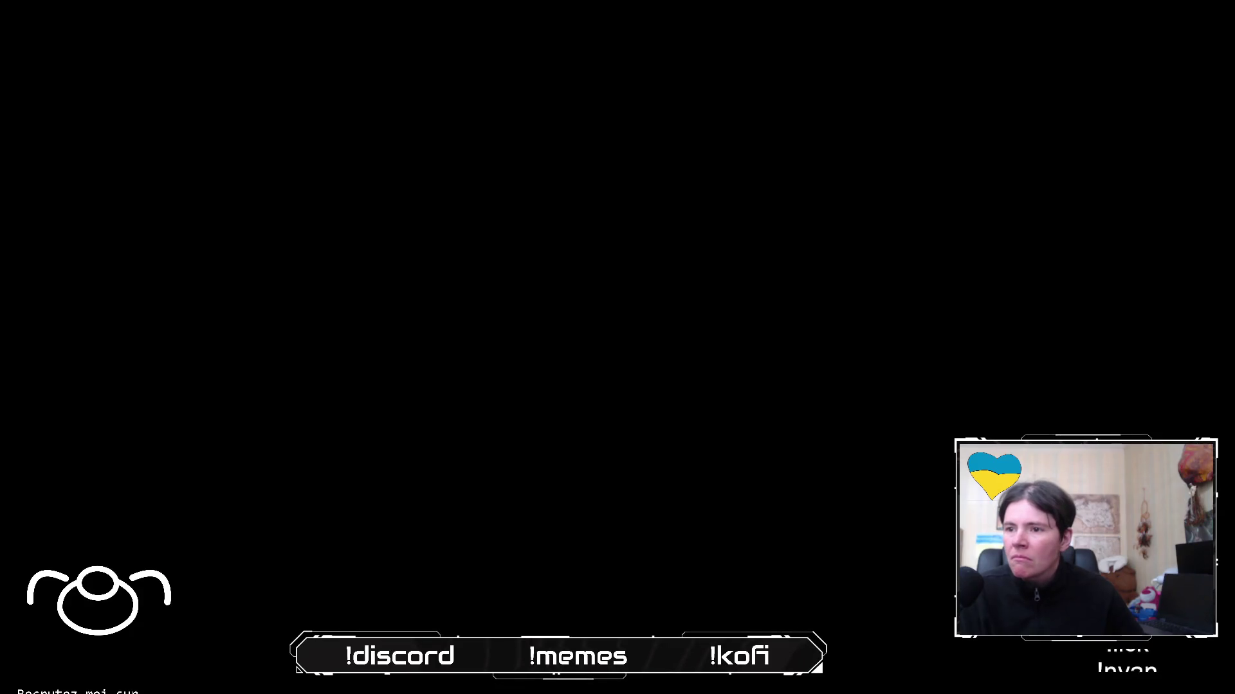
pyautogui.click(583, 324)
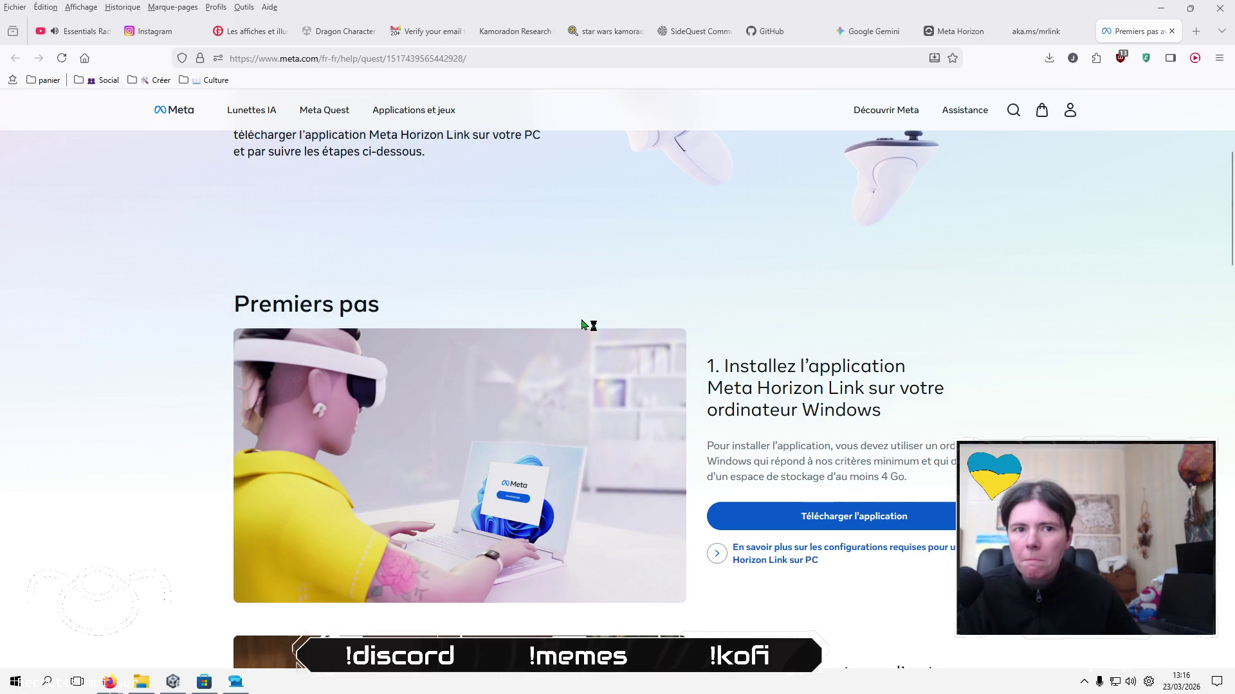
pyautogui.scroll(-3, 584, 325)
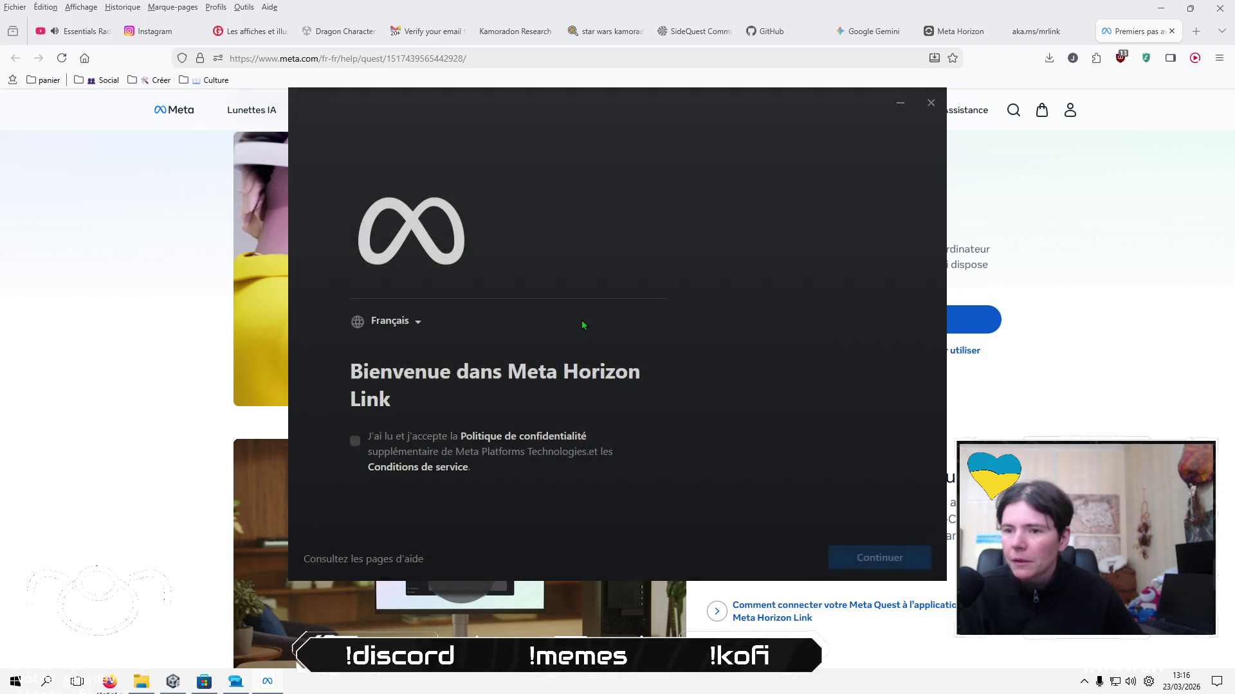
# Accept the privacy policy and terms, keep C:\Program Files\Meta Horizon\ as the location, and start installing
pyautogui.click(355, 441)
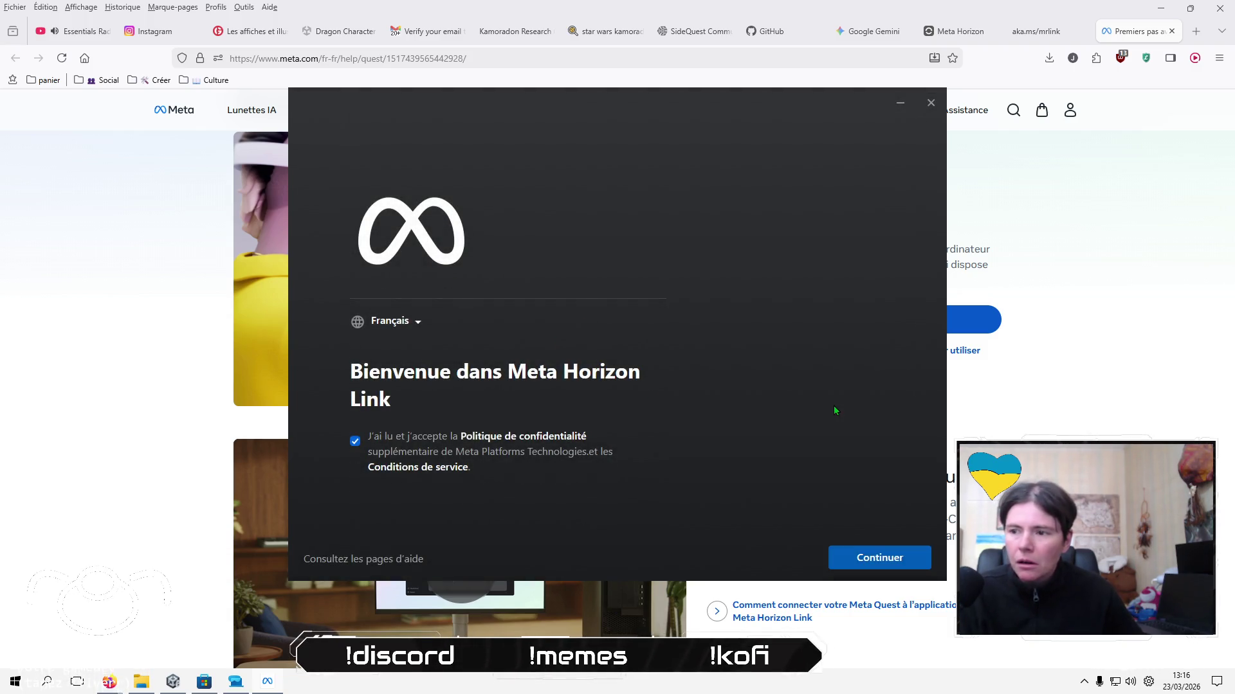
pyautogui.click(879, 553)
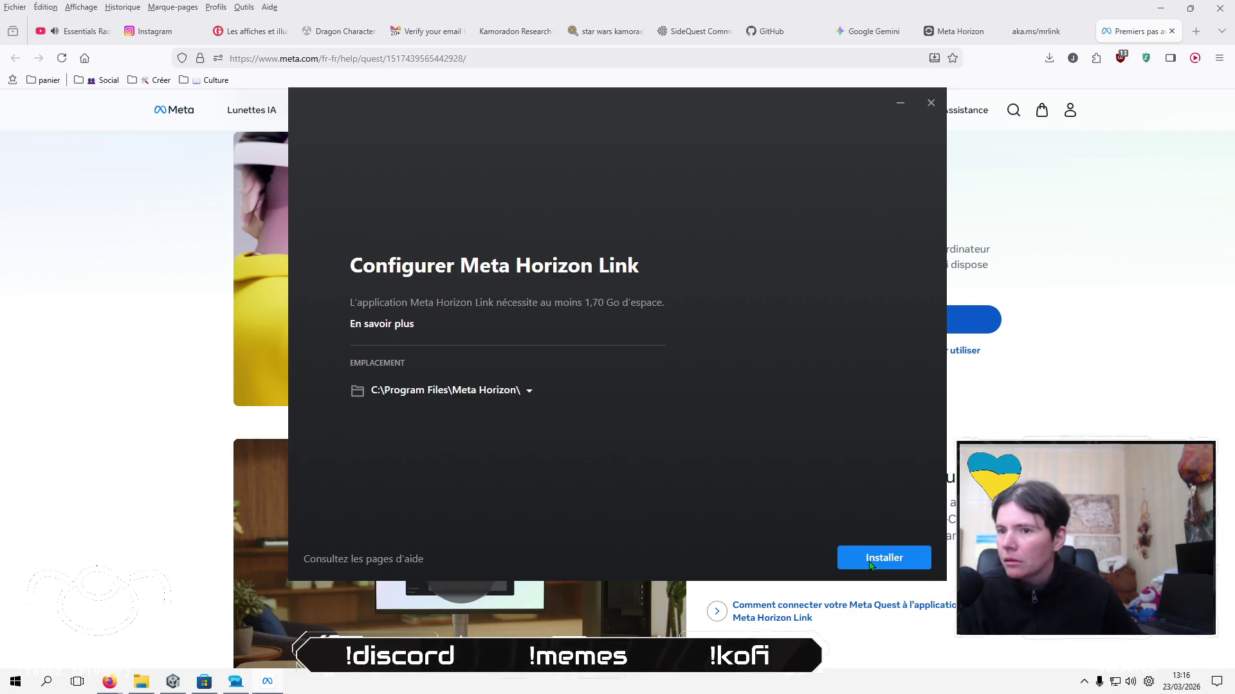
pyautogui.click(512, 392)
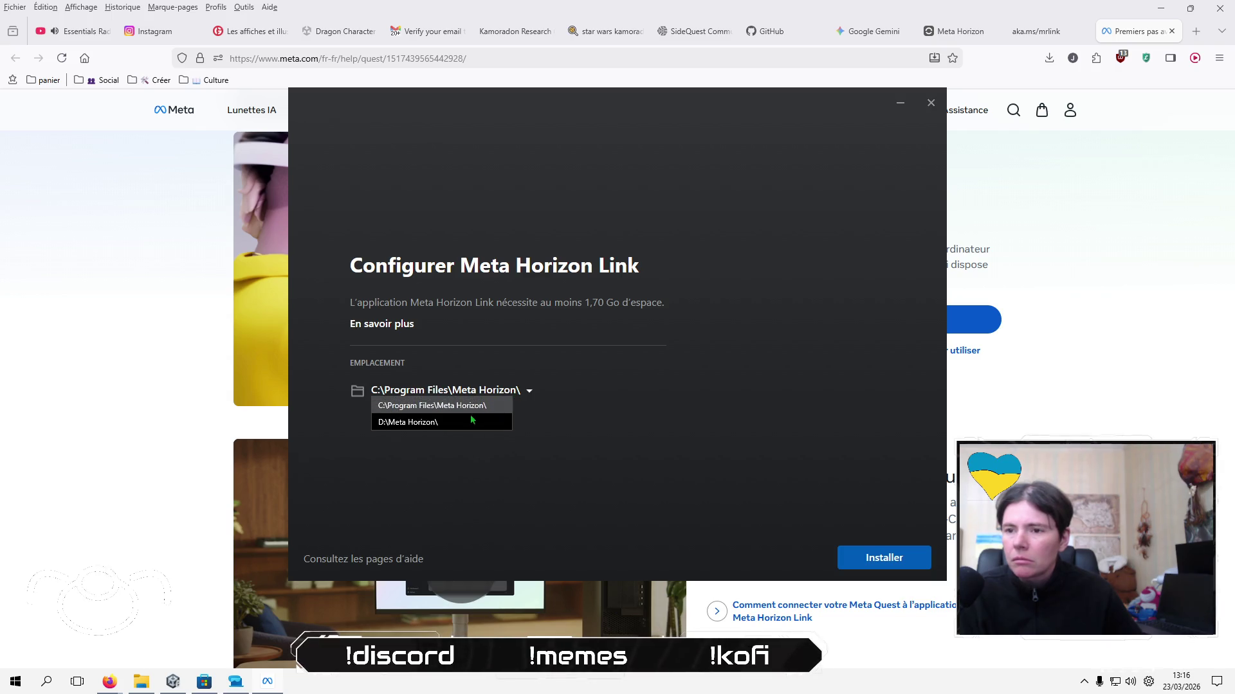
pyautogui.click(531, 391)
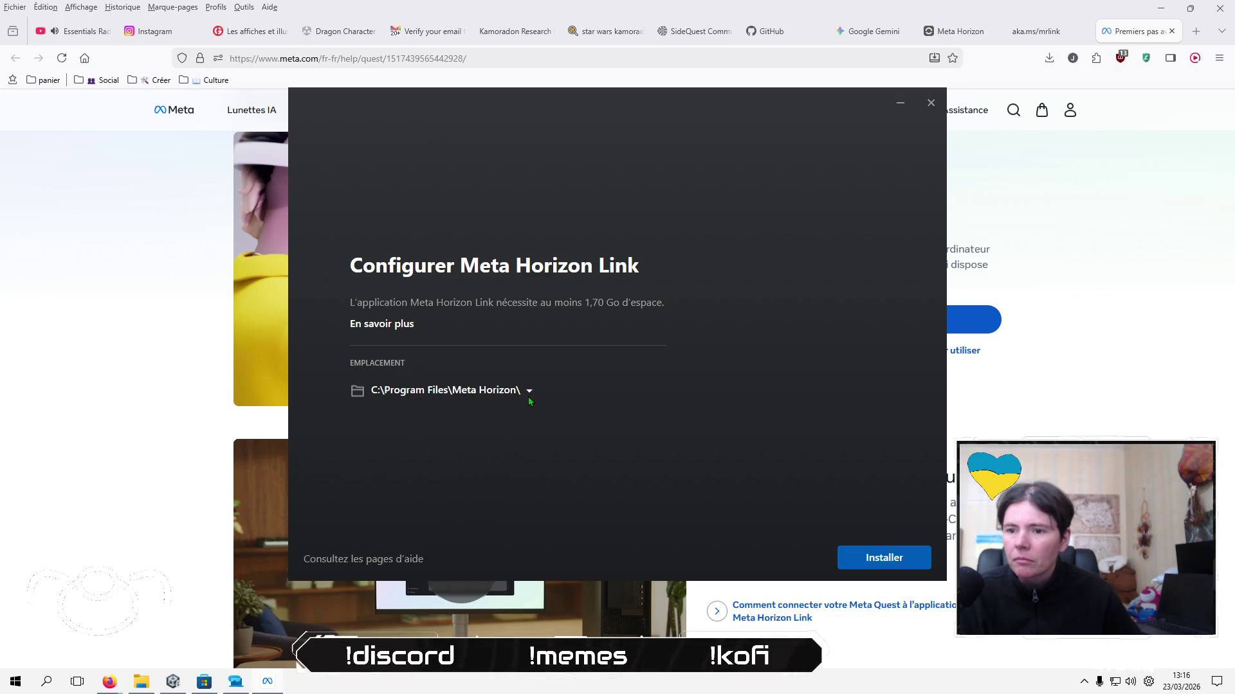
pyautogui.click(386, 391)
pyautogui.click(350, 392)
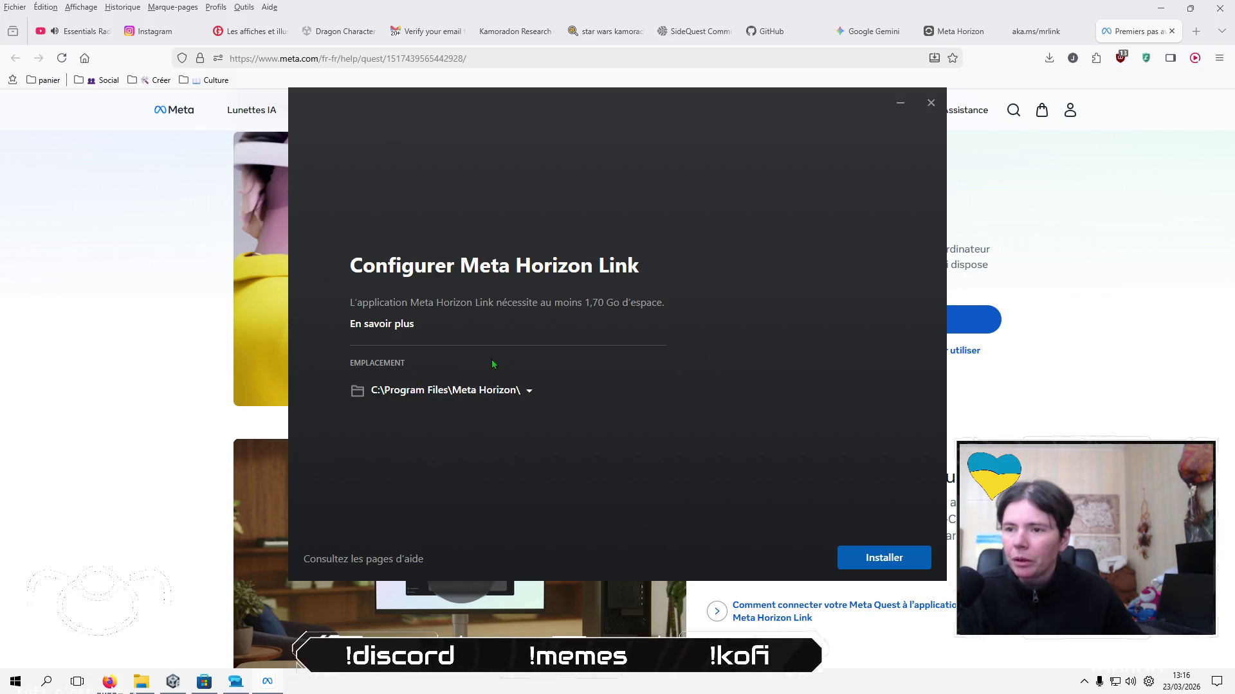
pyautogui.click(881, 555)
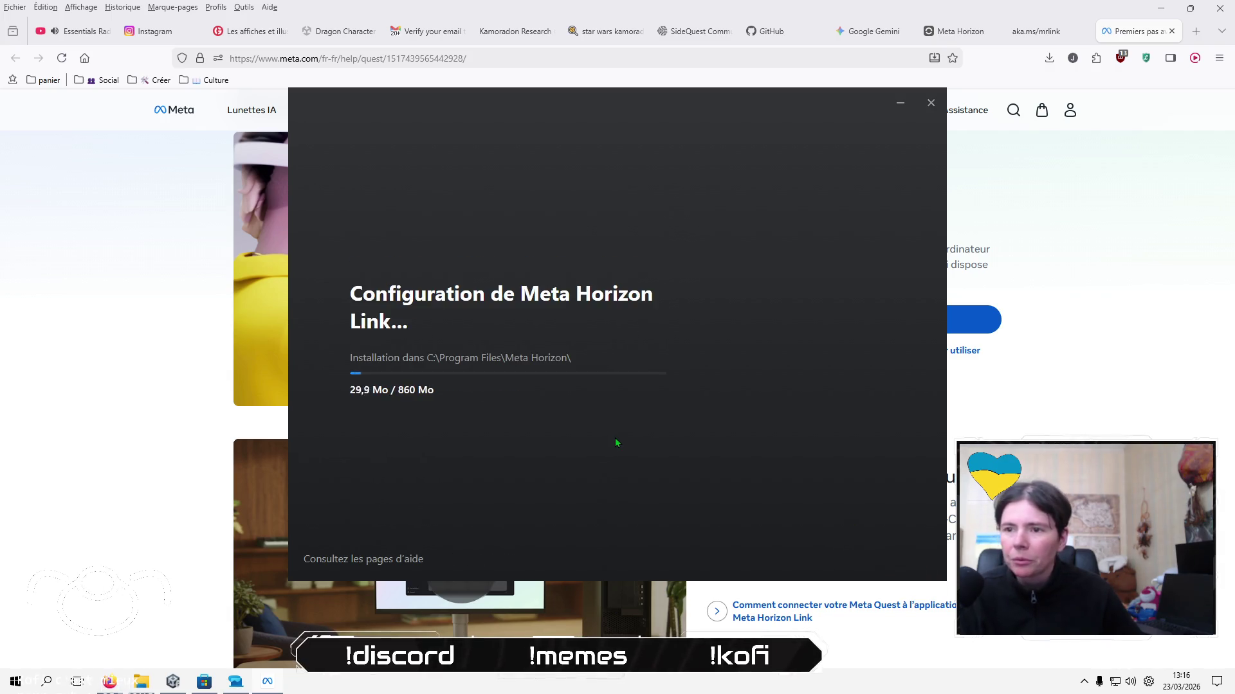
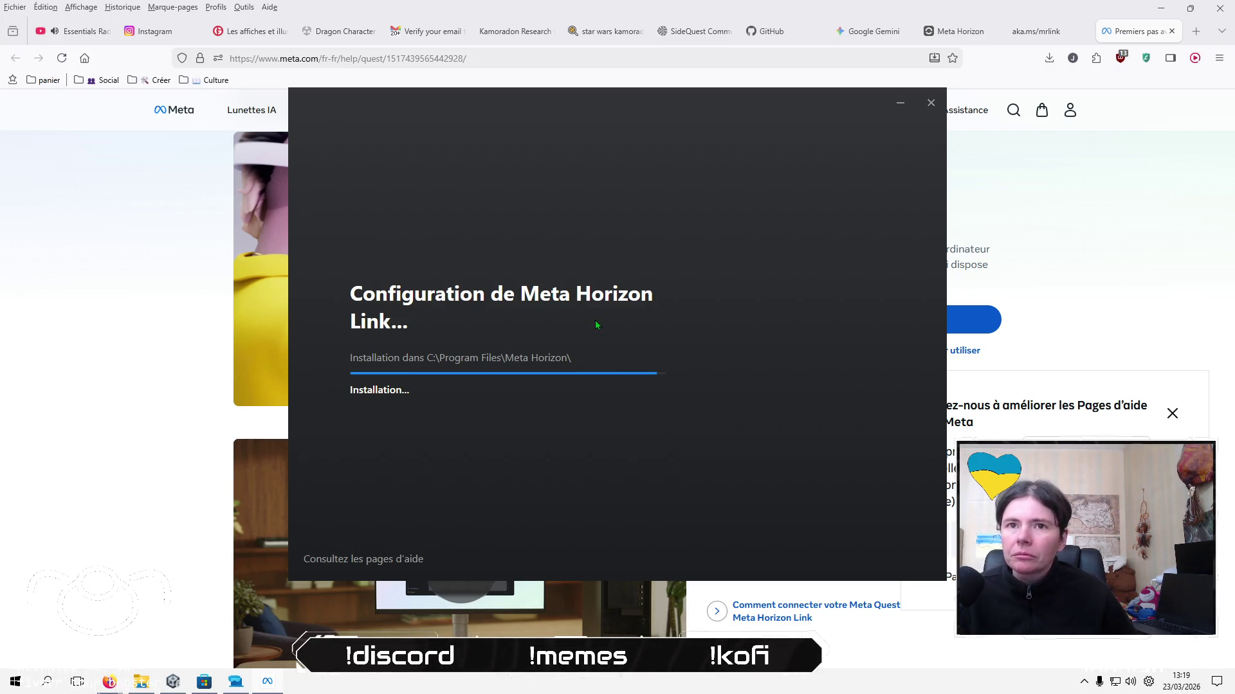
# Check the YouTube tab while Meta Horizon Link installs, then close the finished setup window
pyautogui.click(60, 32)
pyautogui.click(71, 35)
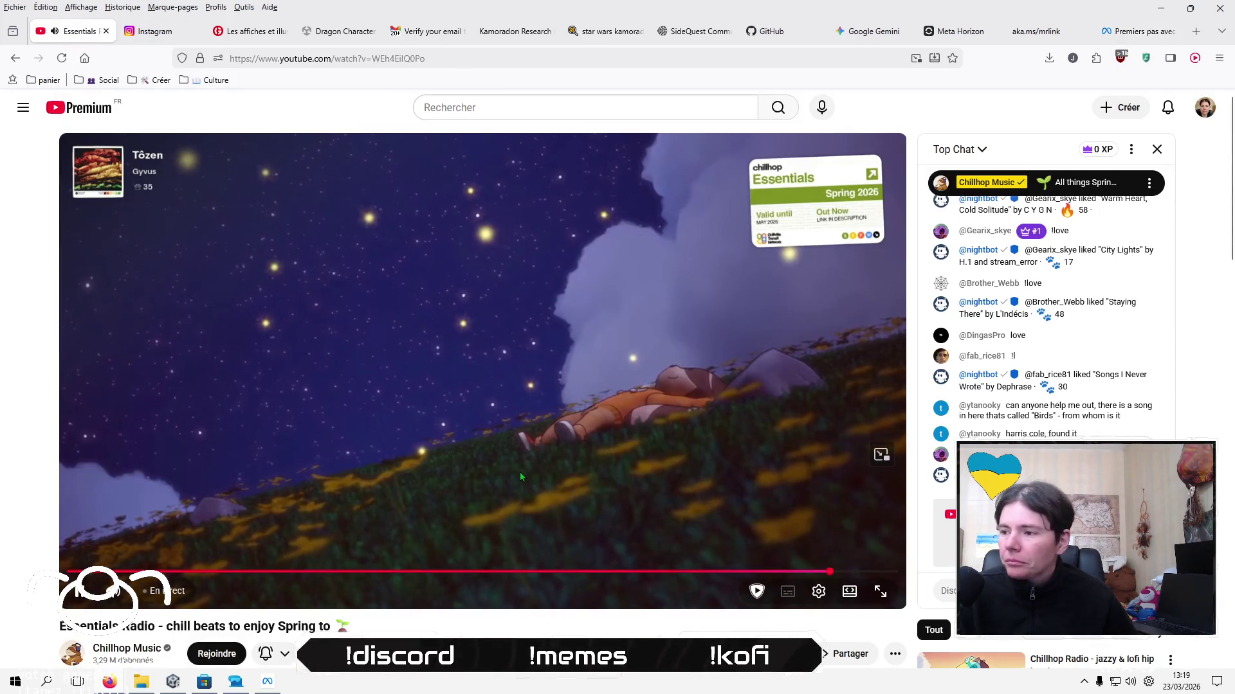
pyautogui.click(269, 684)
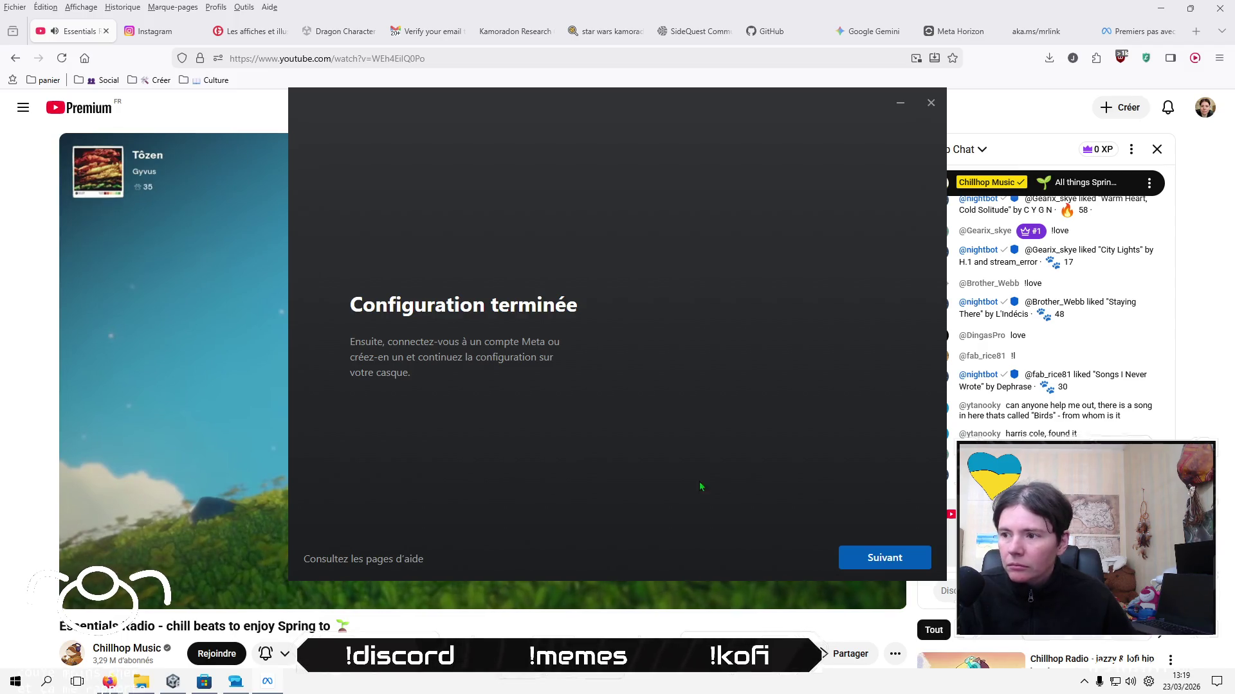
pyautogui.click(884, 558)
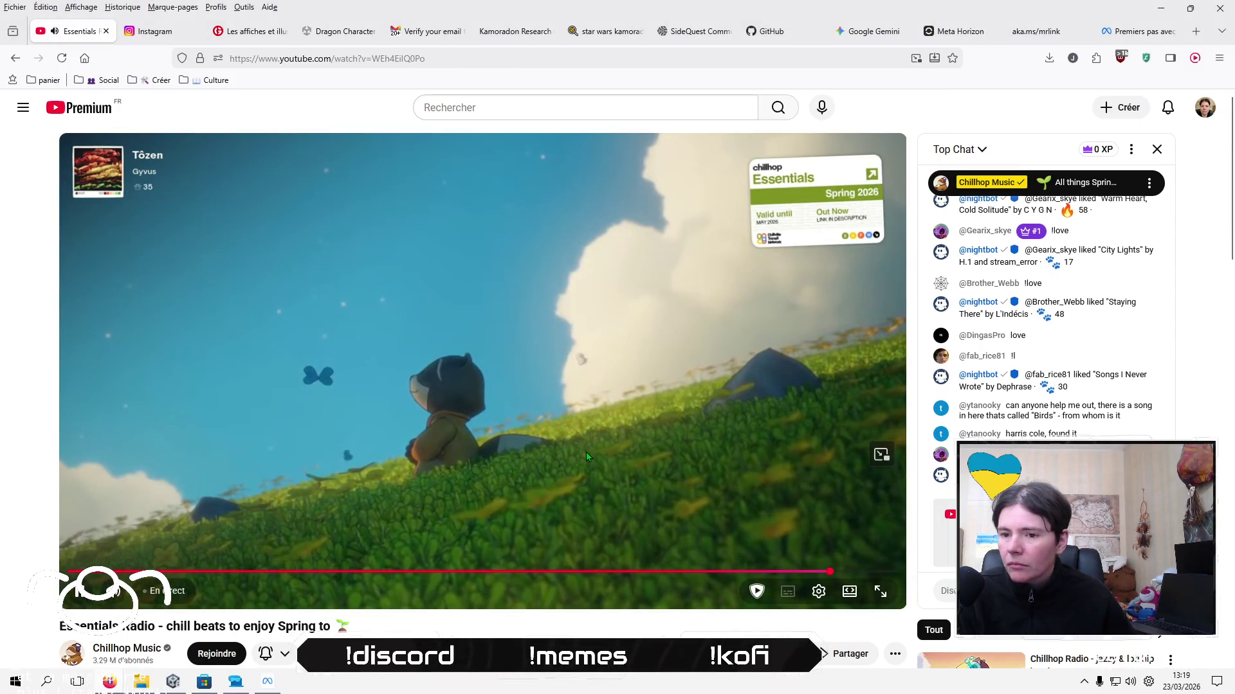
# Close the Mixed Reality Link pairing window and continue the Meta sign-in in the browser
pyautogui.click(1171, 14)
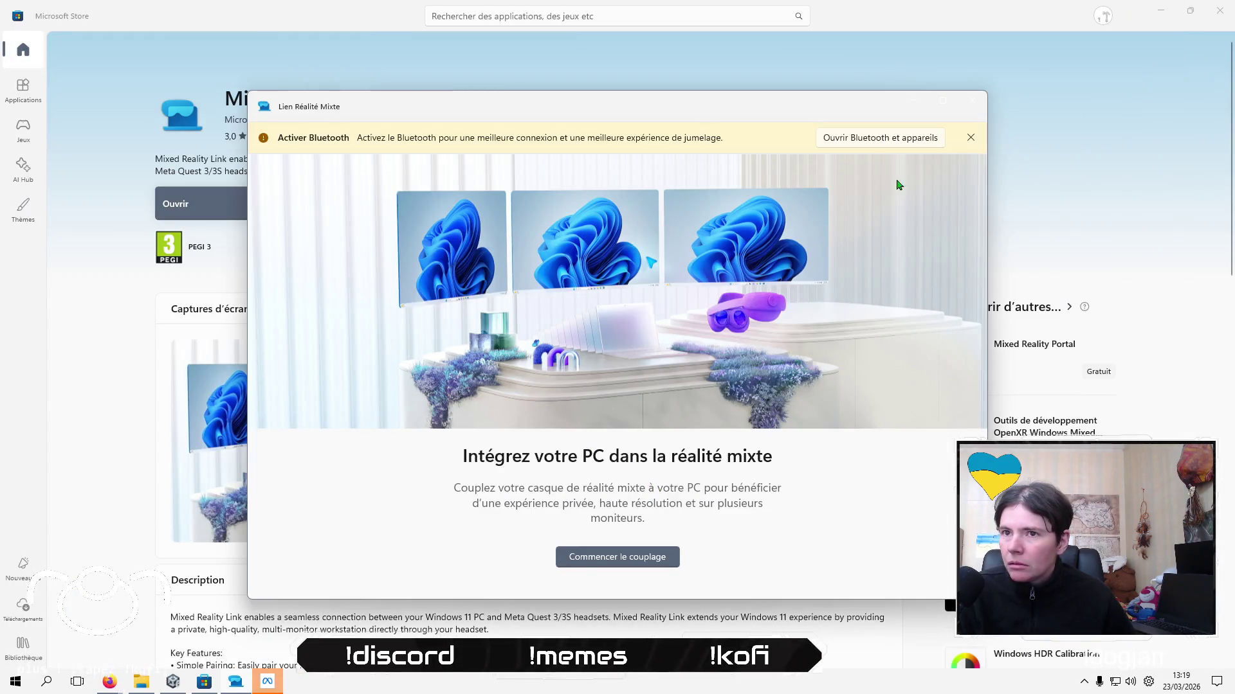
pyautogui.click(971, 101)
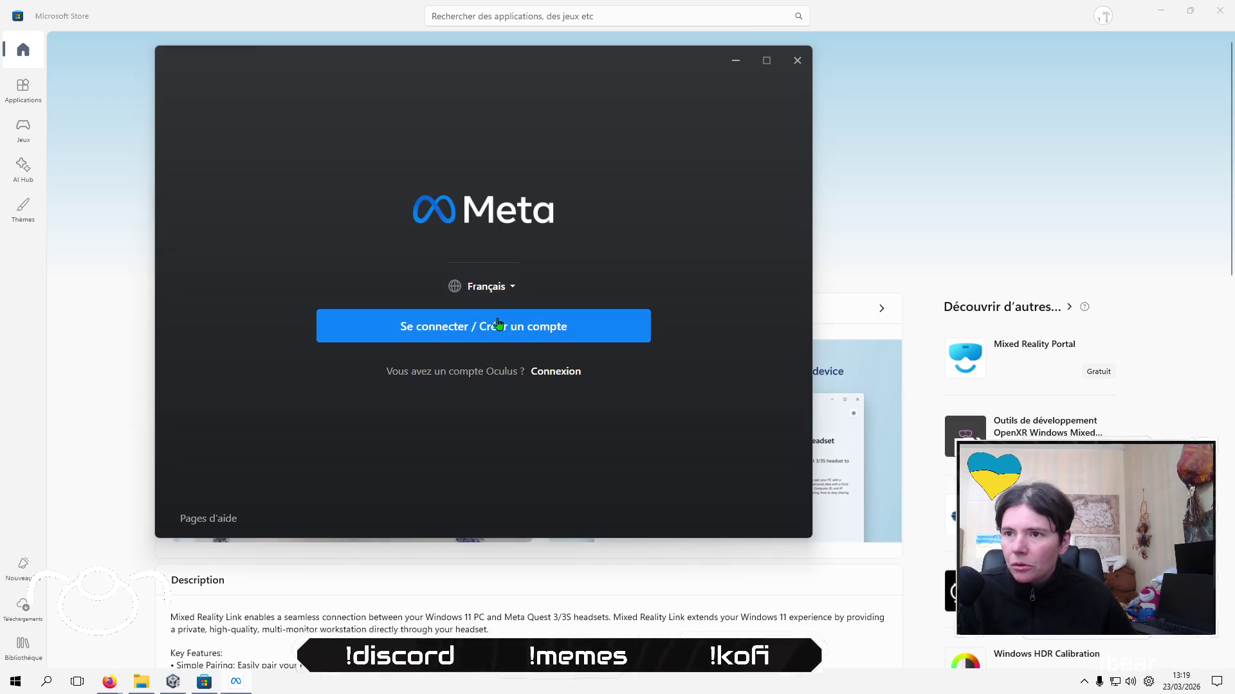
pyautogui.click(498, 324)
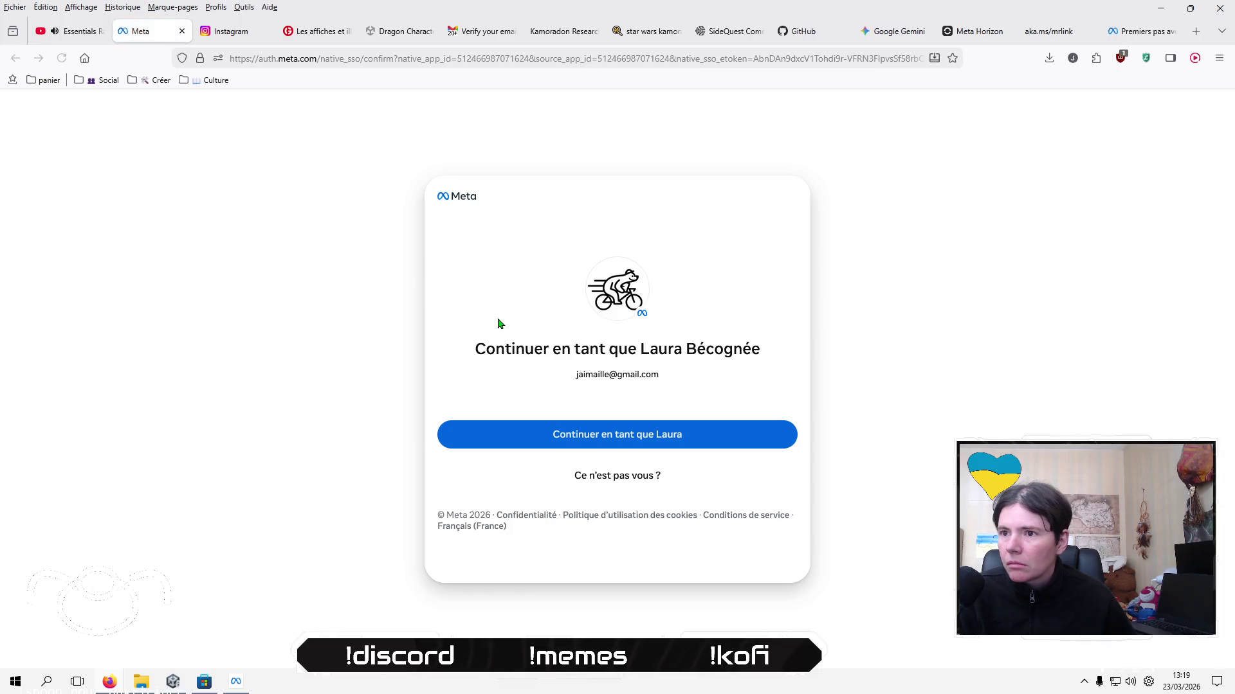
# Continue as the shown Meta account, always allow Meta links, and open the link in Client.exe
pyautogui.click(613, 435)
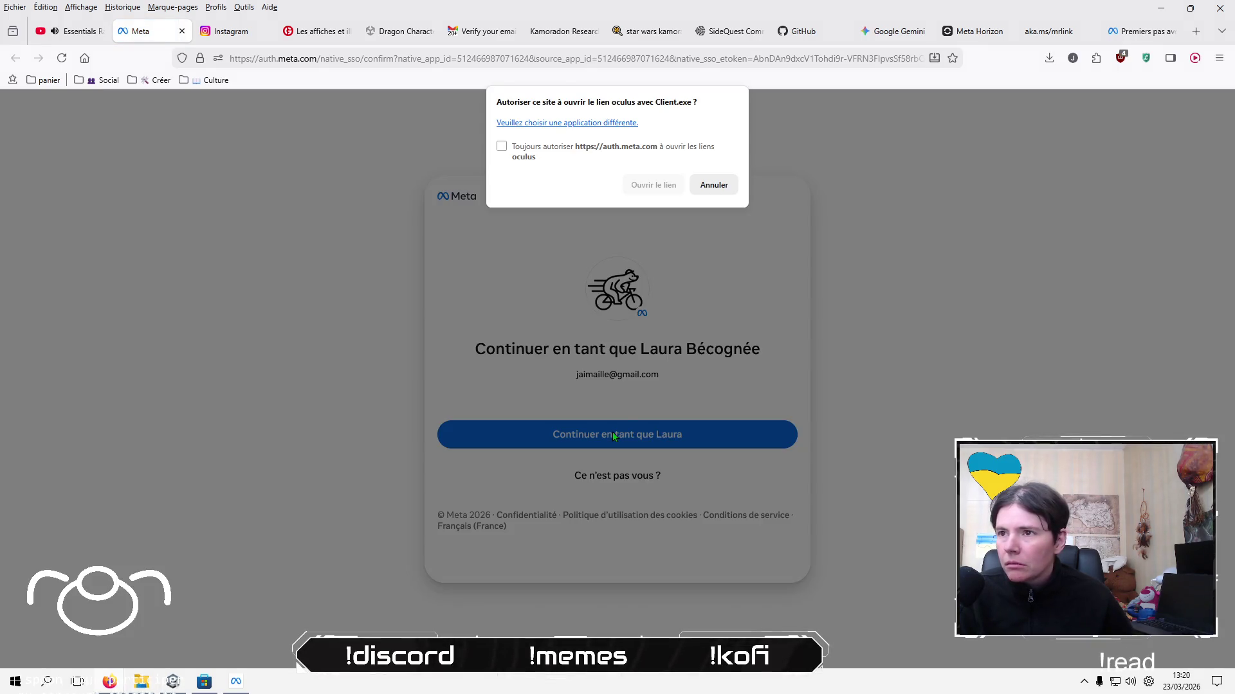
pyautogui.click(502, 146)
pyautogui.click(651, 186)
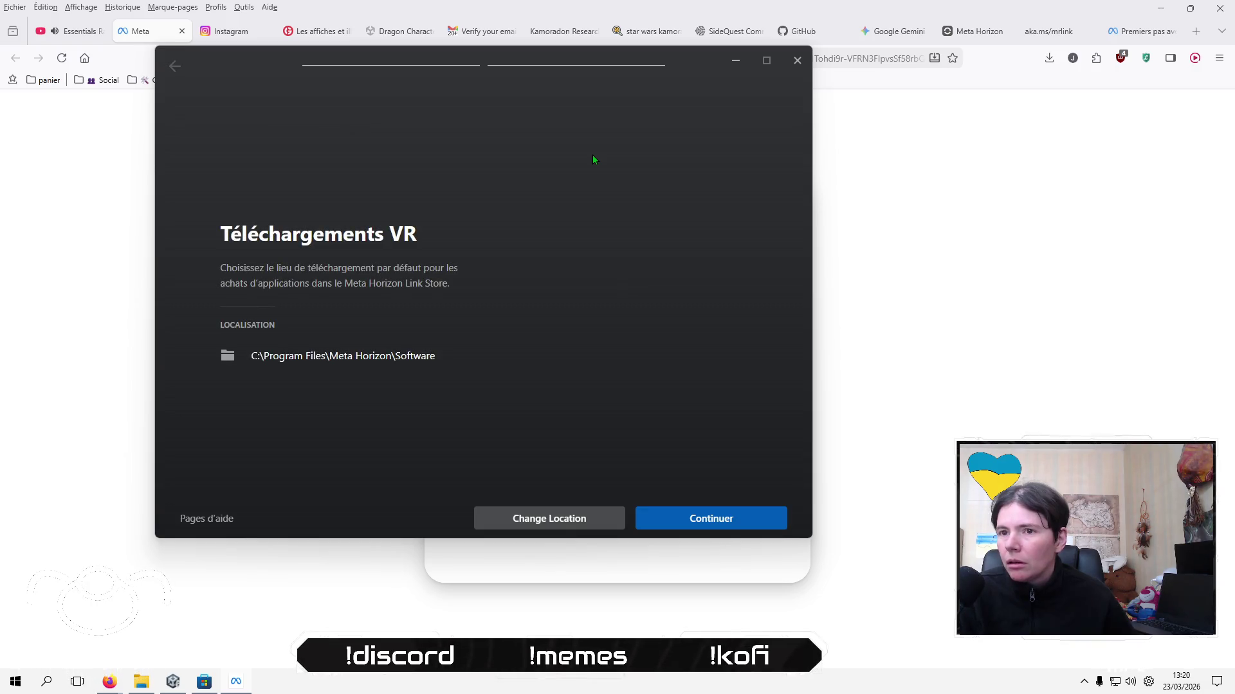
# Keep the default VR downloads folder C:\Program Files\Meta Horizon\Software and confirm the Air Link pairing code
pyautogui.click(727, 524)
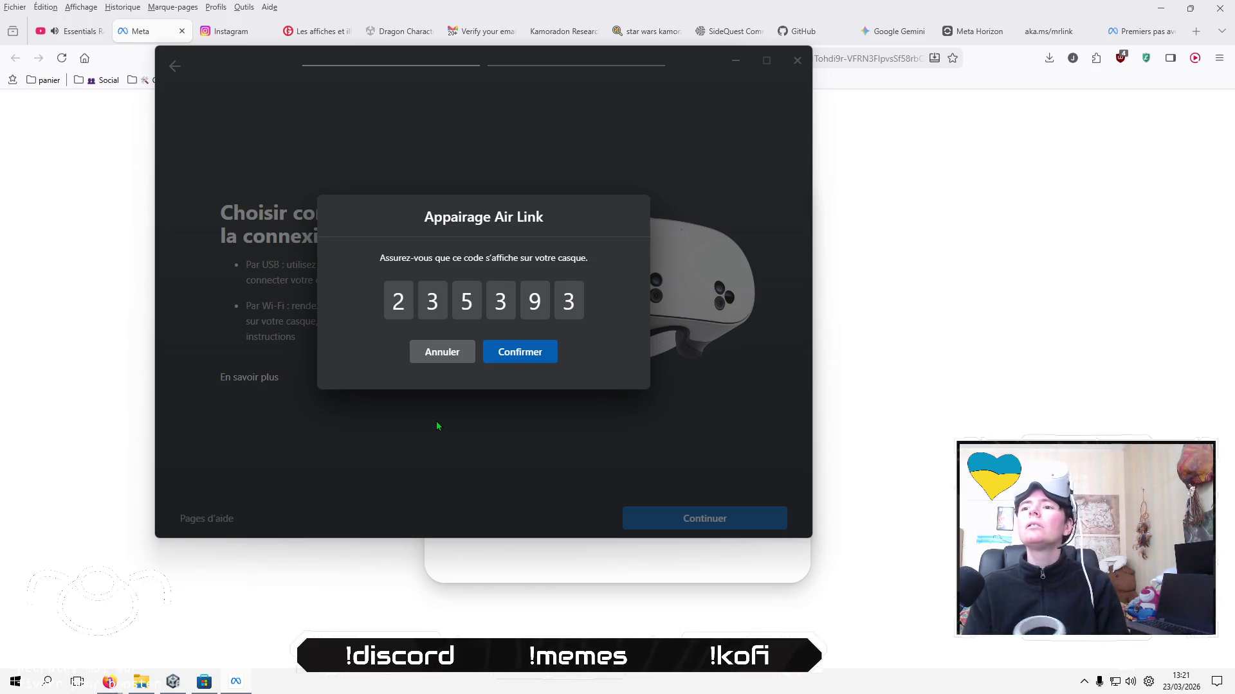
pyautogui.click(509, 353)
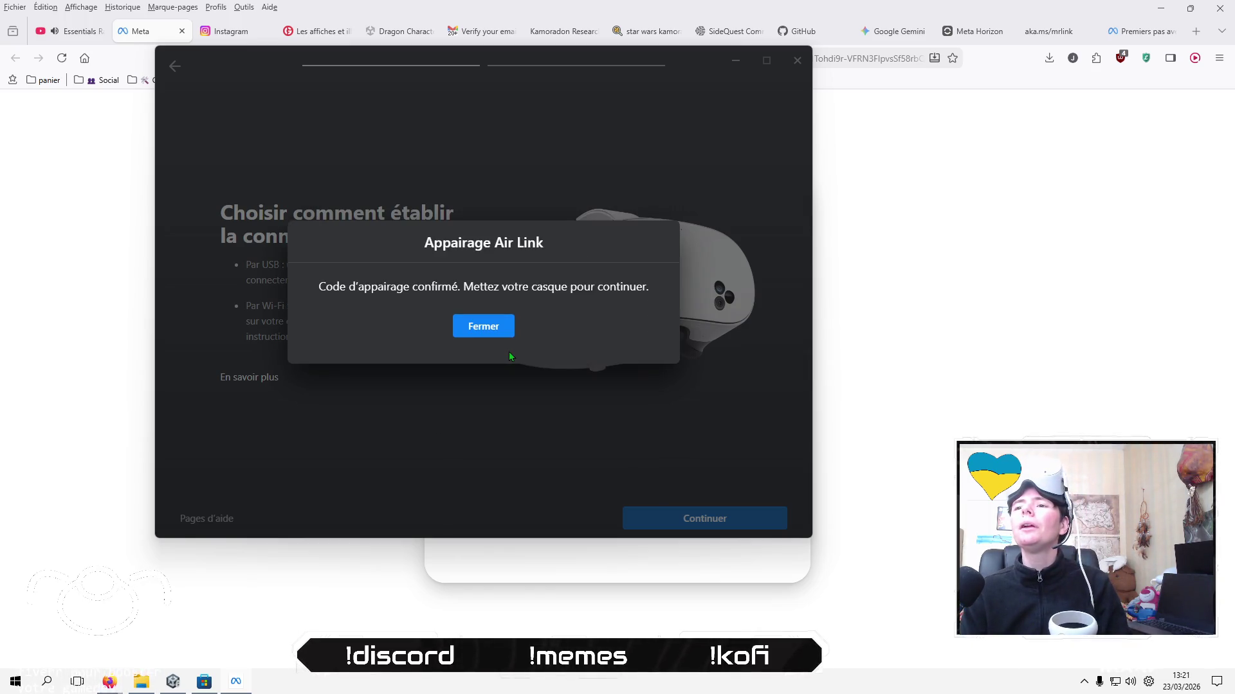
pyautogui.click(489, 331)
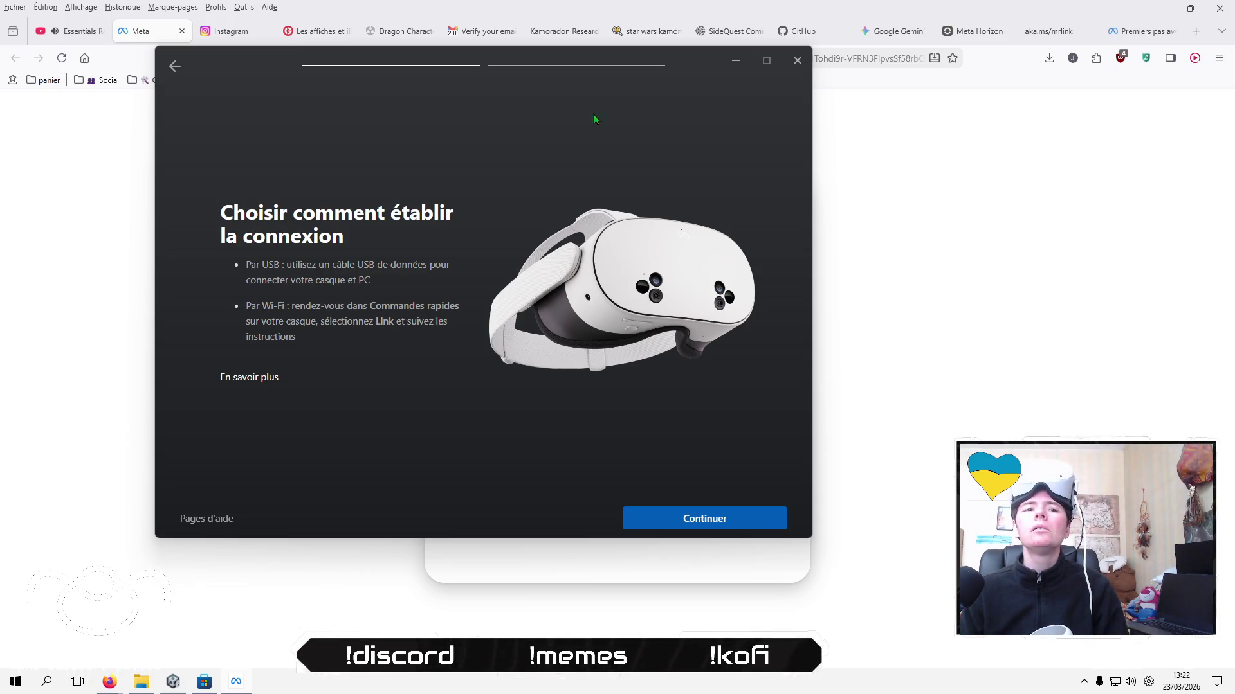
# Finish the connection setup to reach the Accueil home page and shift the window slightly lower
pyautogui.click(737, 520)
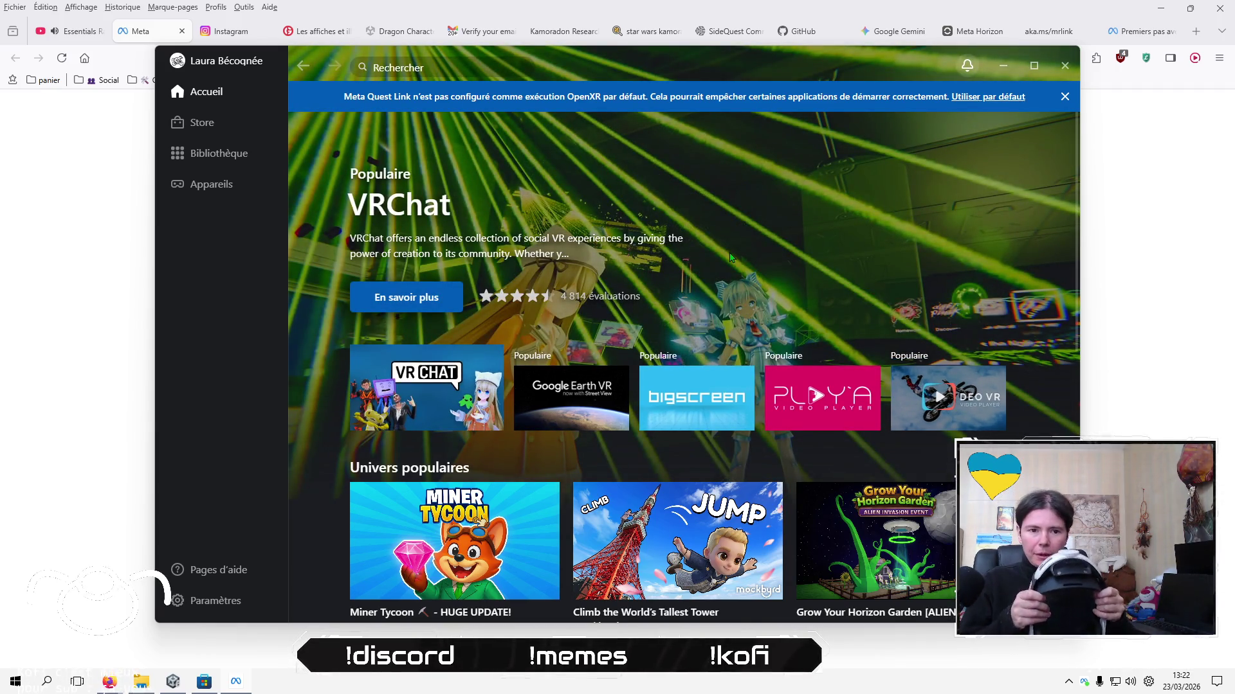
pyautogui.moveTo(775, 66)
pyautogui.mouseDown()
pyautogui.moveTo(717, 83)
pyautogui.moveTo(772, 85)
pyautogui.mouseUp()
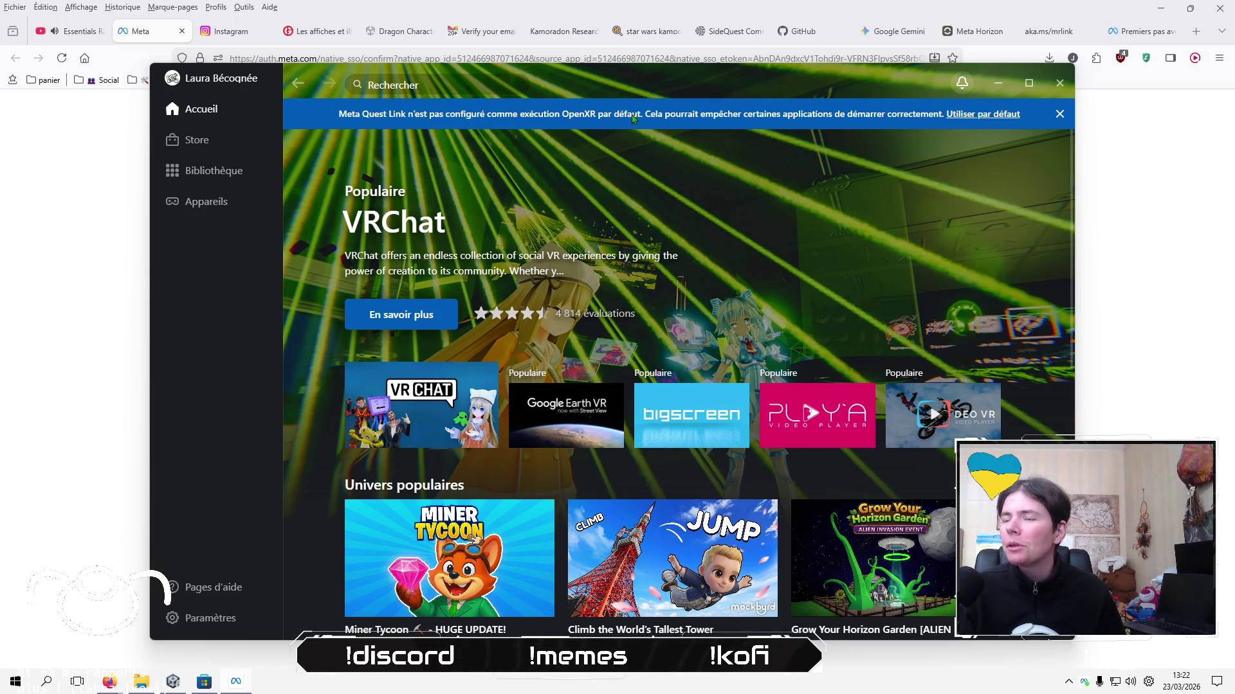
# Make Meta Horizon Link the active OpenXR runtime in General settings, then return to Unity
pyautogui.click(991, 117)
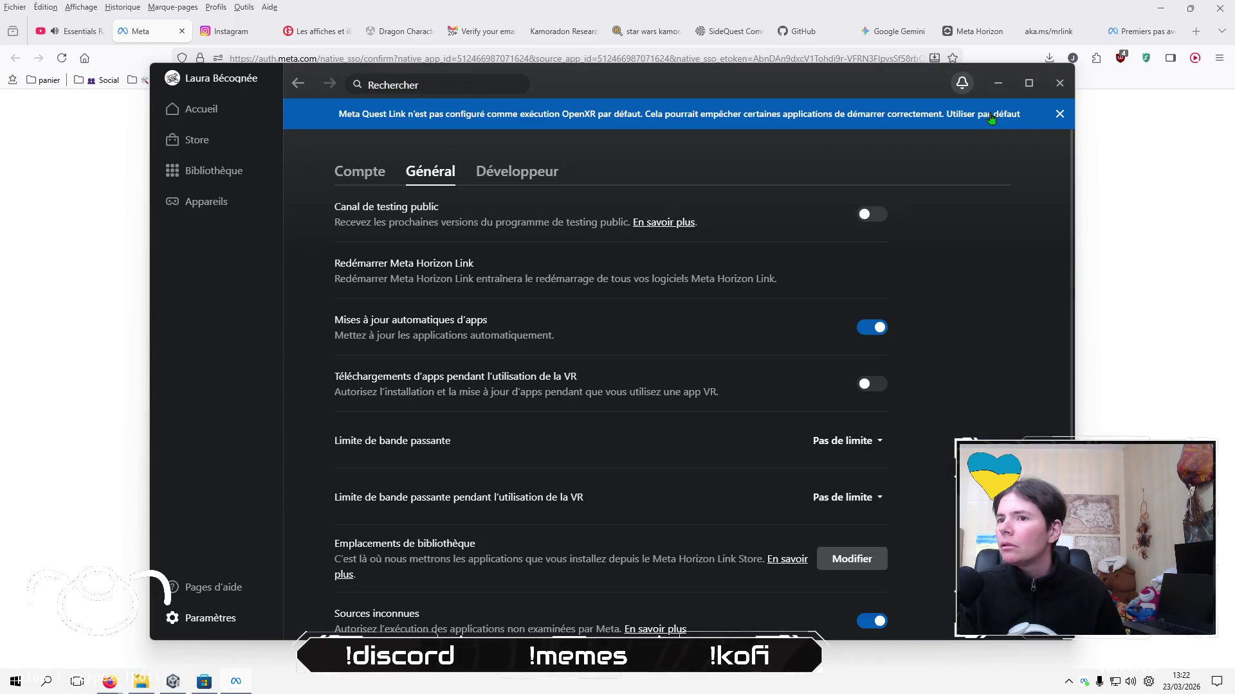
pyautogui.click(994, 121)
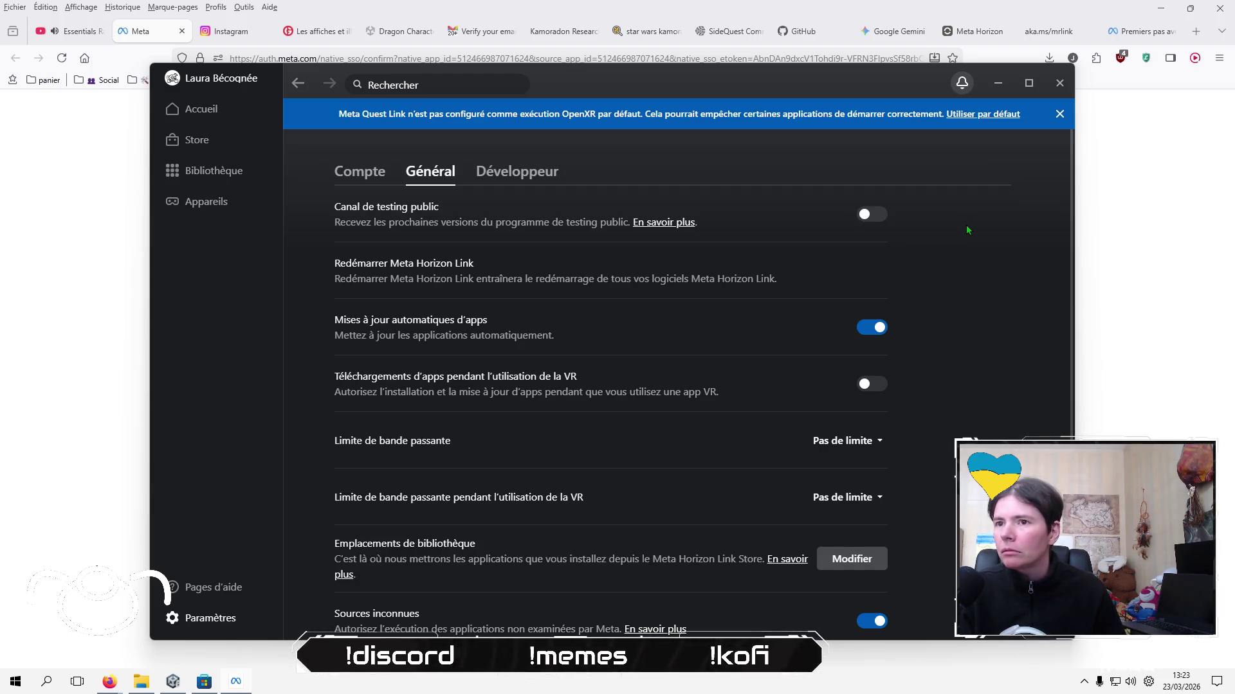
pyautogui.scroll(-3, 967, 230)
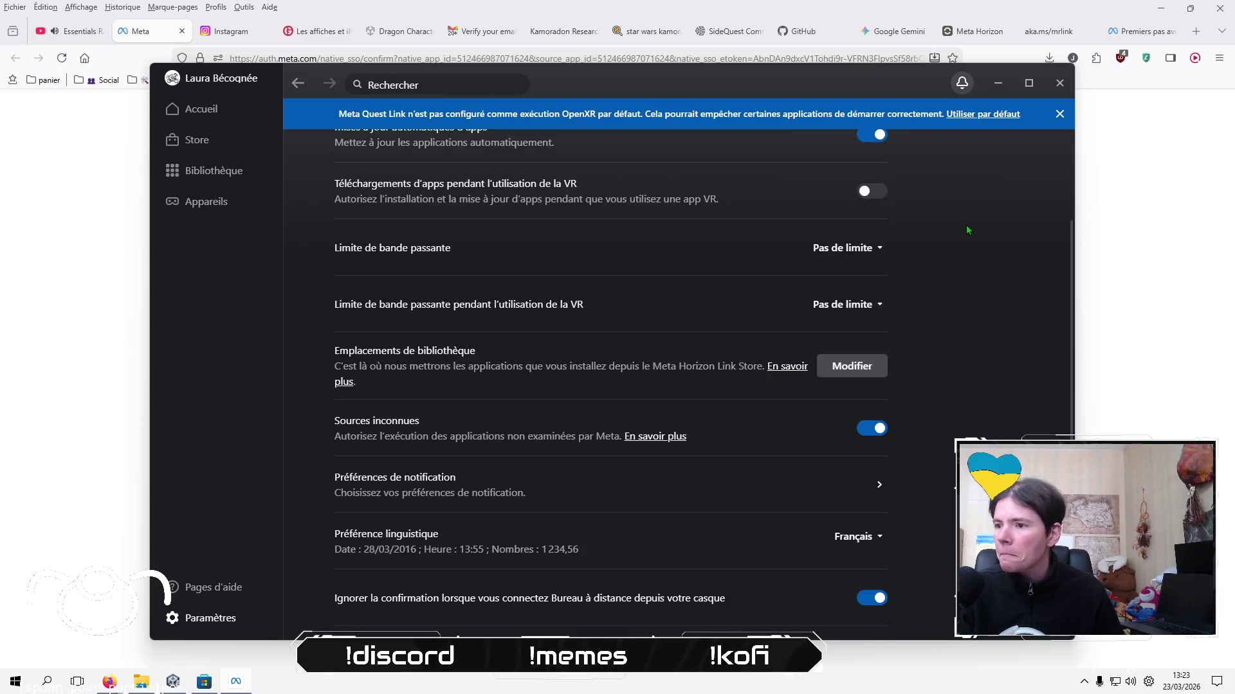
pyautogui.scroll(-2, 967, 231)
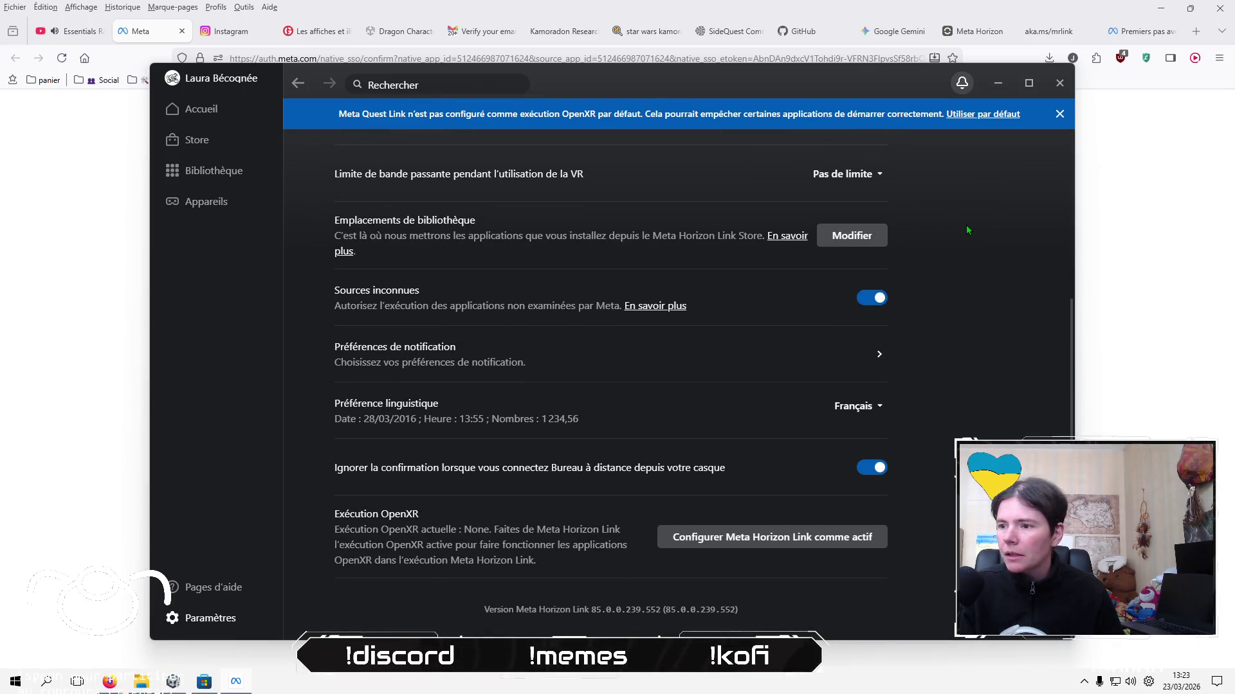
pyautogui.click(800, 546)
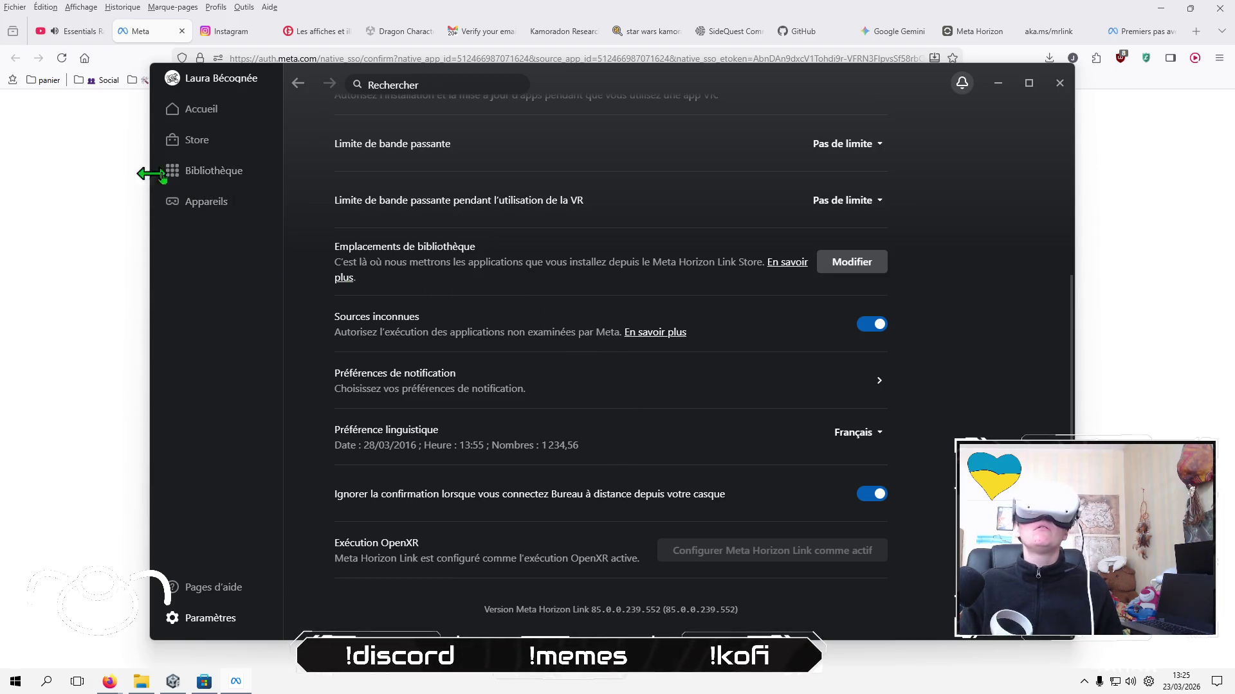
pyautogui.hotkey('alt', 'Tab')
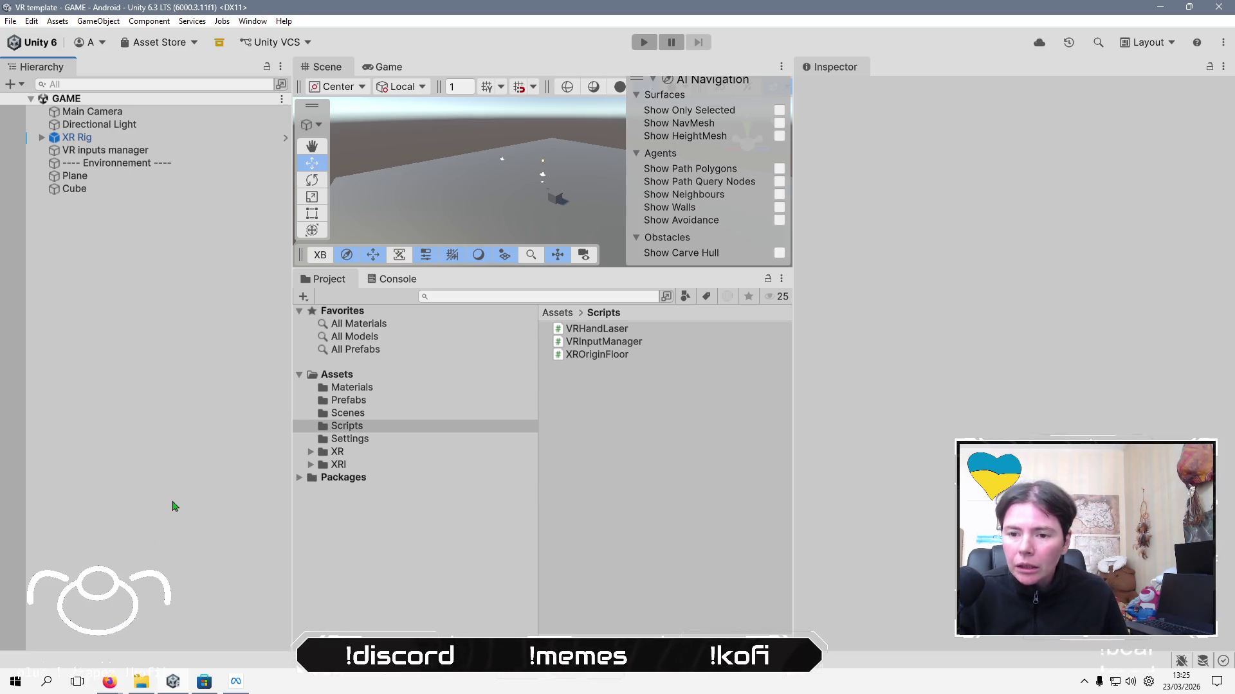
# In File Explorer, browse Artisanat > informatique > JeuxVideoProjects > unityProjects > VR template > Builds
pyautogui.click(145, 686)
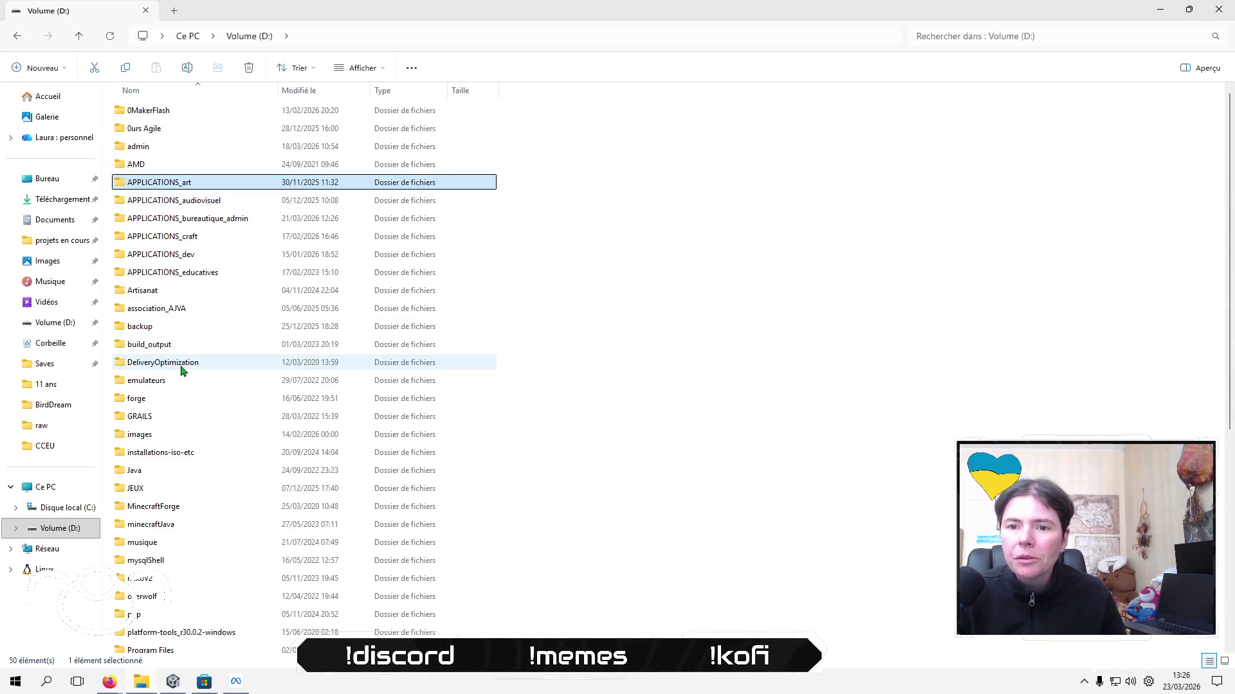
pyautogui.doubleClick(183, 293)
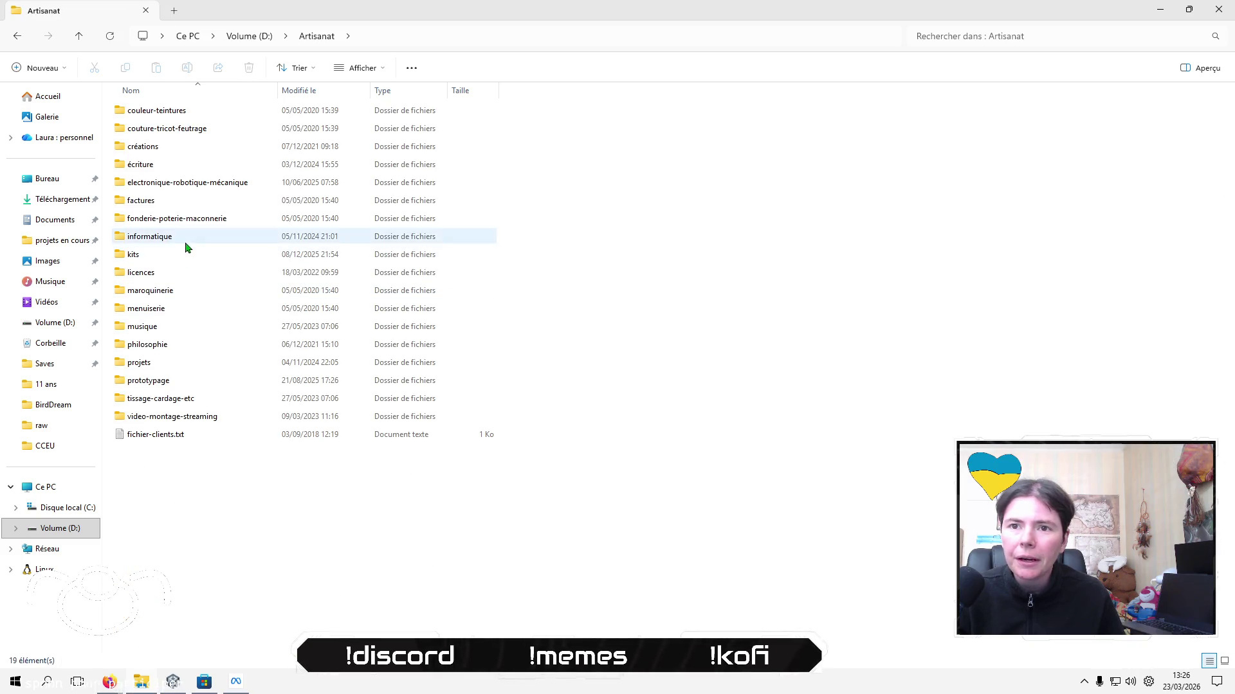
pyautogui.doubleClick(185, 237)
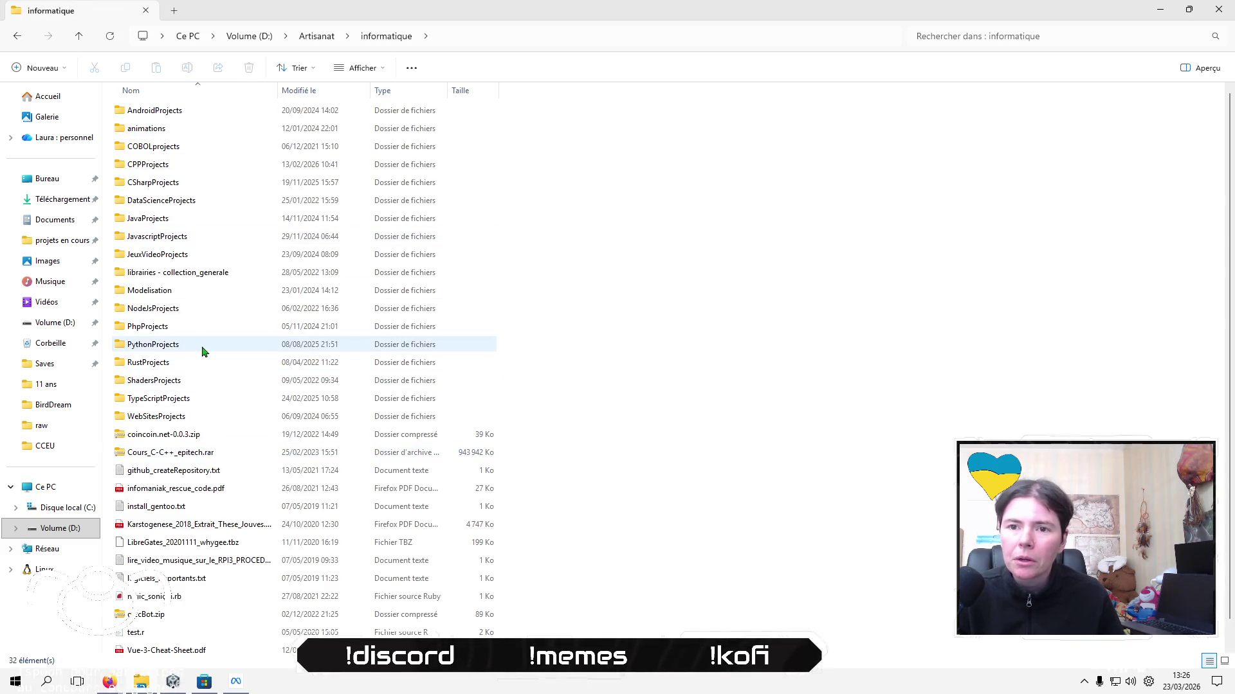
pyautogui.doubleClick(199, 258)
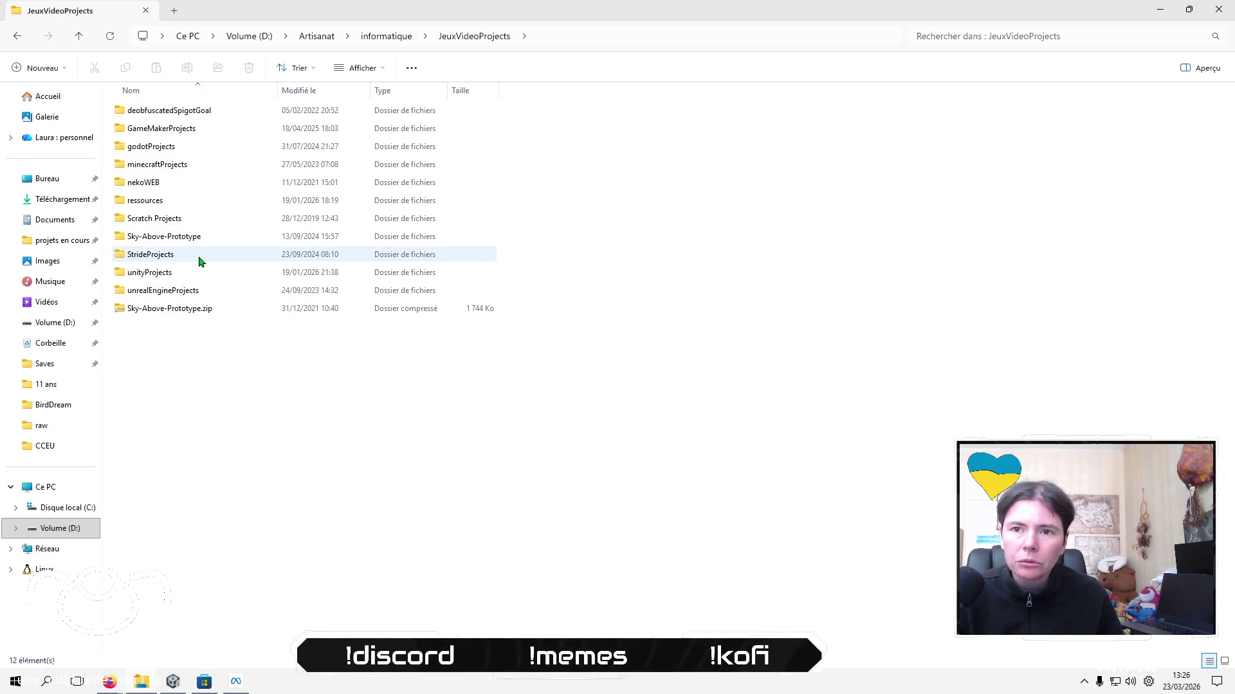
pyautogui.doubleClick(194, 275)
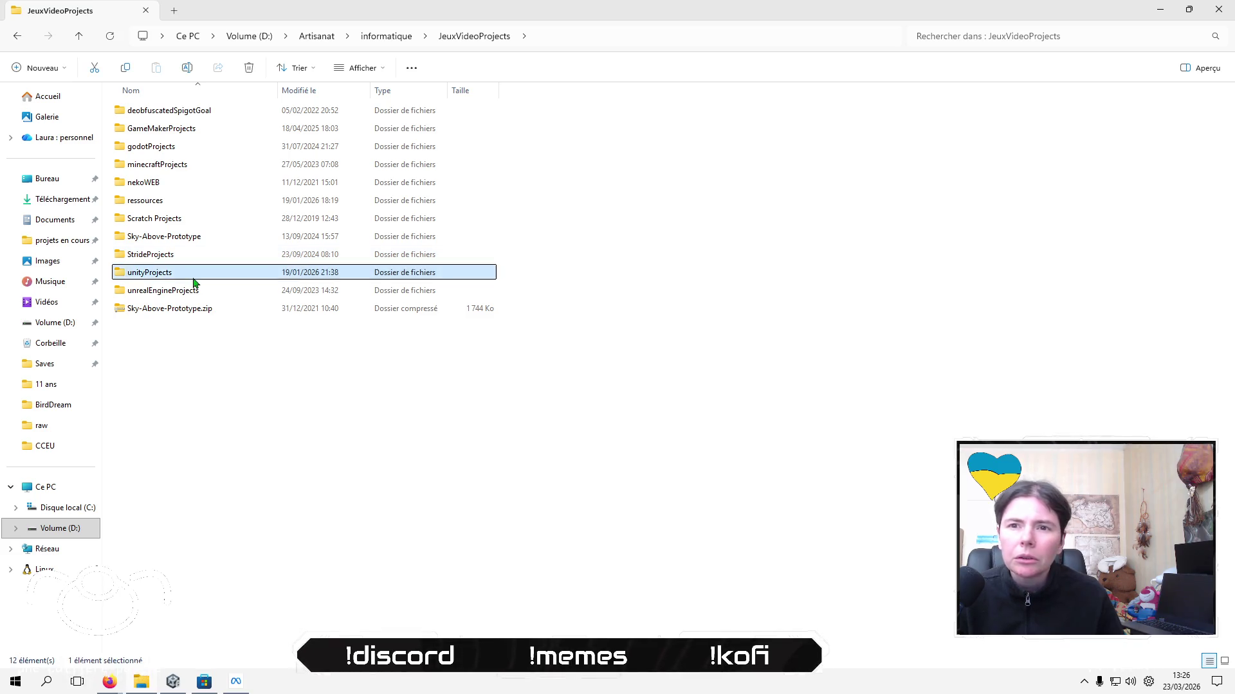
pyautogui.scroll(-4, 199, 321)
pyautogui.click(227, 592)
pyautogui.doubleClick(226, 592)
pyautogui.click(203, 158)
pyautogui.doubleClick(204, 153)
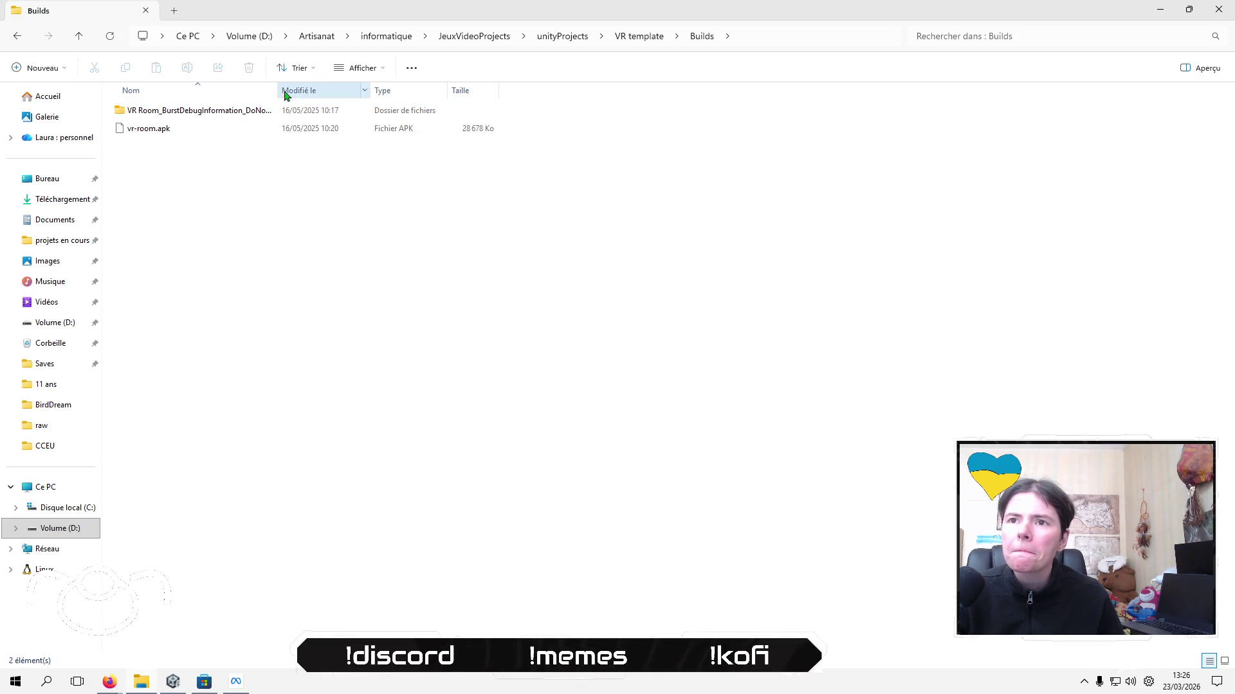
# Widen the Name column to show full file names and select the vr-room.apk build
pyautogui.moveTo(278, 90); pyautogui.dragTo(442, 112)
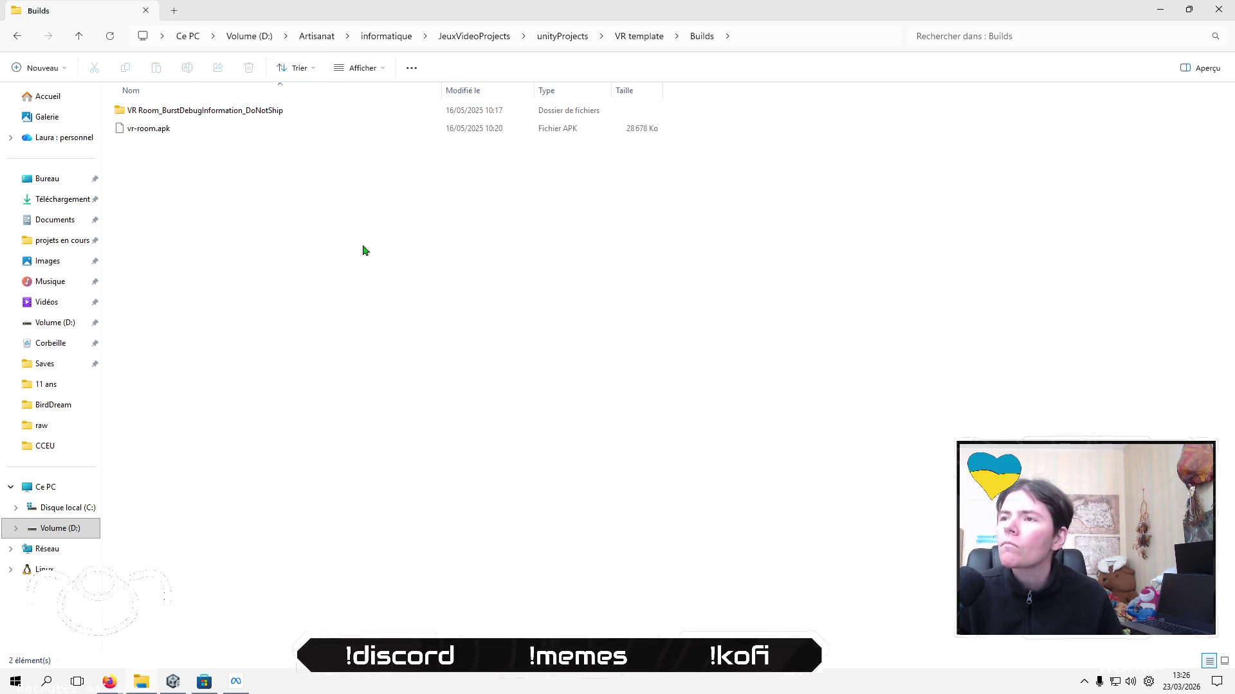
pyautogui.click(164, 128)
pyautogui.click(322, 266)
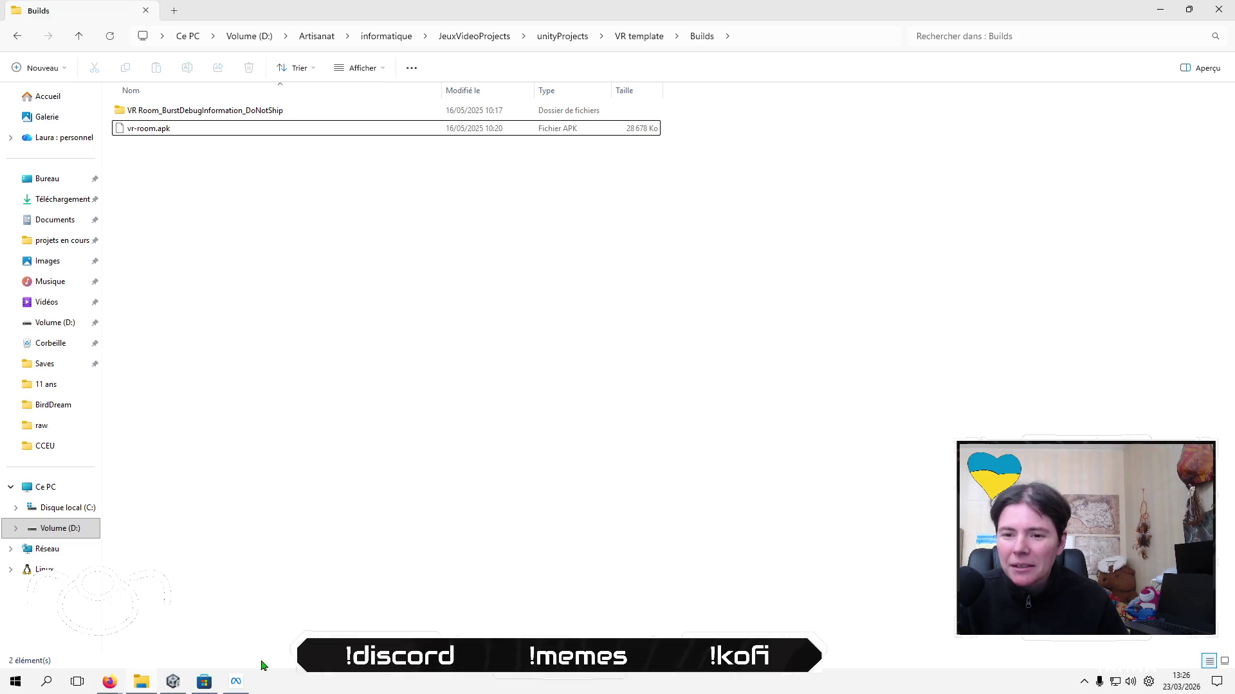
pyautogui.click(140, 684)
pyautogui.click(140, 687)
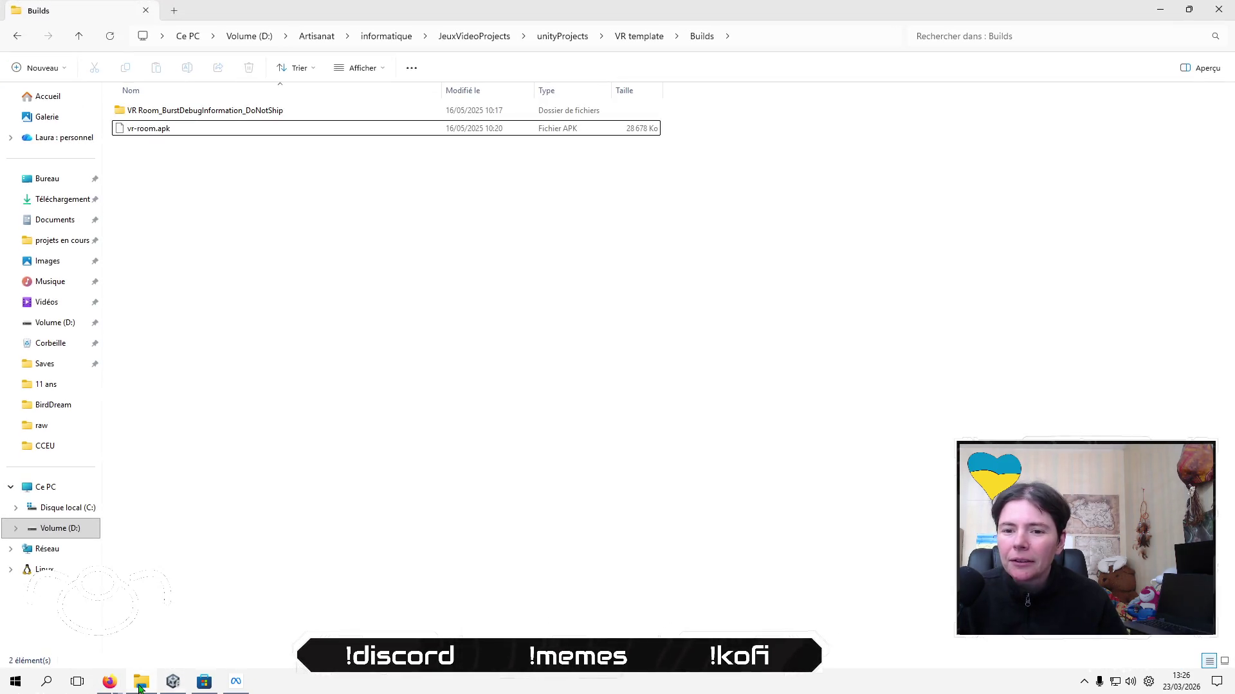
pyautogui.click(108, 681)
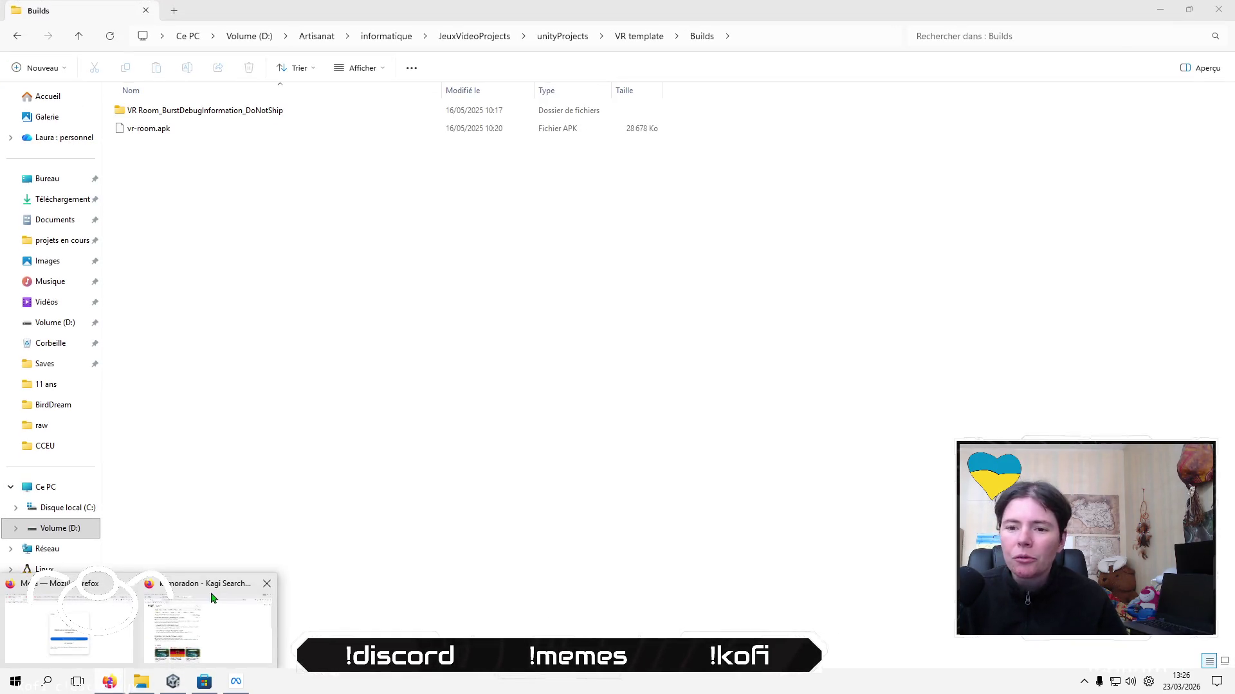
# Close the kamoradon search tab in Firefox and open a new tab with the address bar focused
pyautogui.click(167, 588)
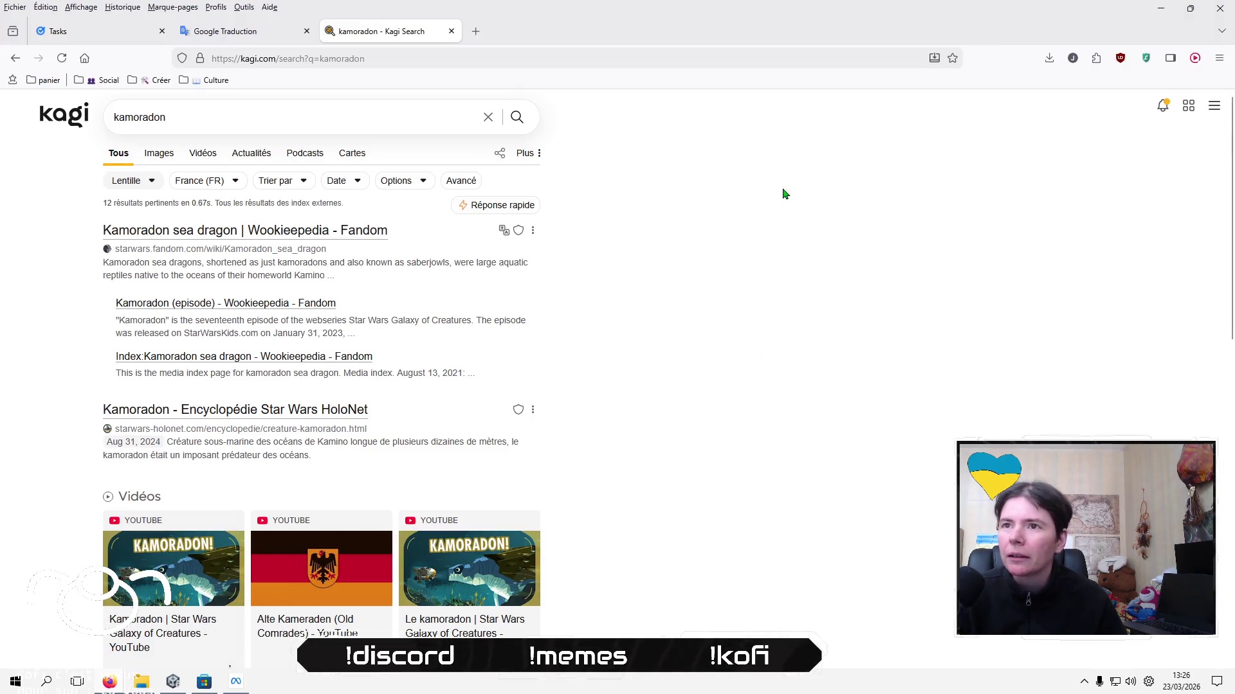
pyautogui.click(452, 30)
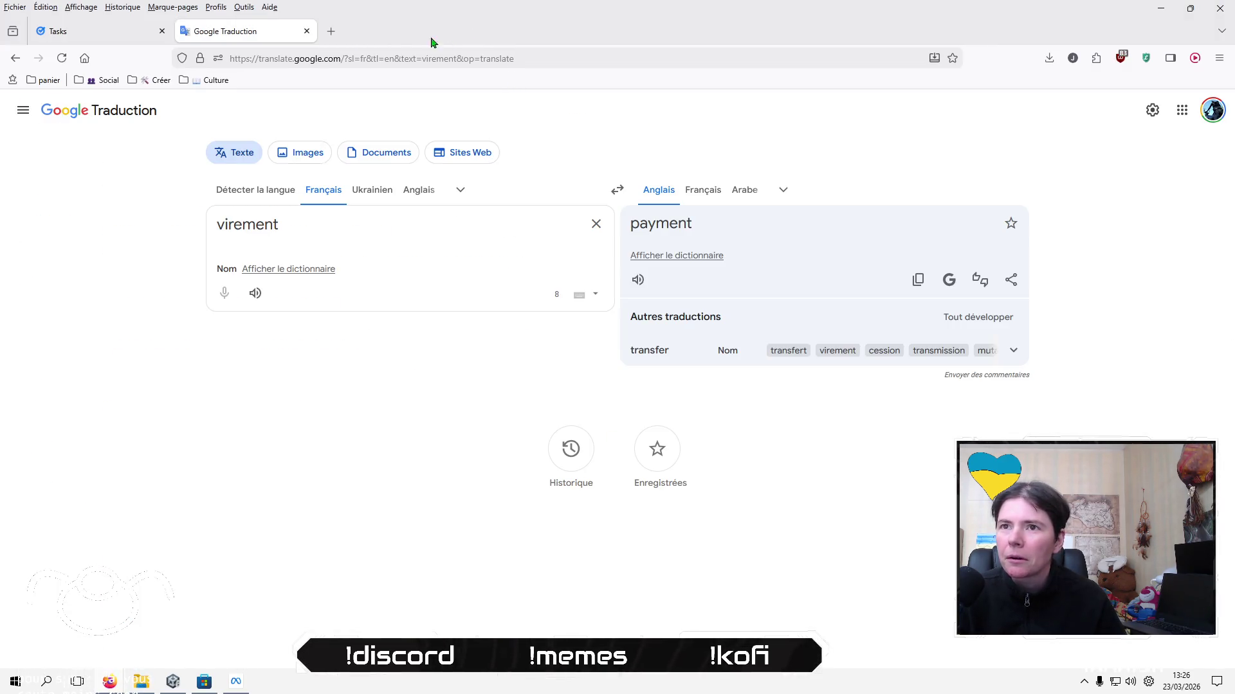
pyautogui.click(331, 31)
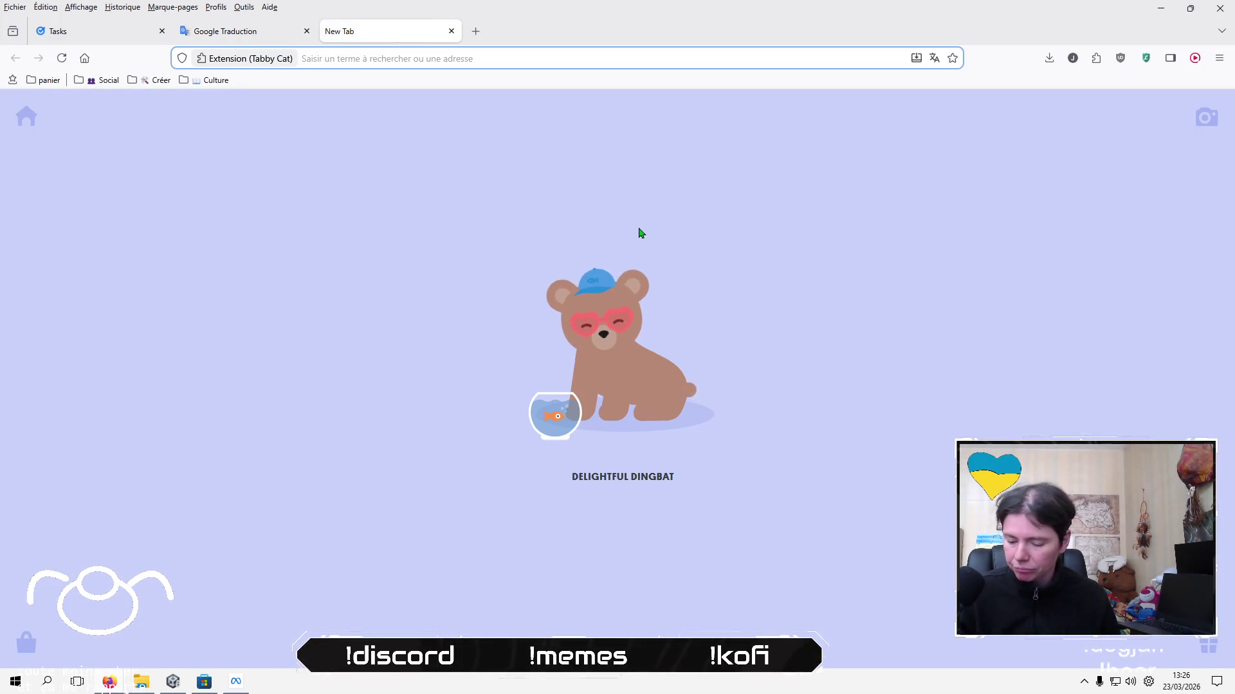
pyautogui.click(553, 54)
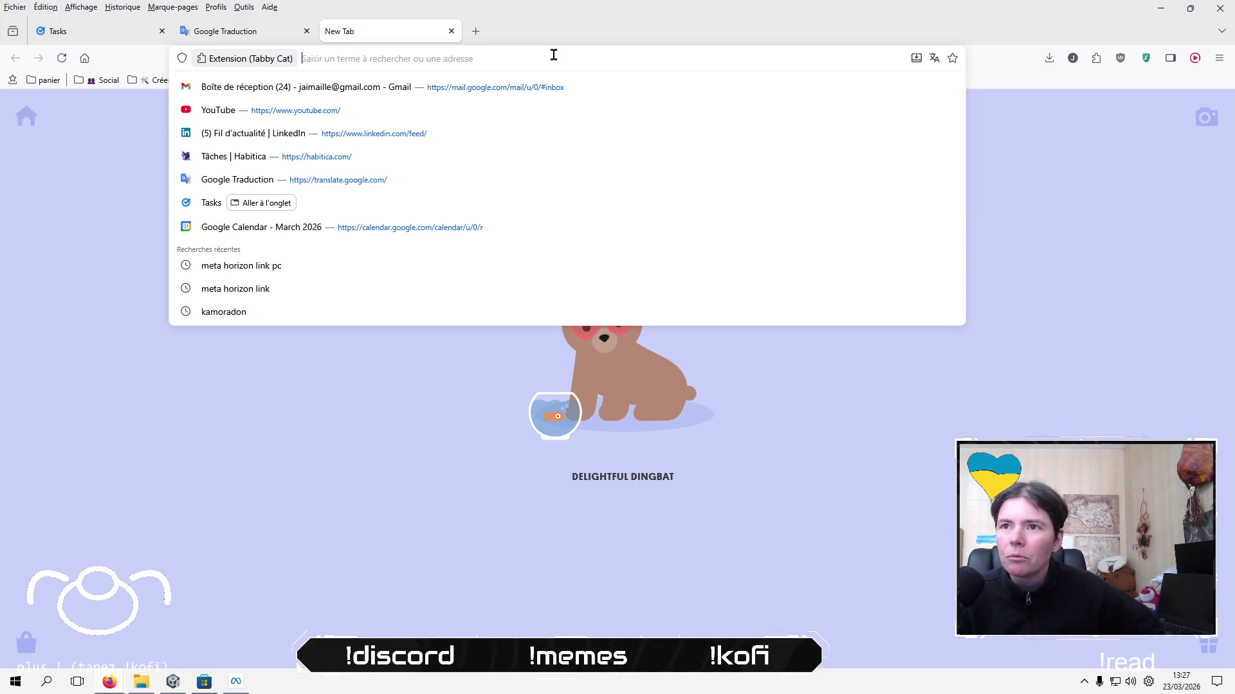
pyautogui.click(627, 40)
pyautogui.click(627, 57)
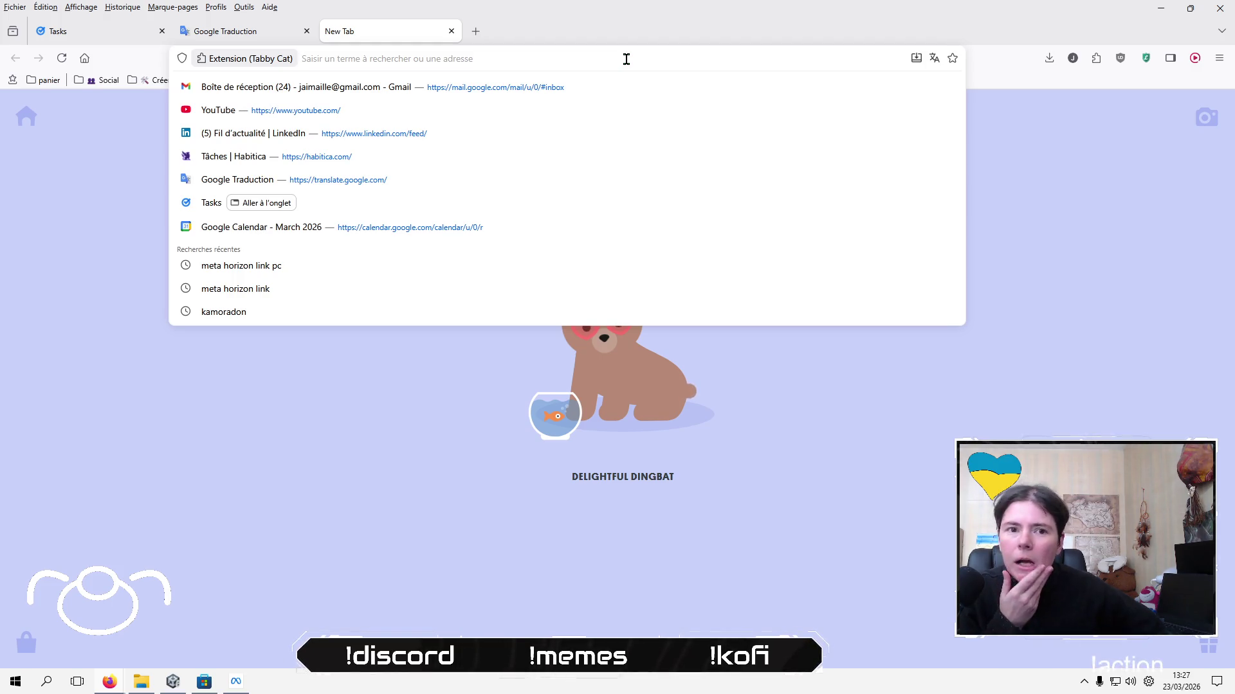
# Load gemini.google.com and clear a 'test' entry from the prompt box
pyautogui.write('gemini.google.com/')
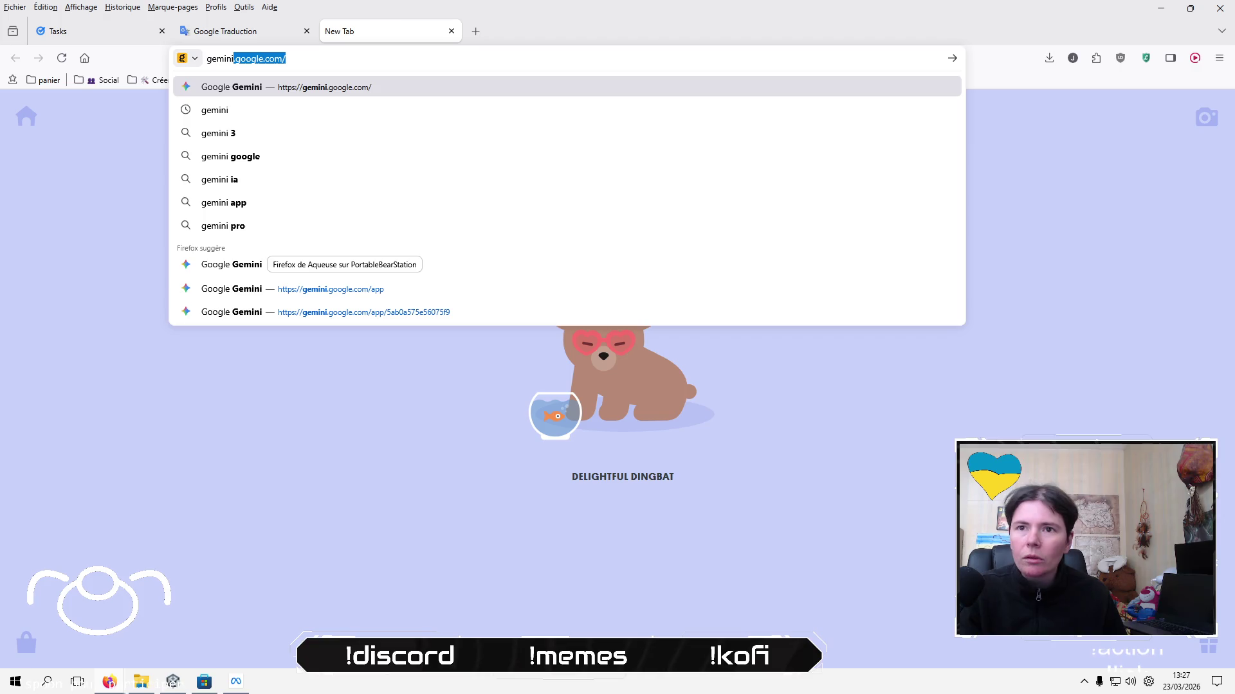
pyautogui.press('Return')
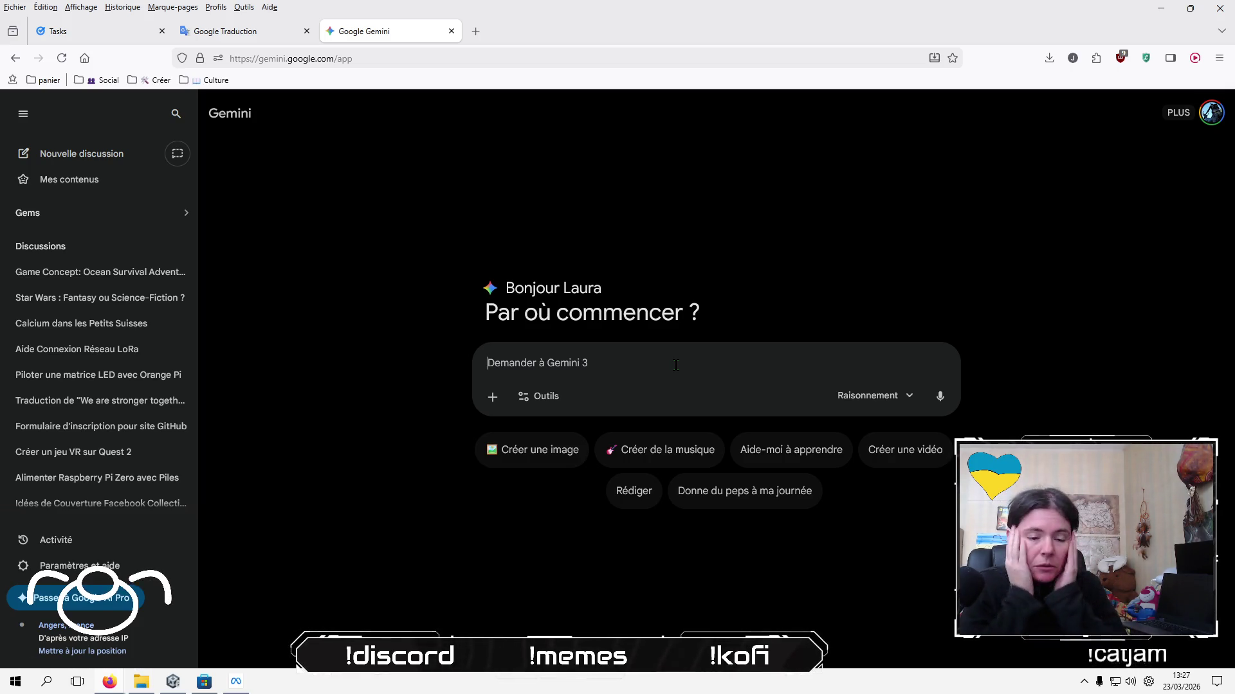
pyautogui.write('test')
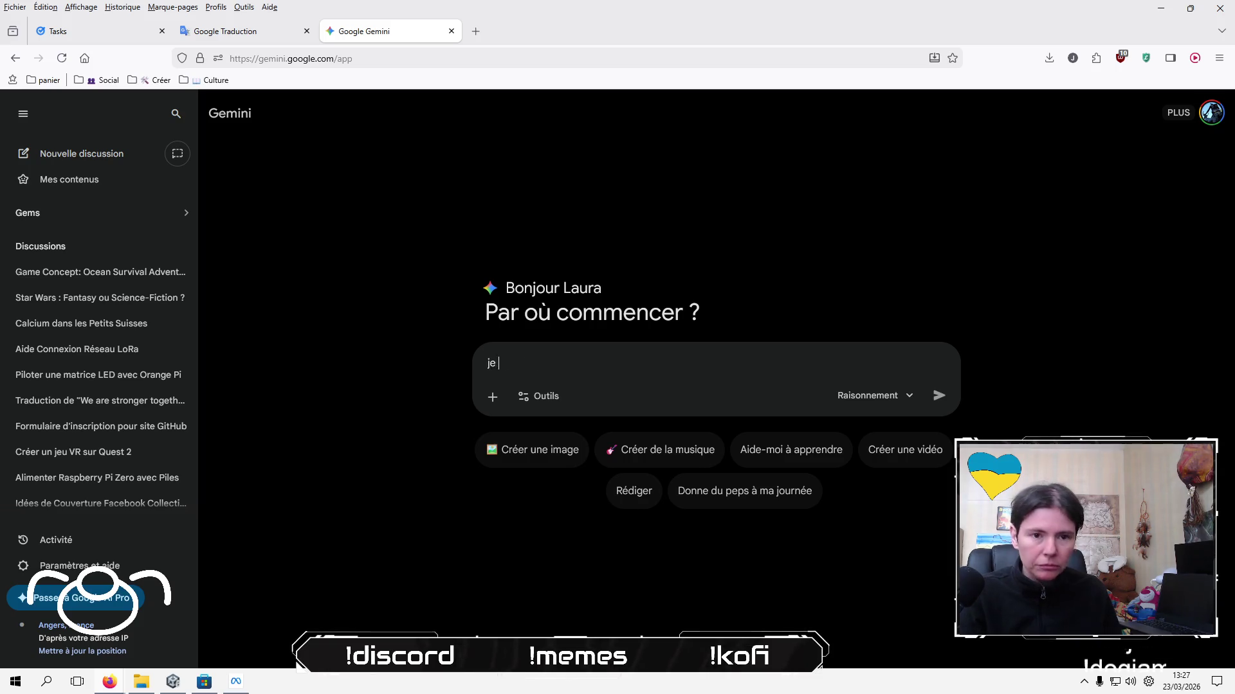
pyautogui.hotkey('ctrl', 'a')
pyautogui.press('BackSpace')
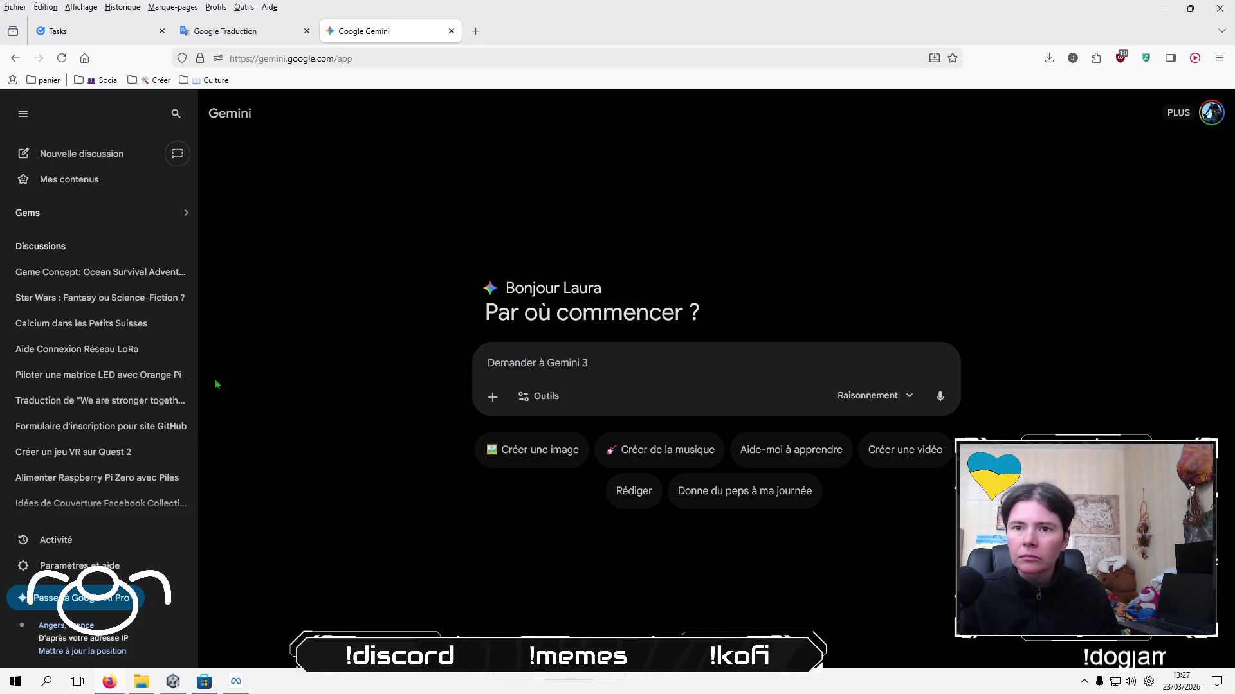
# Open the 'Game Concept: Ocean Survival Adventure' chat and begin the message 'je dois dev ce jeu VR…' mentioning PC
pyautogui.click(96, 272)
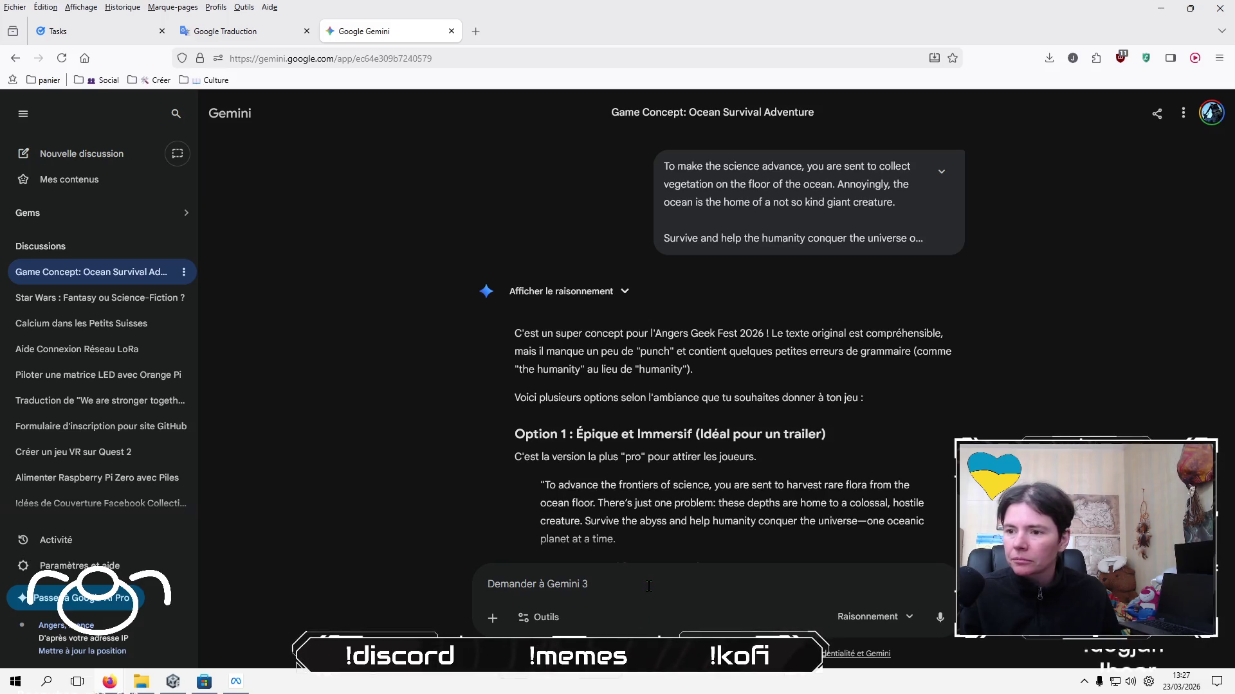
pyautogui.write('je dois dev ce jeu ')
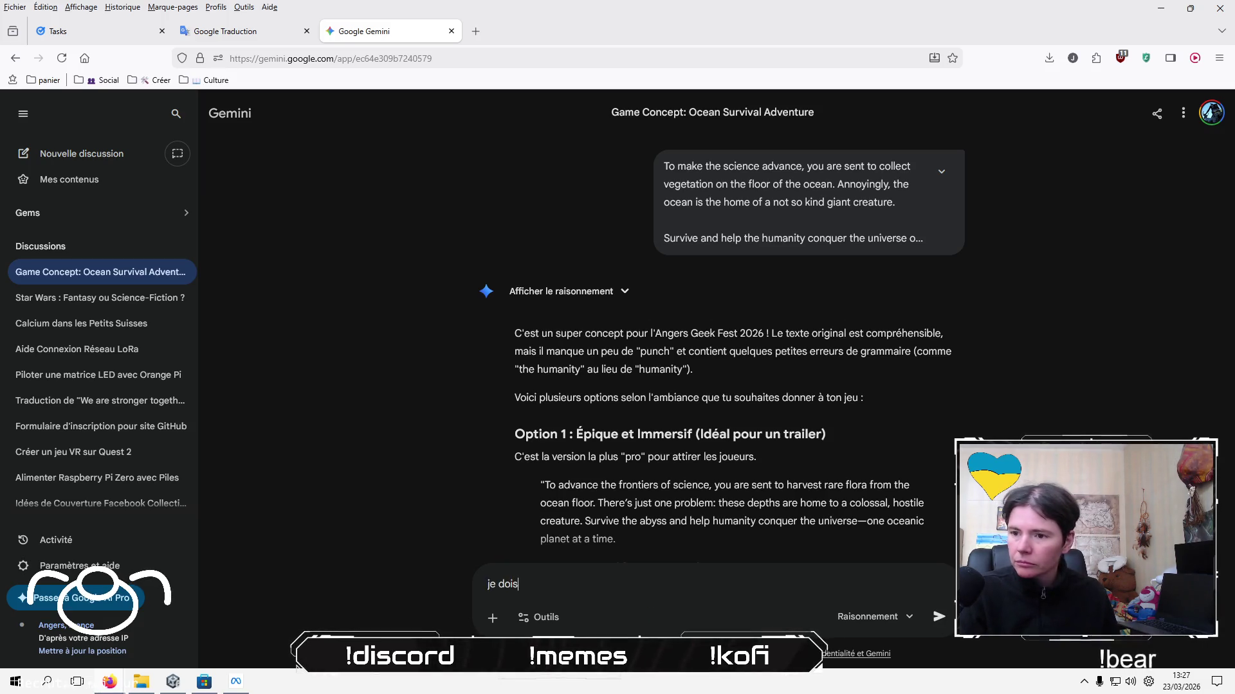
pyautogui.write('VR et on')
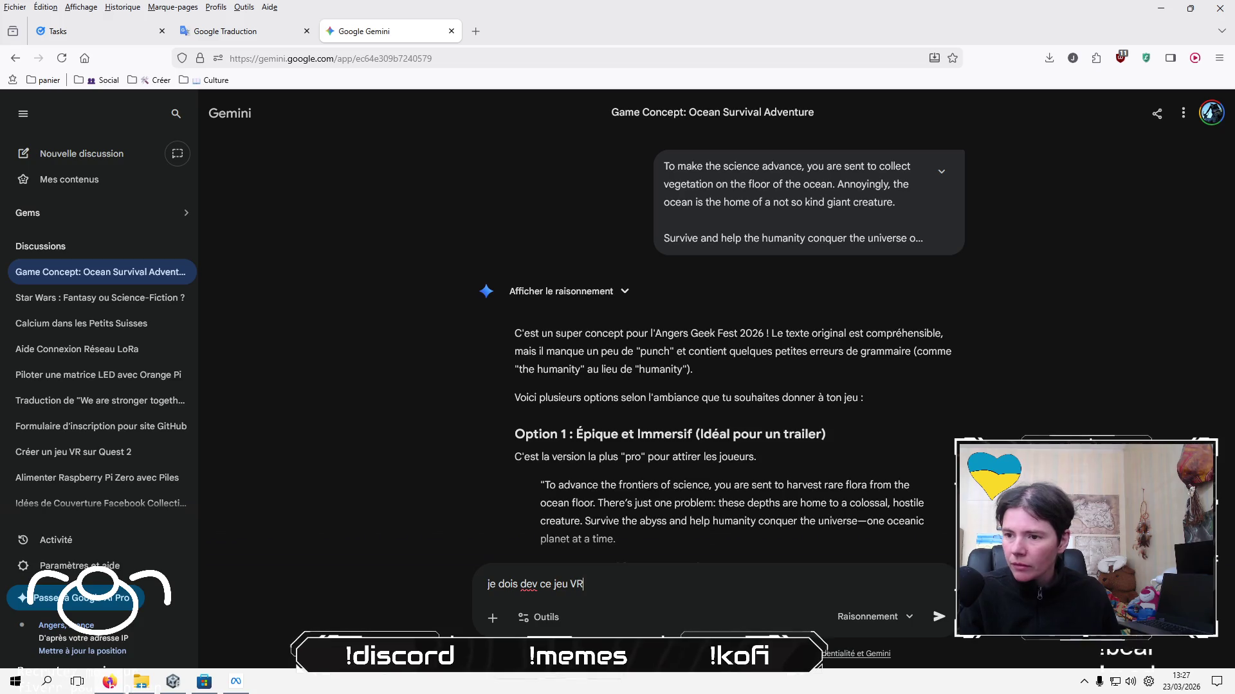
pyautogui.write(' va ')
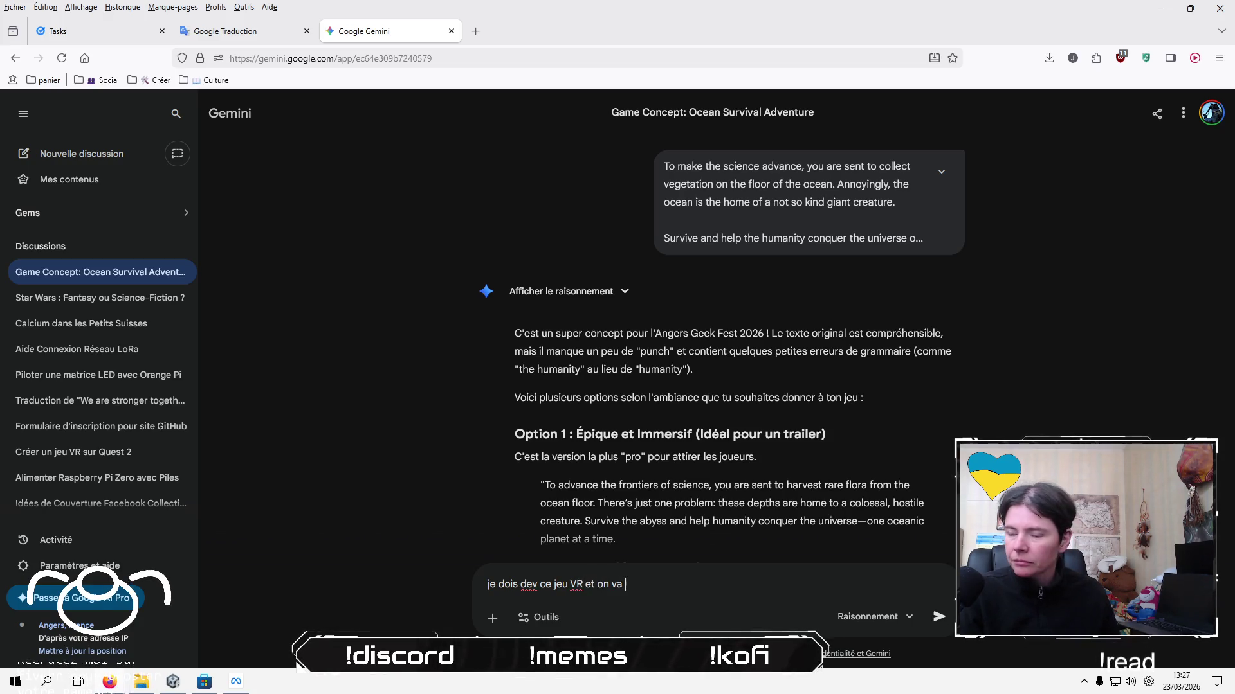
pyautogui.write('utiliser la m')
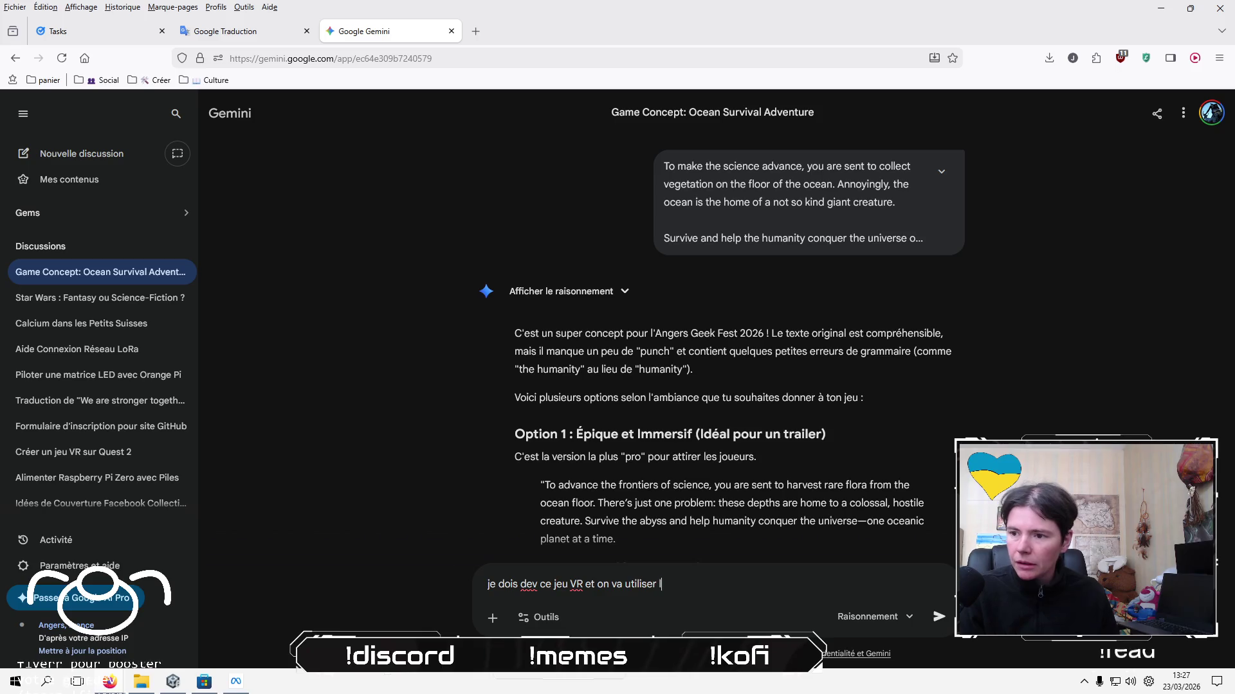
pyautogui.write('é')
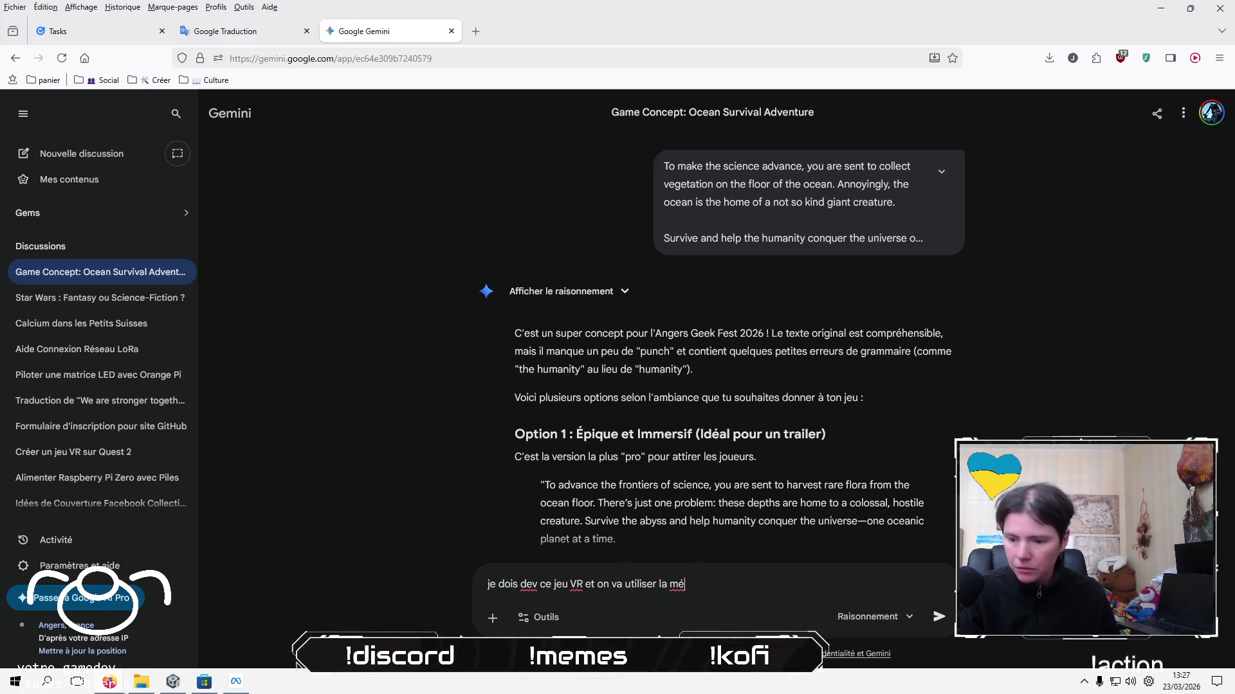
pyautogui.press('BackSpace')
pyautogui.press('BackSpace')
pyautogui.press('BackSpace')
pyautogui.write('e ')
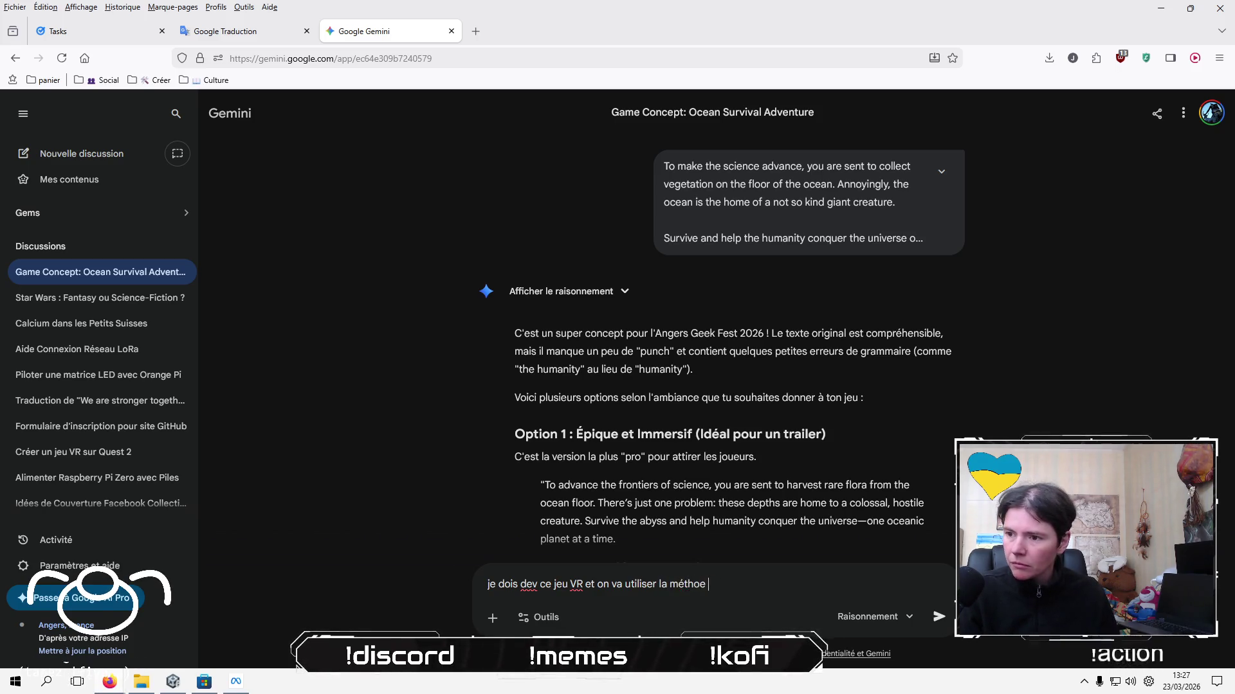
pyautogui.write('PC')
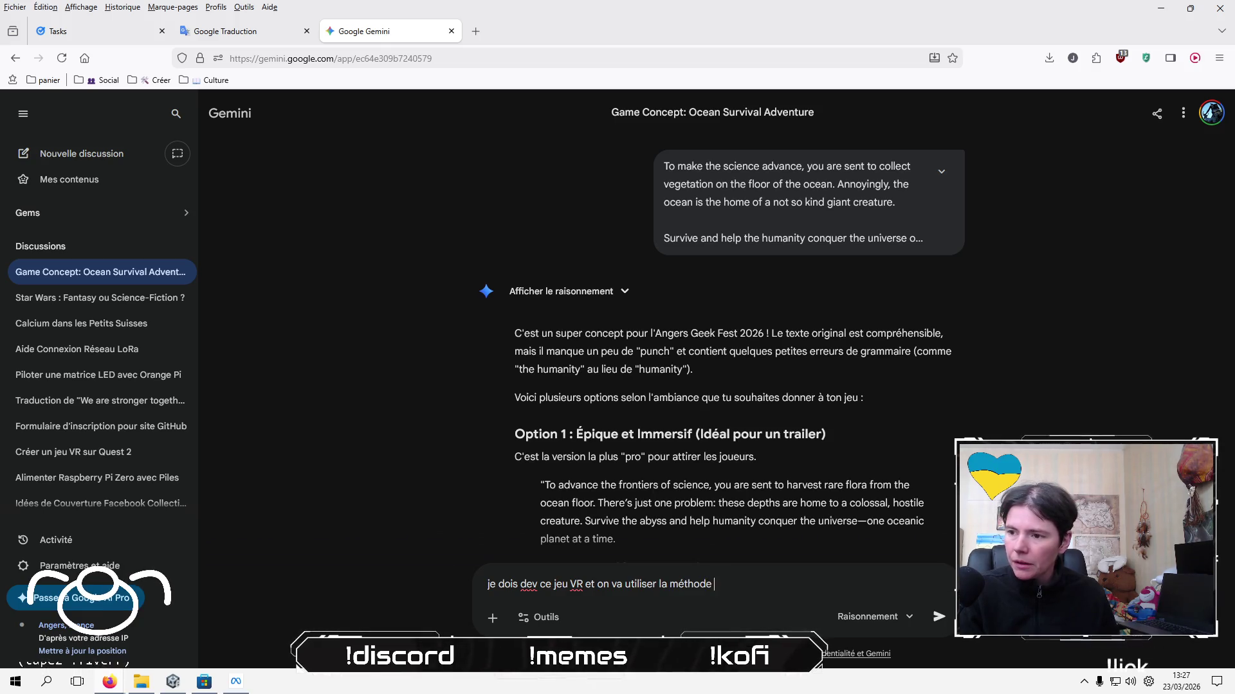